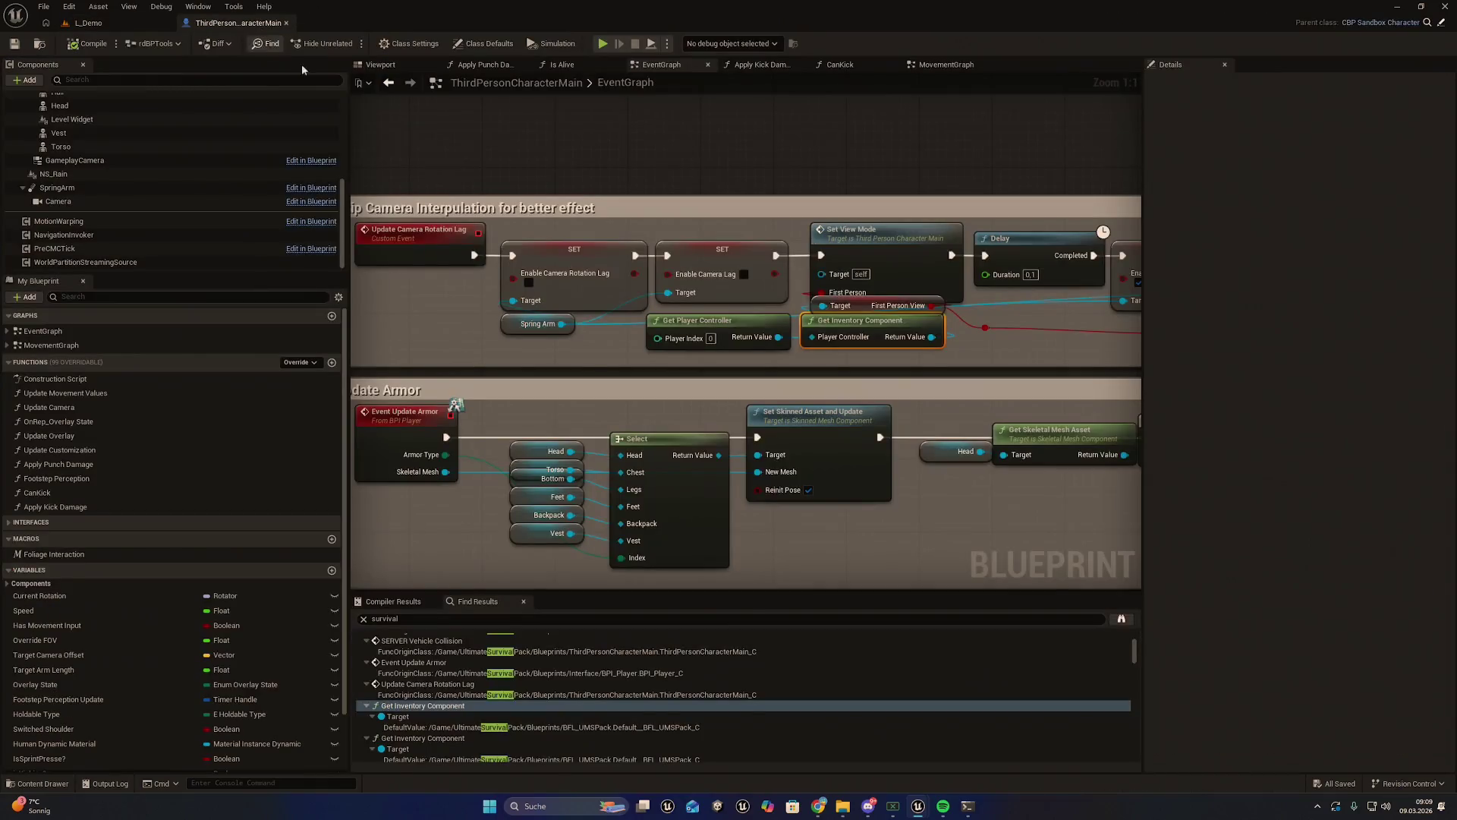
Return to the ThirdPersonCharacterMain blueprint and save all unsaved assets
{"action": "left_click", "coordinate": [112, 23]}
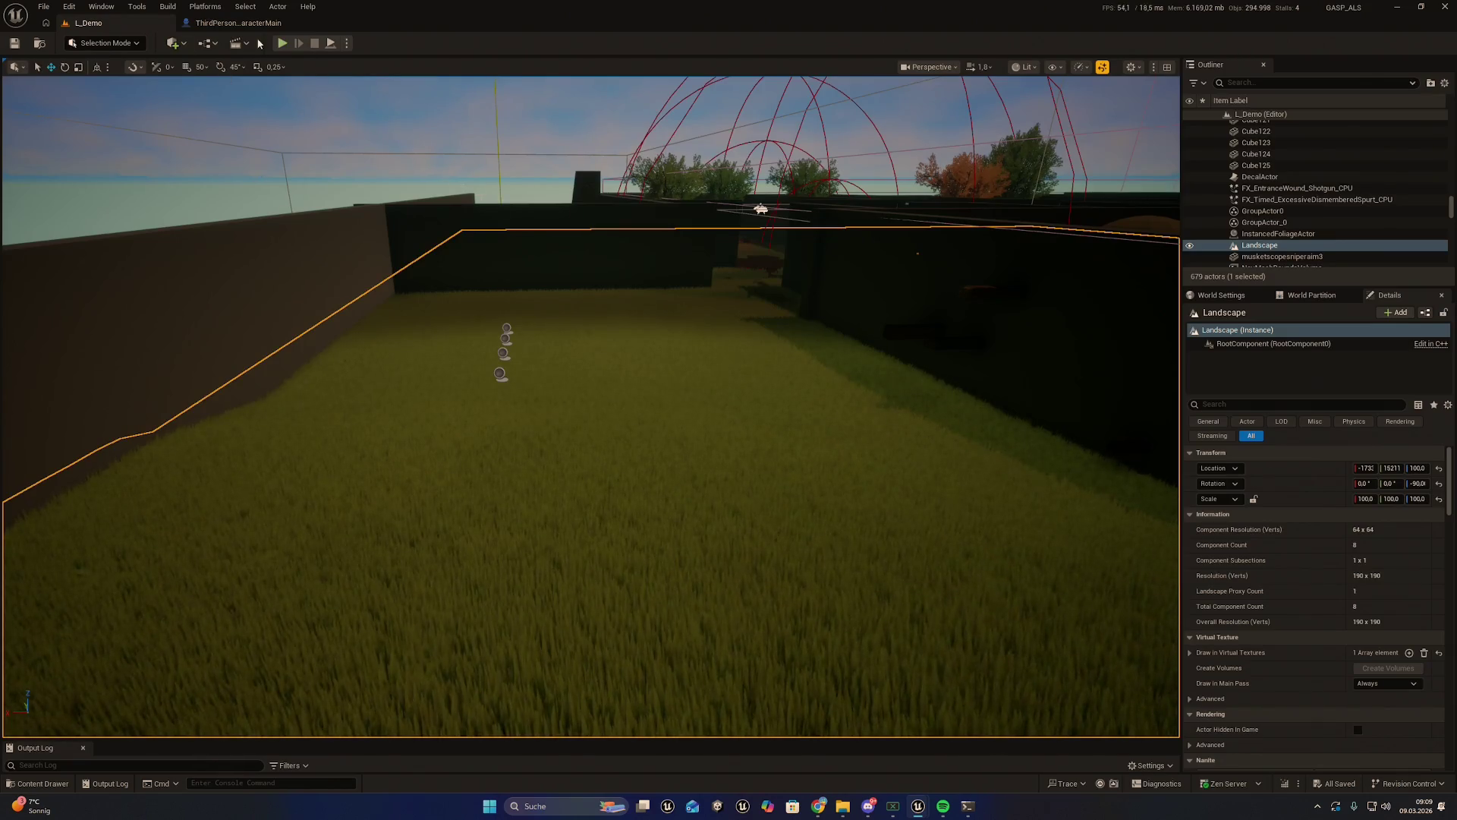
{"action": "left_click", "coordinate": [245, 29]}
{"action": "scroll", "coordinate": [544, 179], "scroll_direction": "down", "scroll_amount": 3}
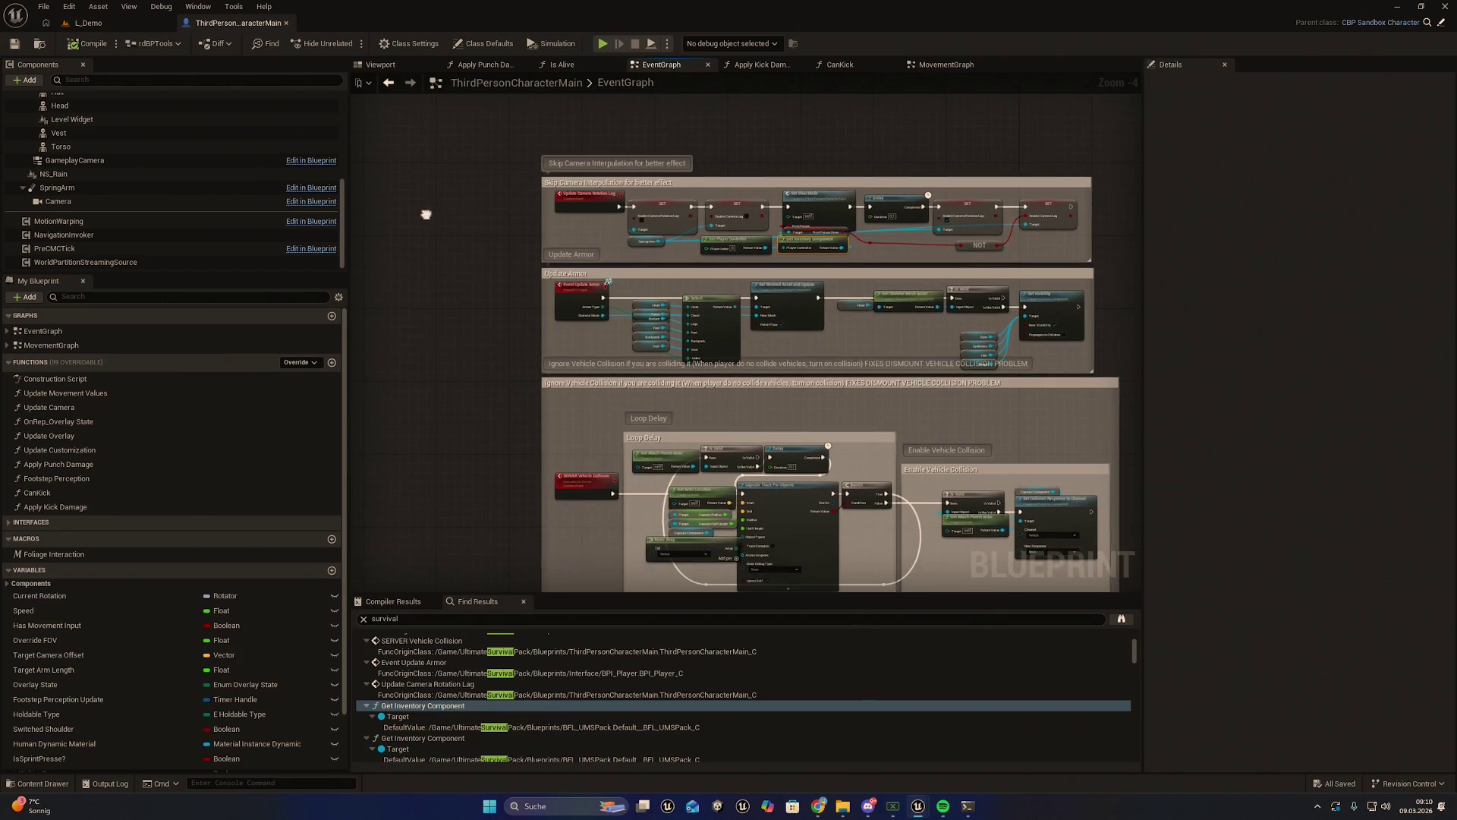
{"action": "left_click", "coordinate": [44, 6]}
{"action": "left_click", "coordinate": [85, 88]}
Search the Content Drawer for 'bp_ai'
{"action": "key", "text": "ctrl+space"}
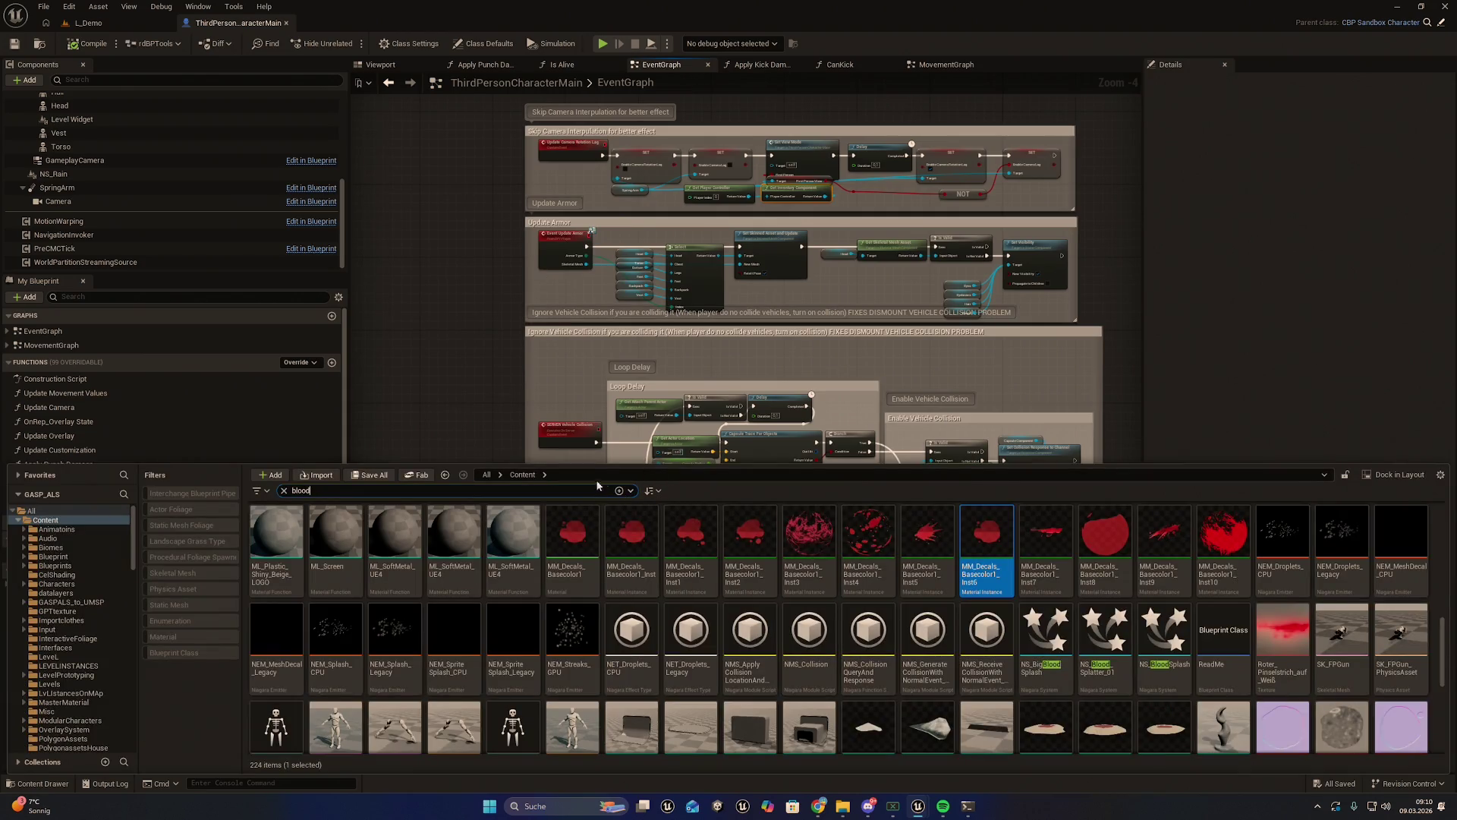
{"action": "scroll", "coordinate": [532, 523], "scroll_direction": "down", "scroll_amount": 3}
{"action": "scroll", "coordinate": [471, 509], "scroll_direction": "up", "scroll_amount": 2}
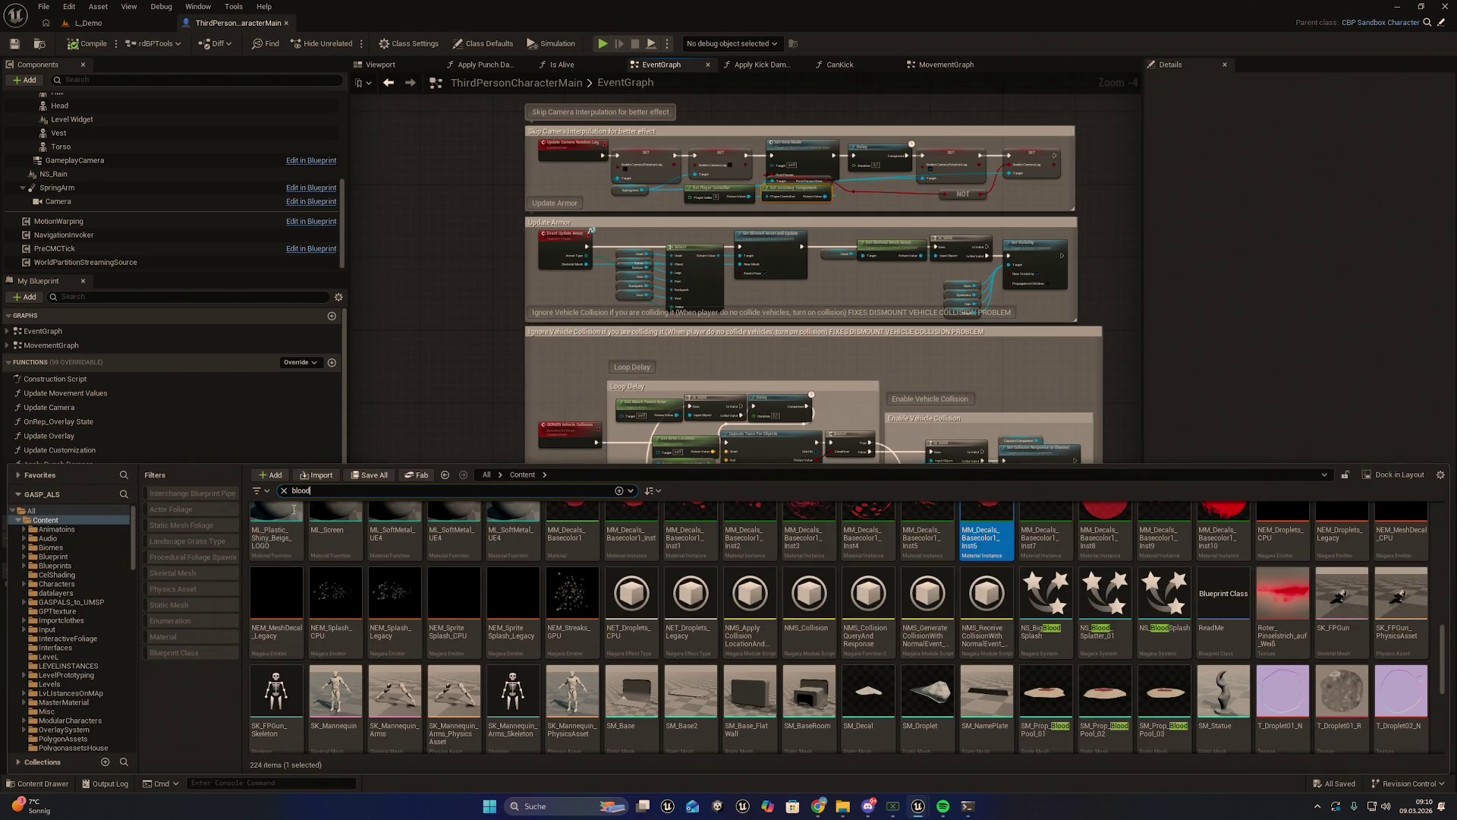
{"action": "type", "text": "bp"}
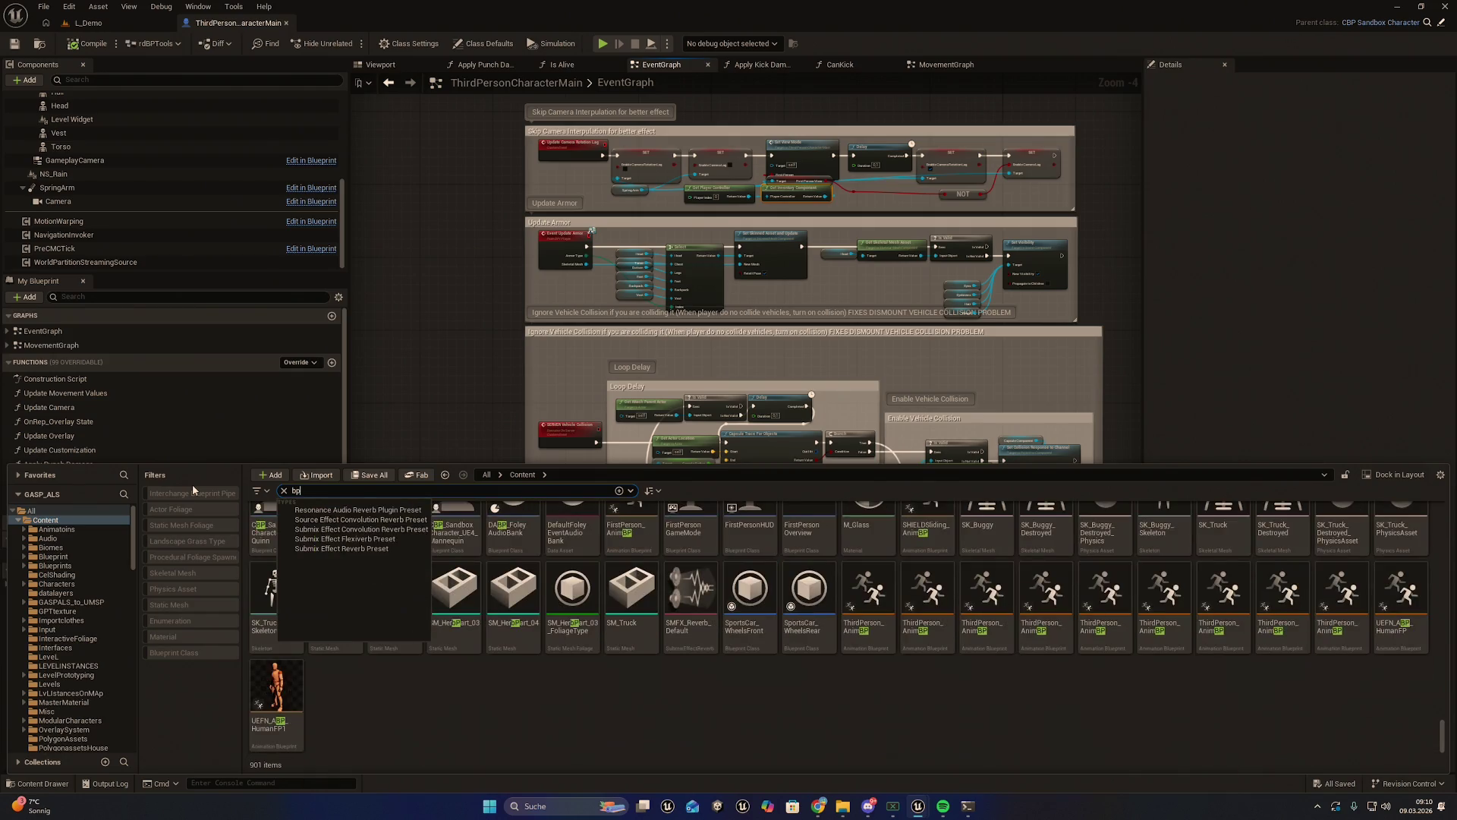
{"action": "type", "text": "_ai"}
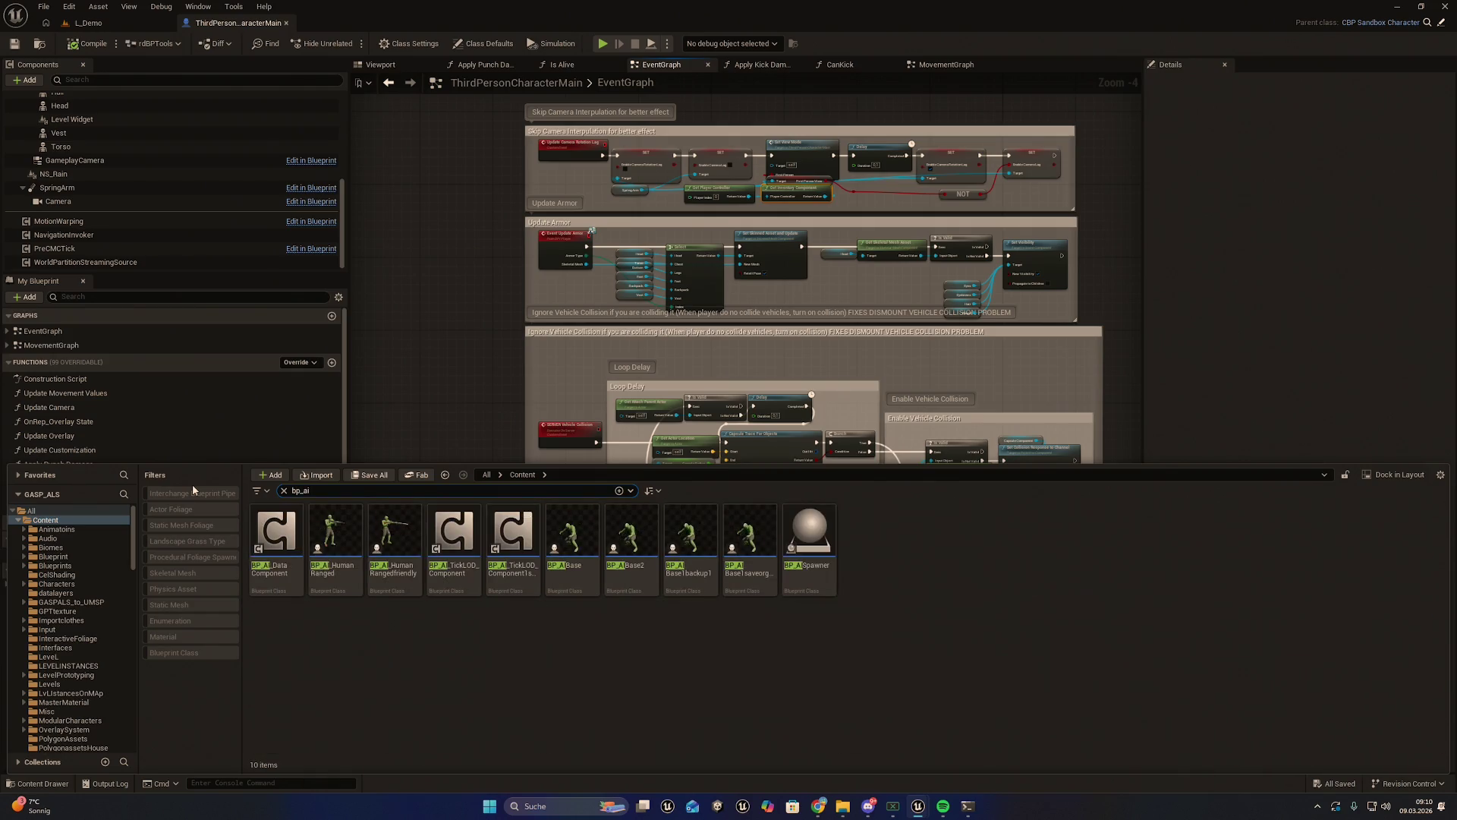
Open BP_AI_Base and its EventGraph in the blueprint editor
{"action": "left_click", "coordinate": [560, 524]}
{"action": "double_click", "coordinate": [559, 524]}
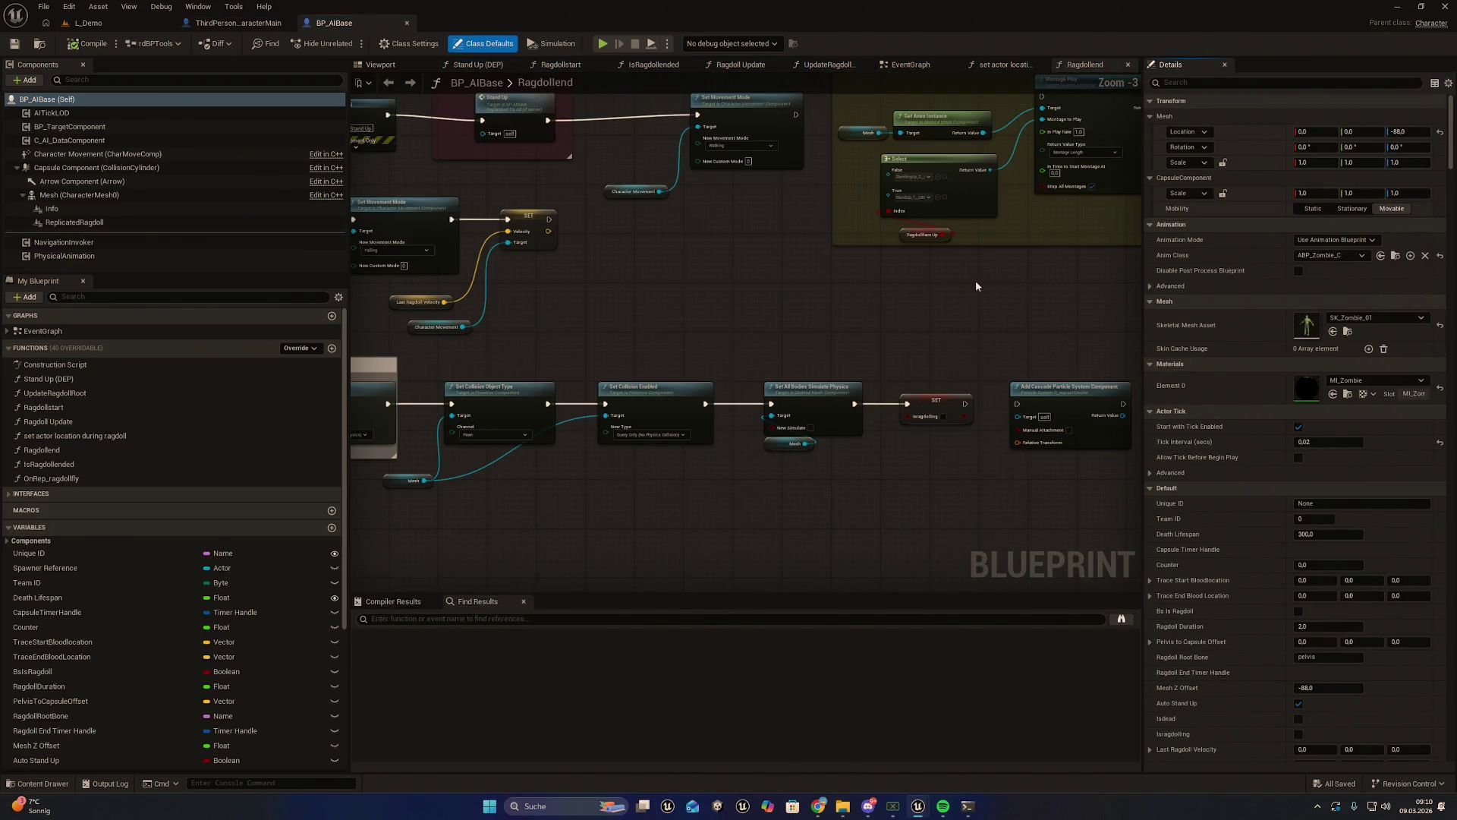
{"action": "scroll", "coordinate": [845, 414], "scroll_direction": "down", "scroll_amount": 5}
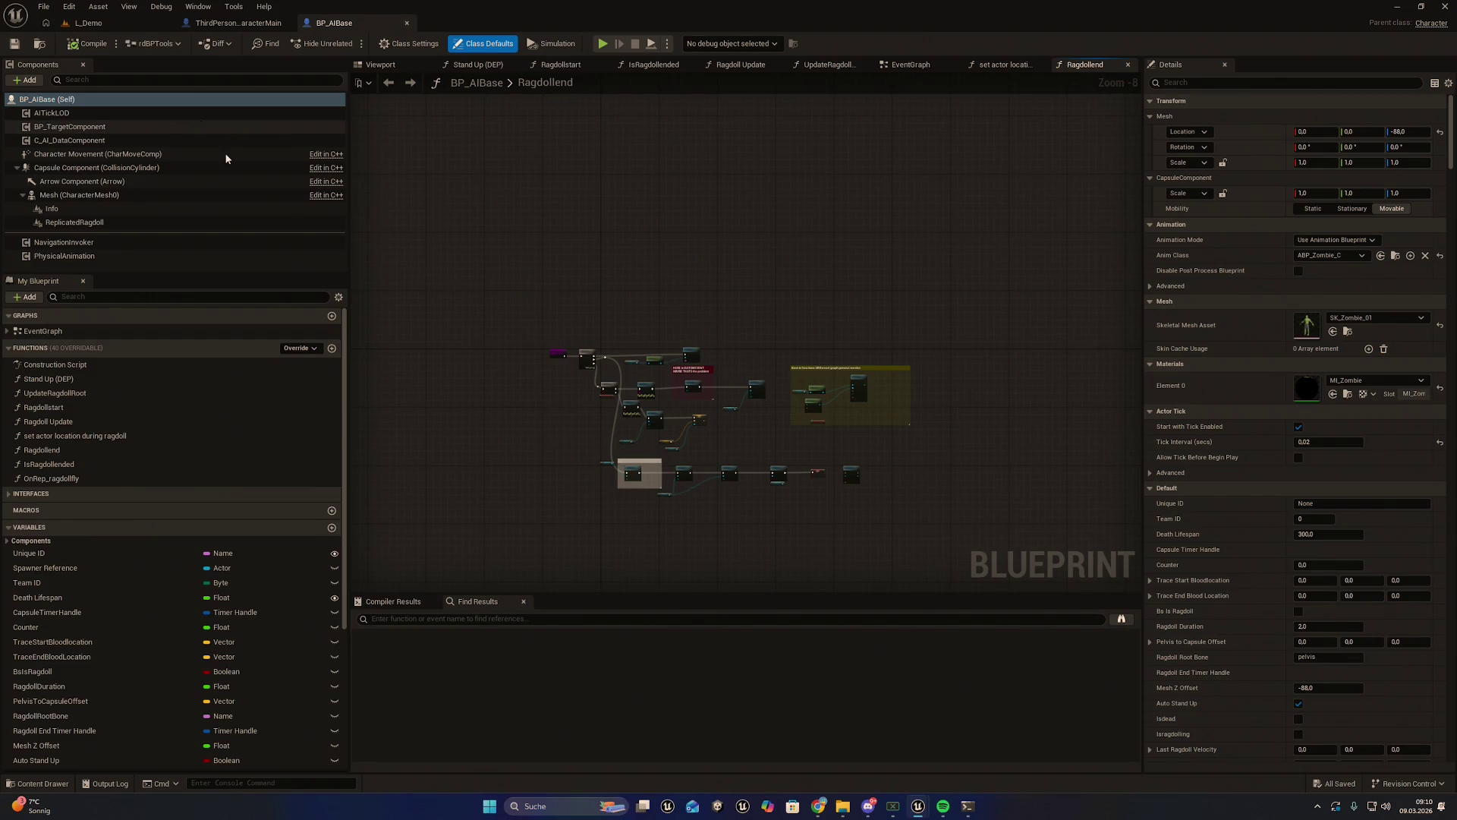
{"action": "double_click", "coordinate": [42, 331]}
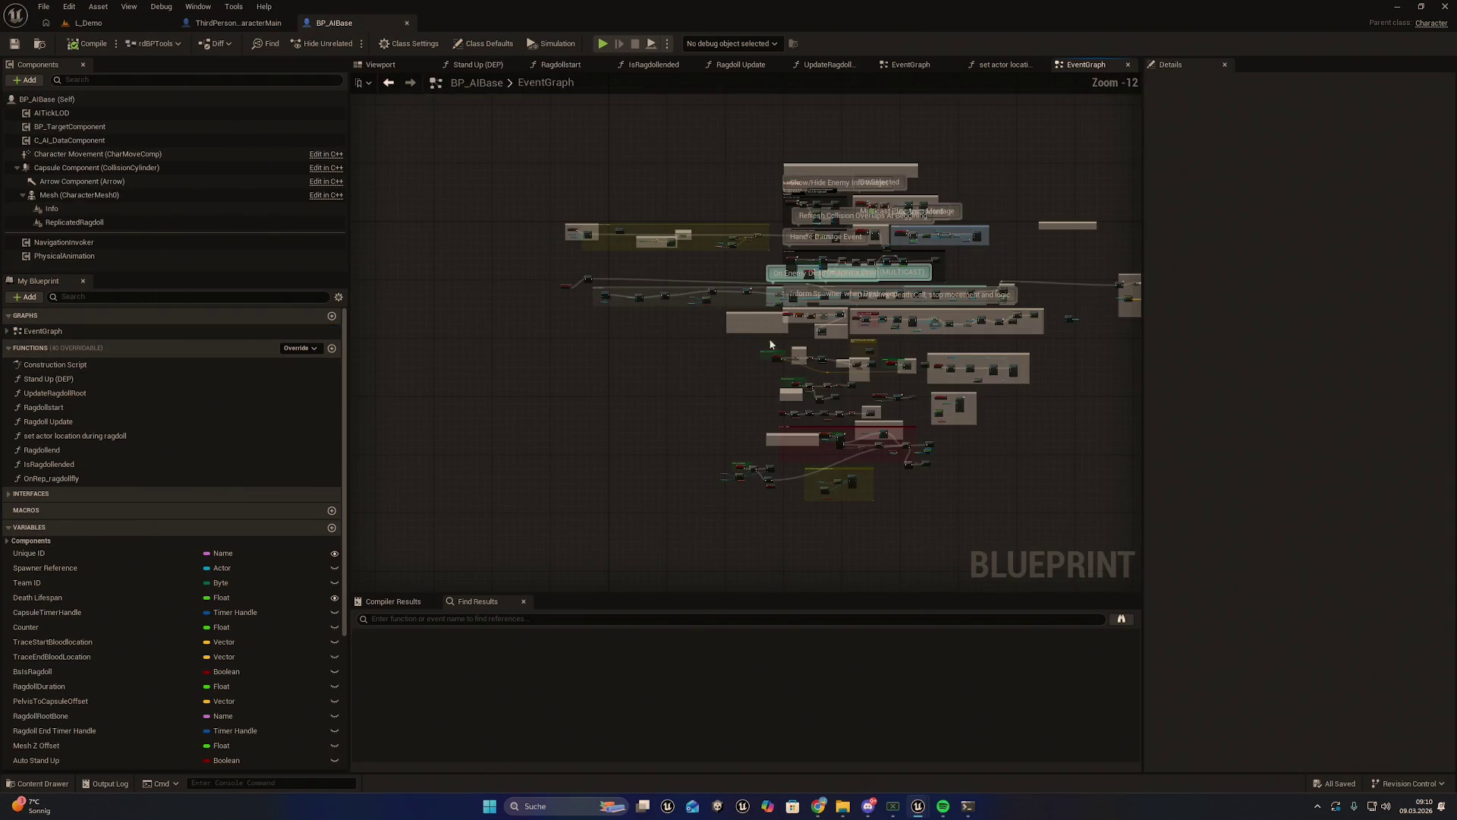
Inspect the Line Trace By Channel, hit result, SpawnActor BP Droplets, Delay and SET nodes
{"action": "scroll", "coordinate": [759, 341], "scroll_direction": "up", "scroll_amount": 11}
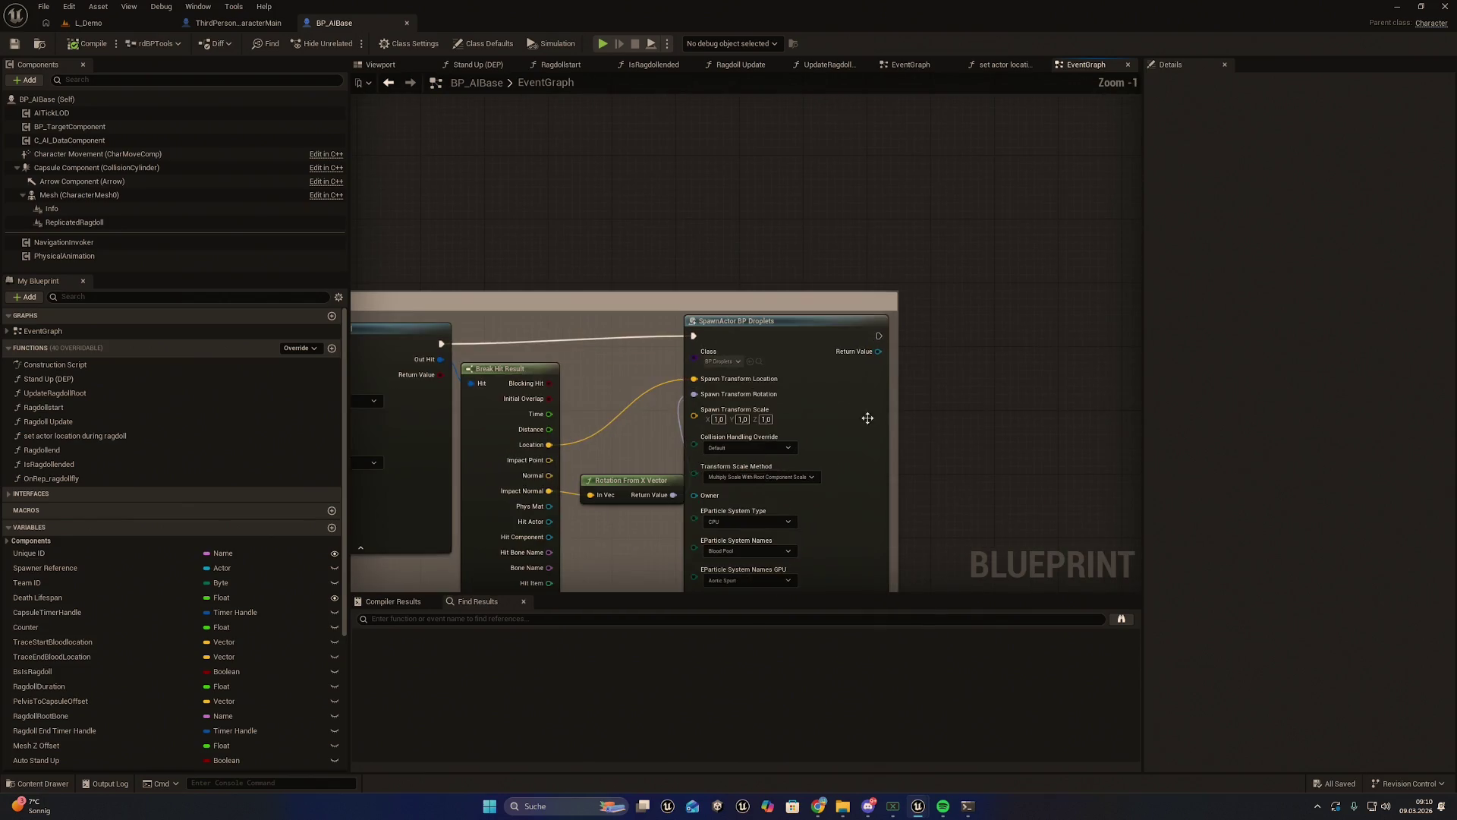
{"action": "scroll", "coordinate": [639, 339], "scroll_direction": "down", "scroll_amount": 2}
{"action": "left_click_drag", "start_coordinate": [630, 228], "coordinate": [748, 217]}
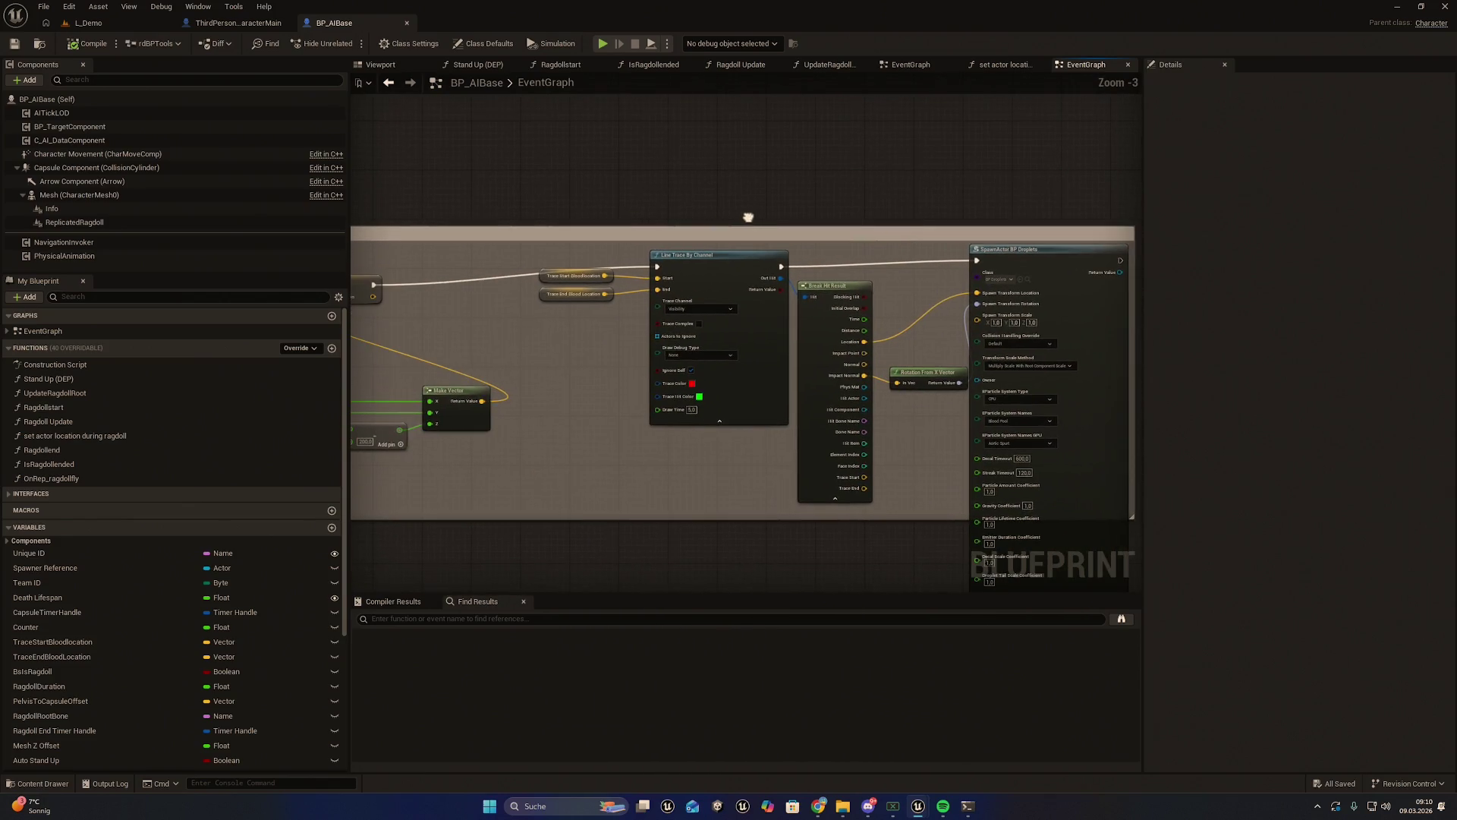
{"action": "scroll", "coordinate": [598, 211], "scroll_direction": "down", "scroll_amount": 2}
{"action": "mouse_move", "coordinate": [557, 358]}
{"action": "left_mouse_down"}
{"action": "mouse_move", "coordinate": [889, 439]}
{"action": "mouse_move", "coordinate": [879, 359]}
{"action": "left_mouse_up"}
{"action": "scroll", "coordinate": [797, 410], "scroll_direction": "up", "scroll_amount": 2}
{"action": "left_click_drag", "start_coordinate": [797, 410], "coordinate": [488, 480]}
{"action": "scroll", "coordinate": [652, 456], "scroll_direction": "up", "scroll_amount": 1}
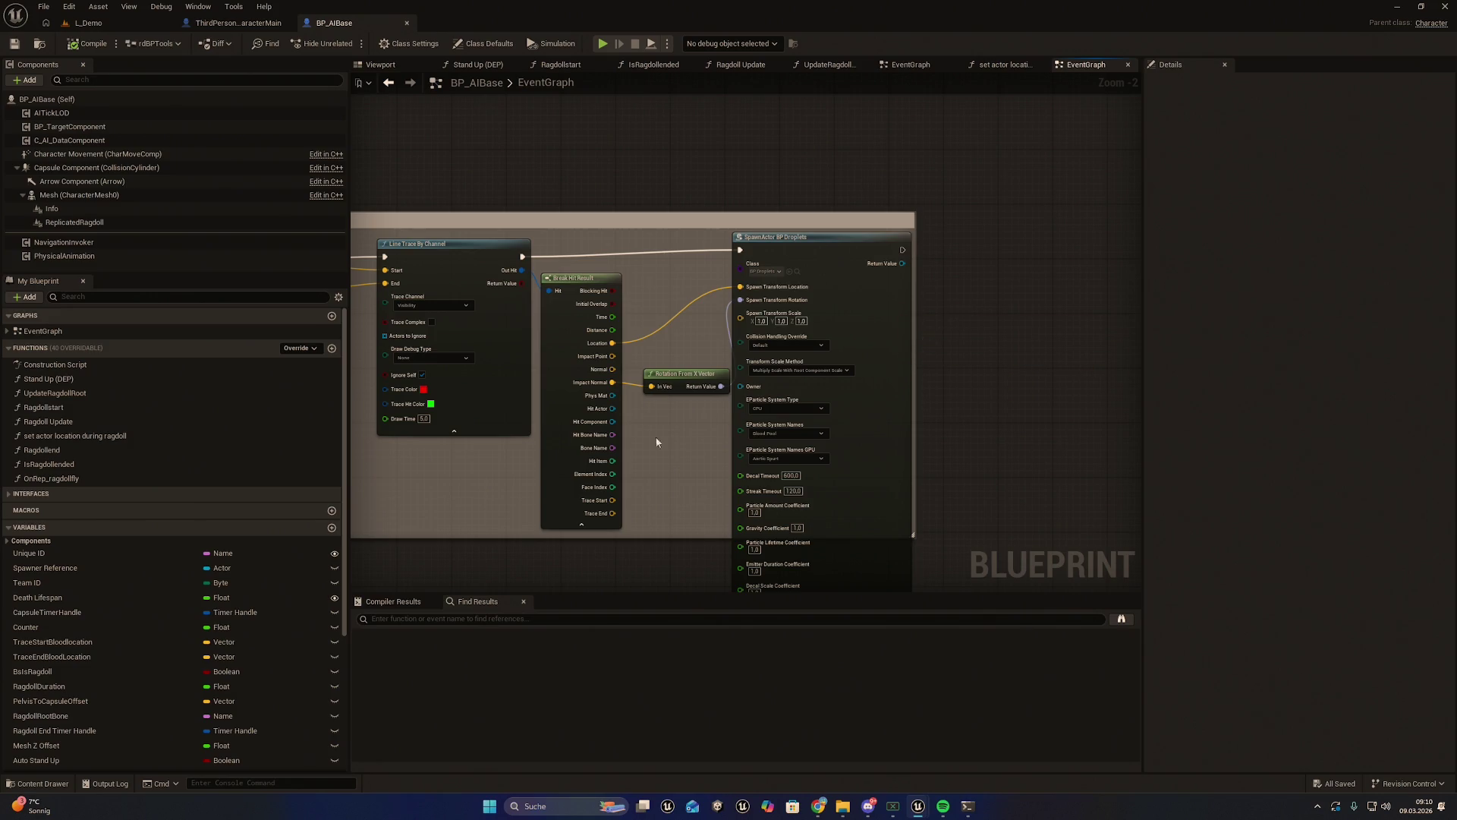
{"action": "left_click_drag", "start_coordinate": [668, 493], "coordinate": [745, 461]}
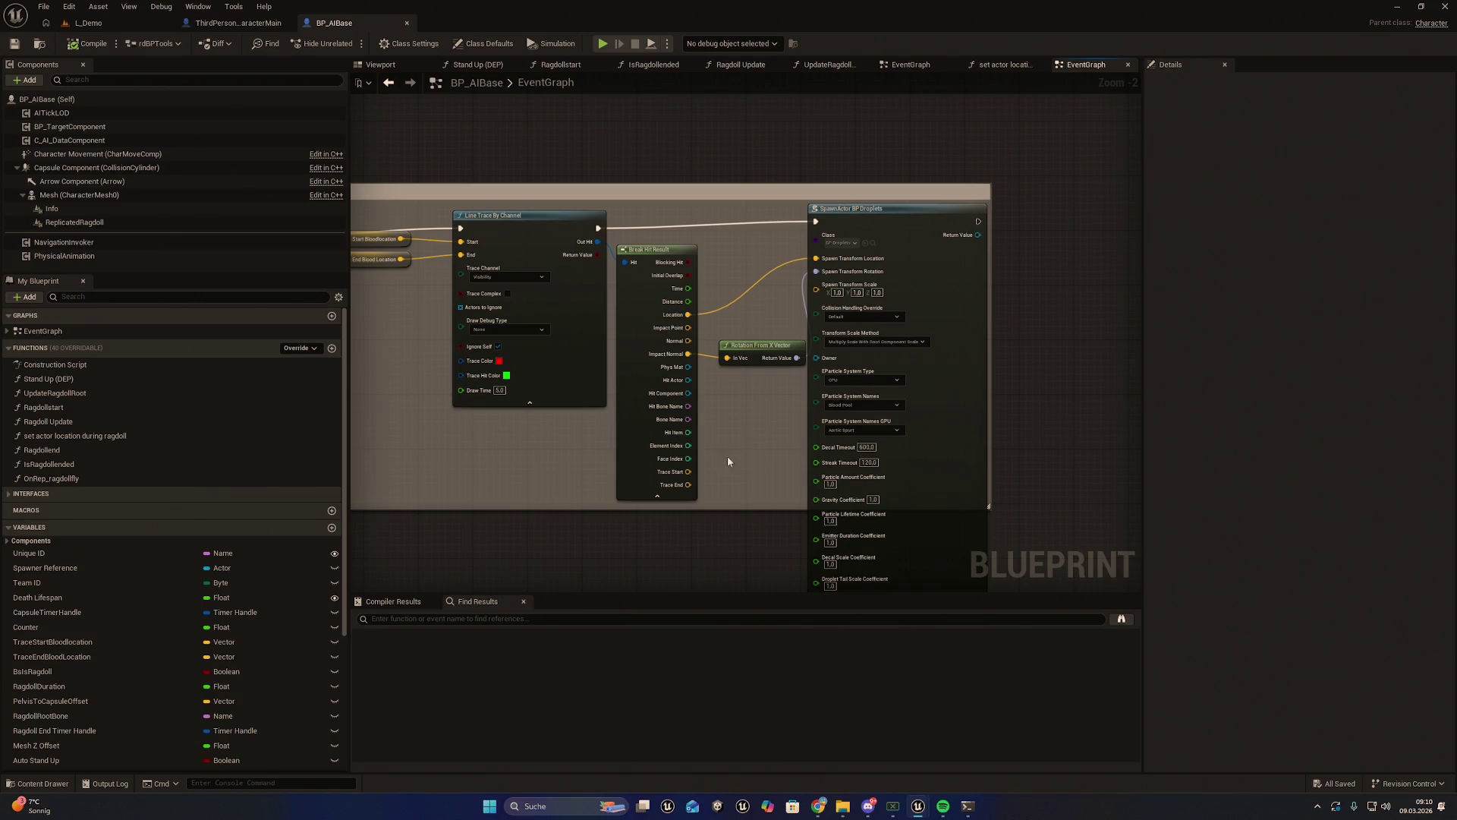
{"action": "scroll", "coordinate": [493, 468], "scroll_direction": "down", "scroll_amount": 1}
{"action": "mouse_move", "coordinate": [494, 467]}
{"action": "left_mouse_down"}
{"action": "mouse_move", "coordinate": [731, 494]}
{"action": "mouse_move", "coordinate": [951, 488]}
{"action": "mouse_move", "coordinate": [533, 488]}
{"action": "mouse_move", "coordinate": [588, 498]}
{"action": "mouse_move", "coordinate": [549, 504]}
{"action": "left_mouse_up"}
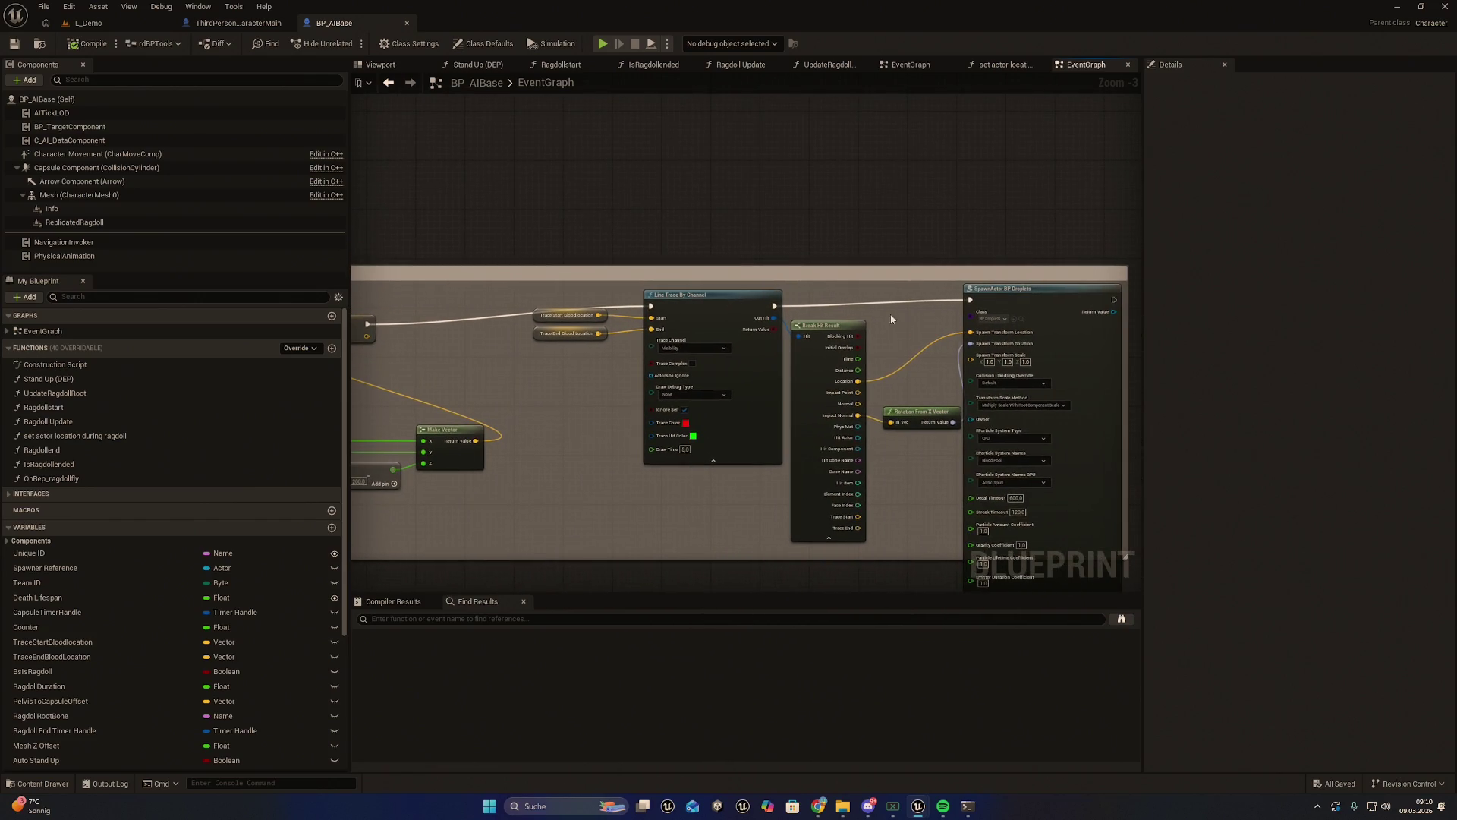
{"action": "scroll", "coordinate": [893, 320], "scroll_direction": "up", "scroll_amount": 4}
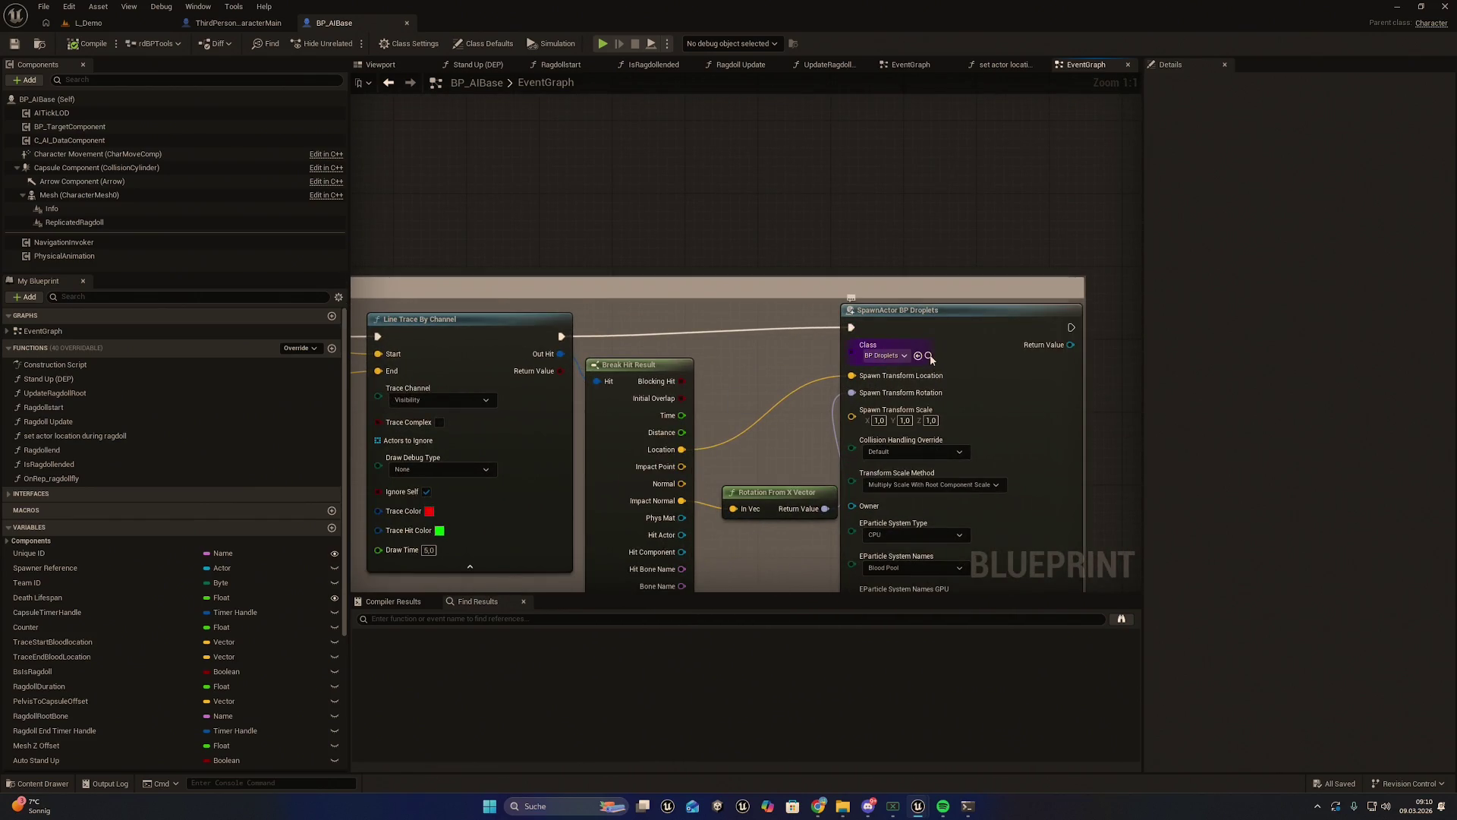
Browse from BP Droplets to YI_BloodDroplets > Particles > CPU and select FX_BloodPool_CPU
{"action": "left_click", "coordinate": [929, 356]}
{"action": "left_click", "coordinate": [853, 367]}
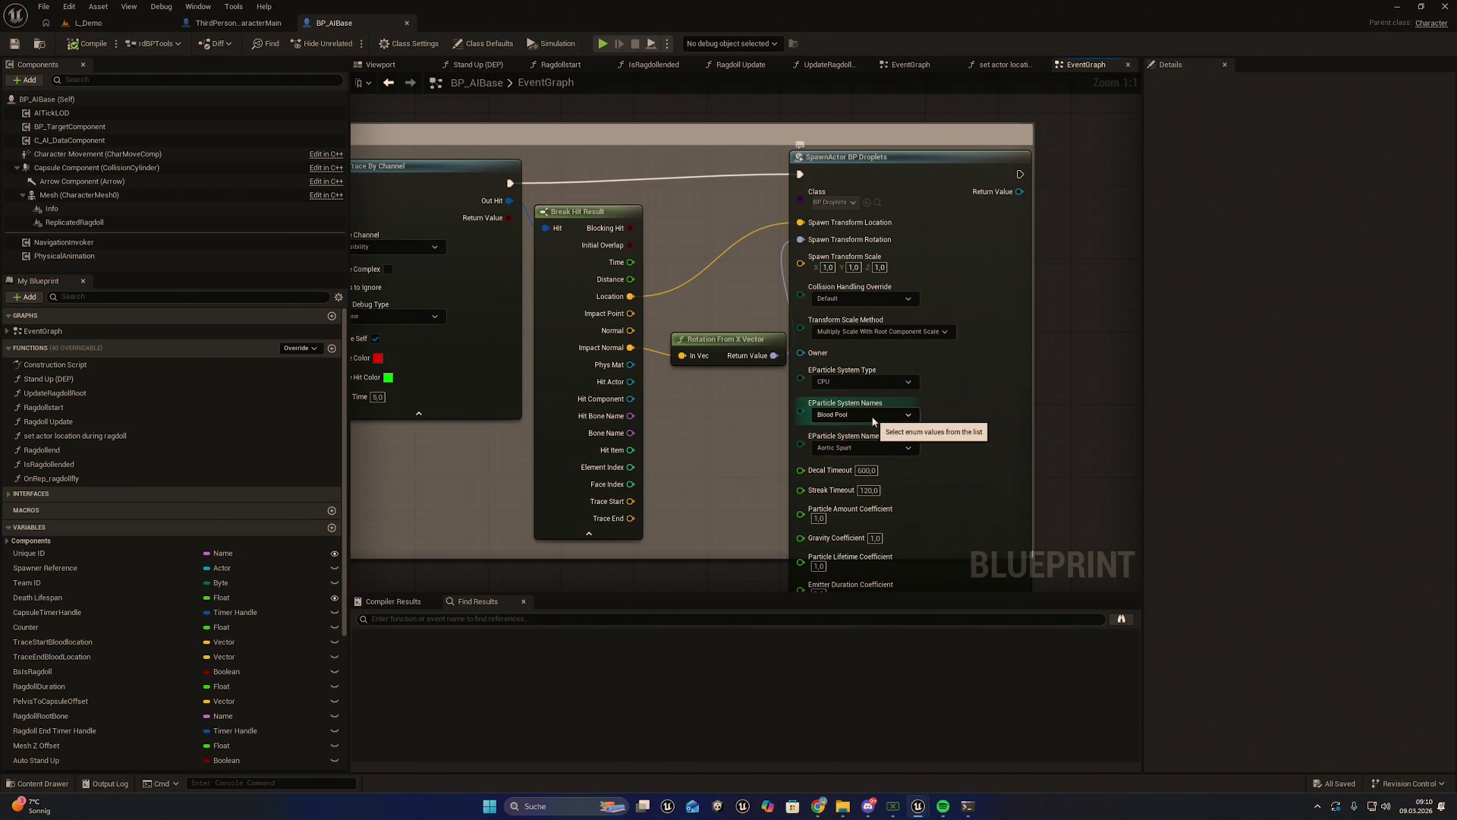
{"action": "key", "text": "ctrl+space"}
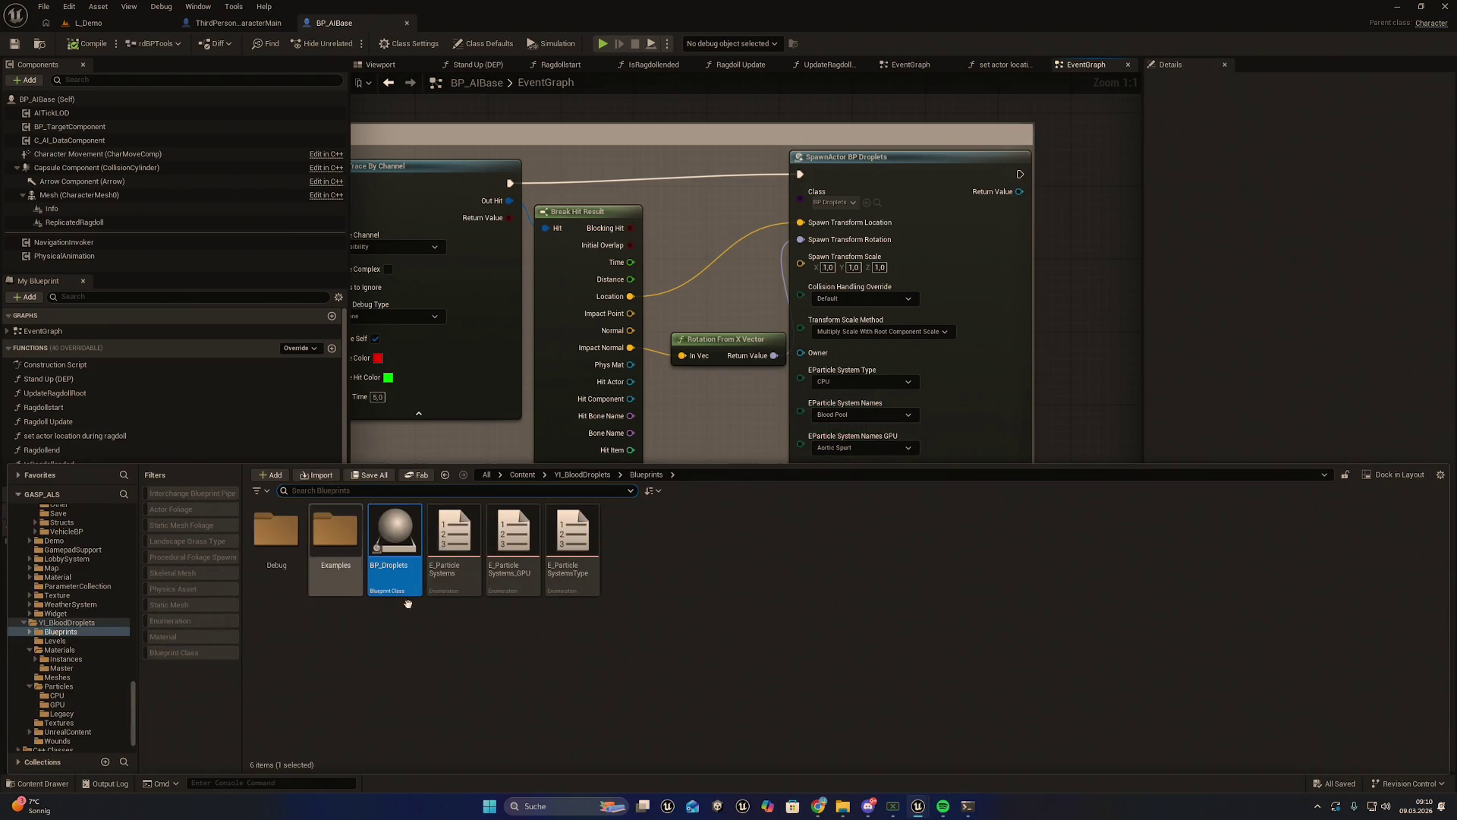
{"action": "left_click", "coordinate": [582, 475]}
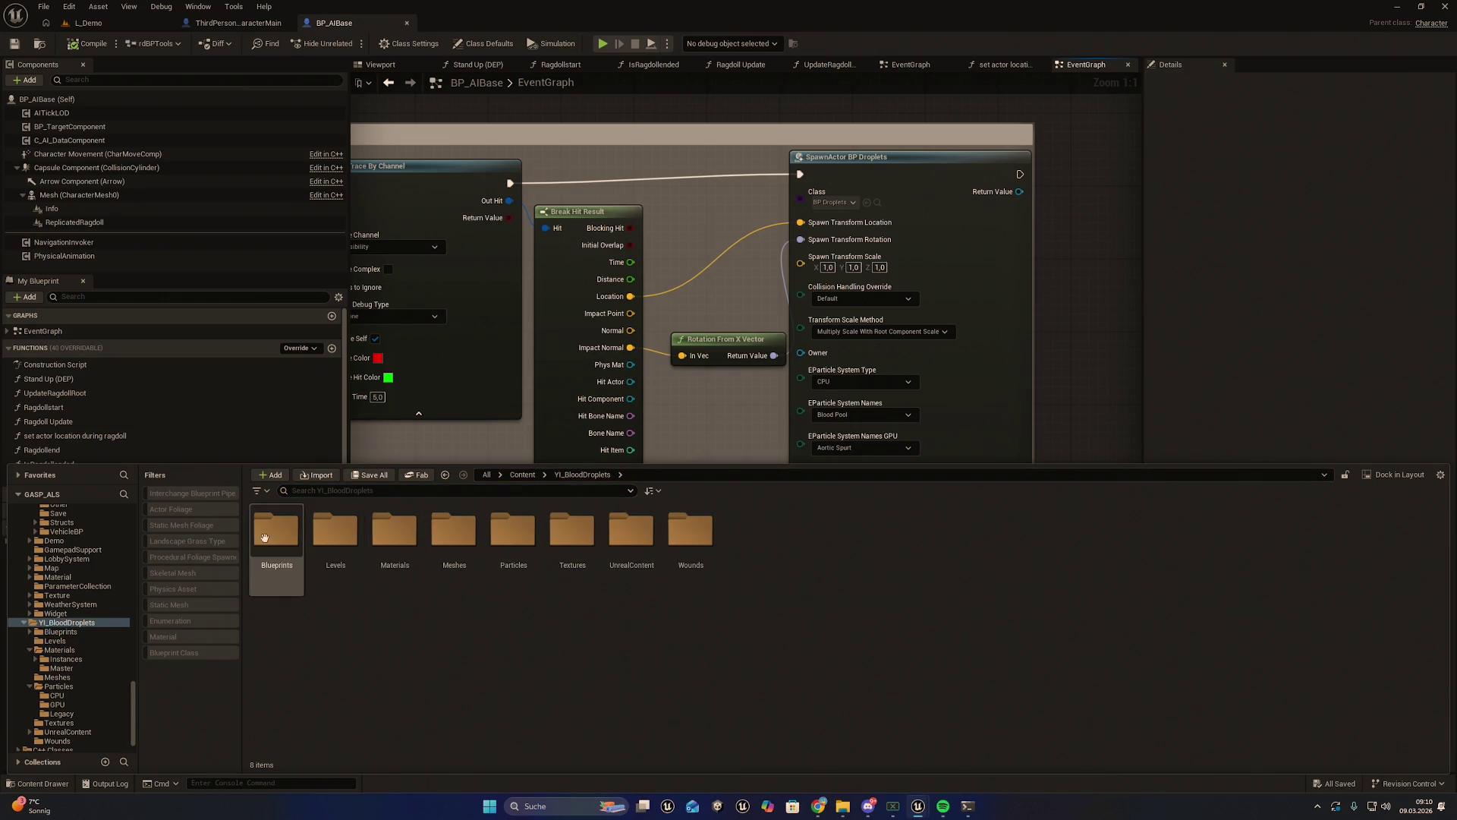
{"action": "double_click", "coordinate": [514, 532]}
{"action": "left_click", "coordinate": [282, 535]}
{"action": "double_click", "coordinate": [282, 534]}
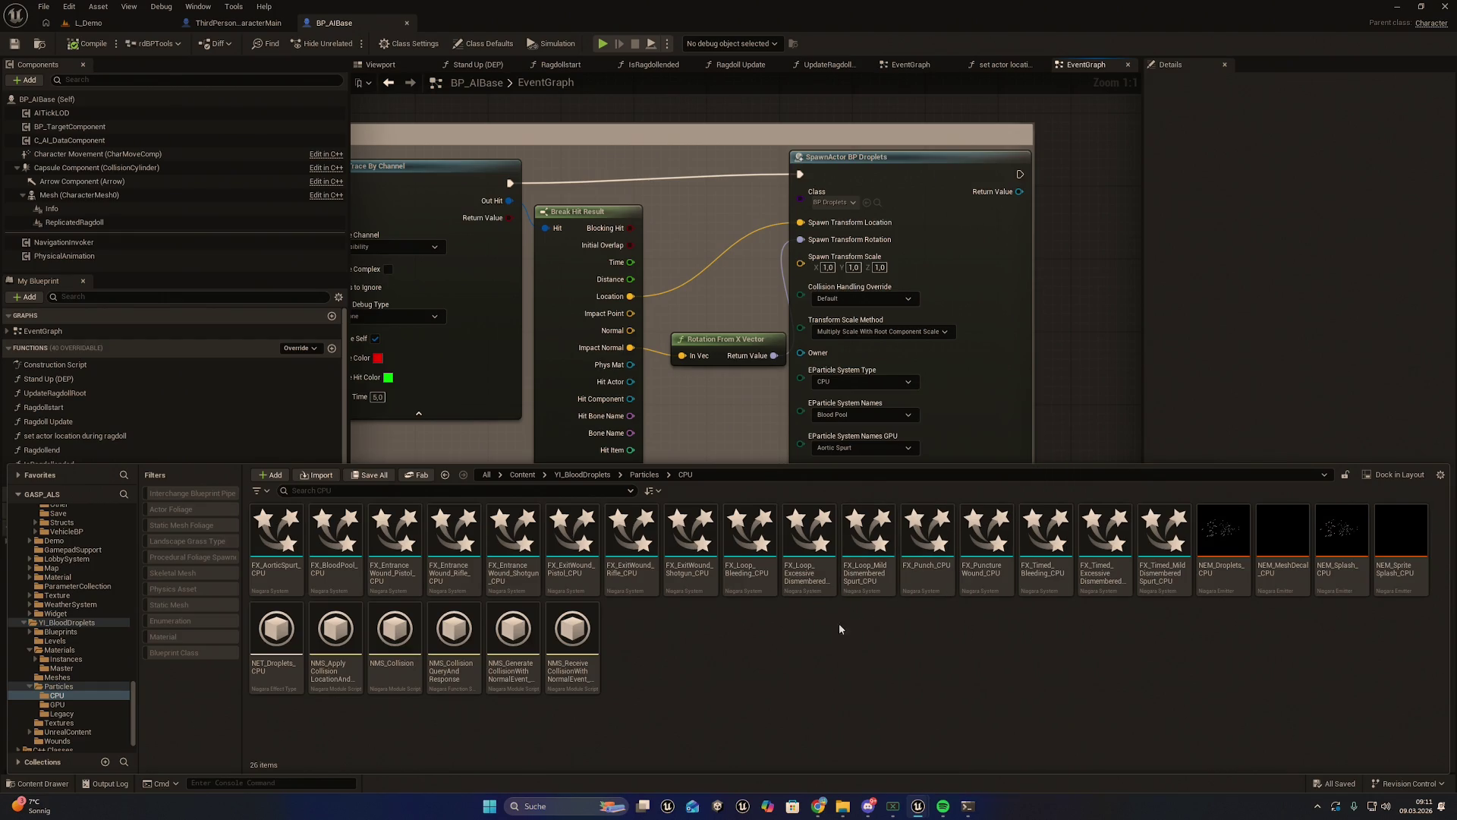
{"action": "left_click", "coordinate": [328, 546]}
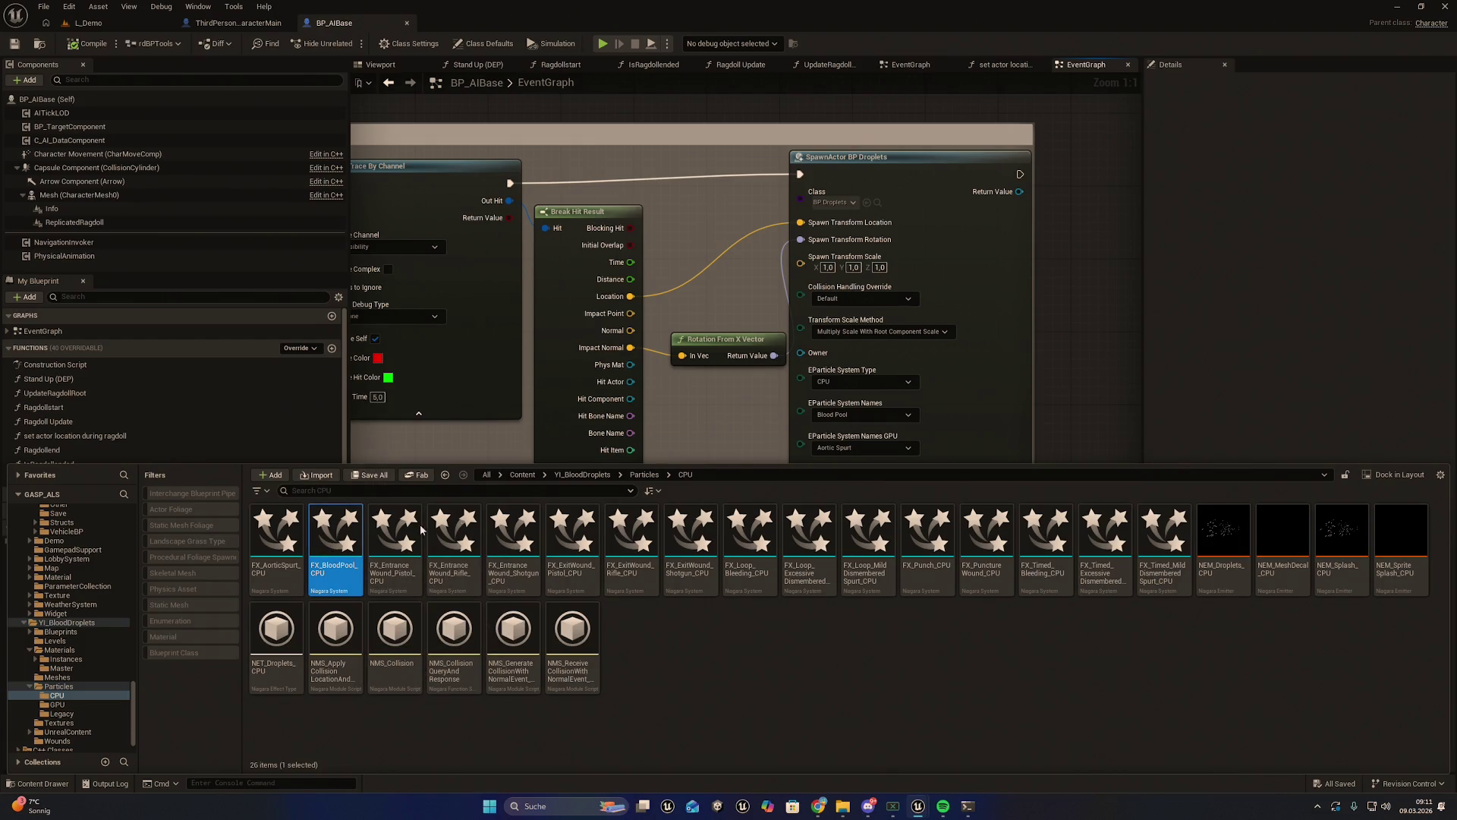
{"action": "left_click", "coordinate": [760, 396]}
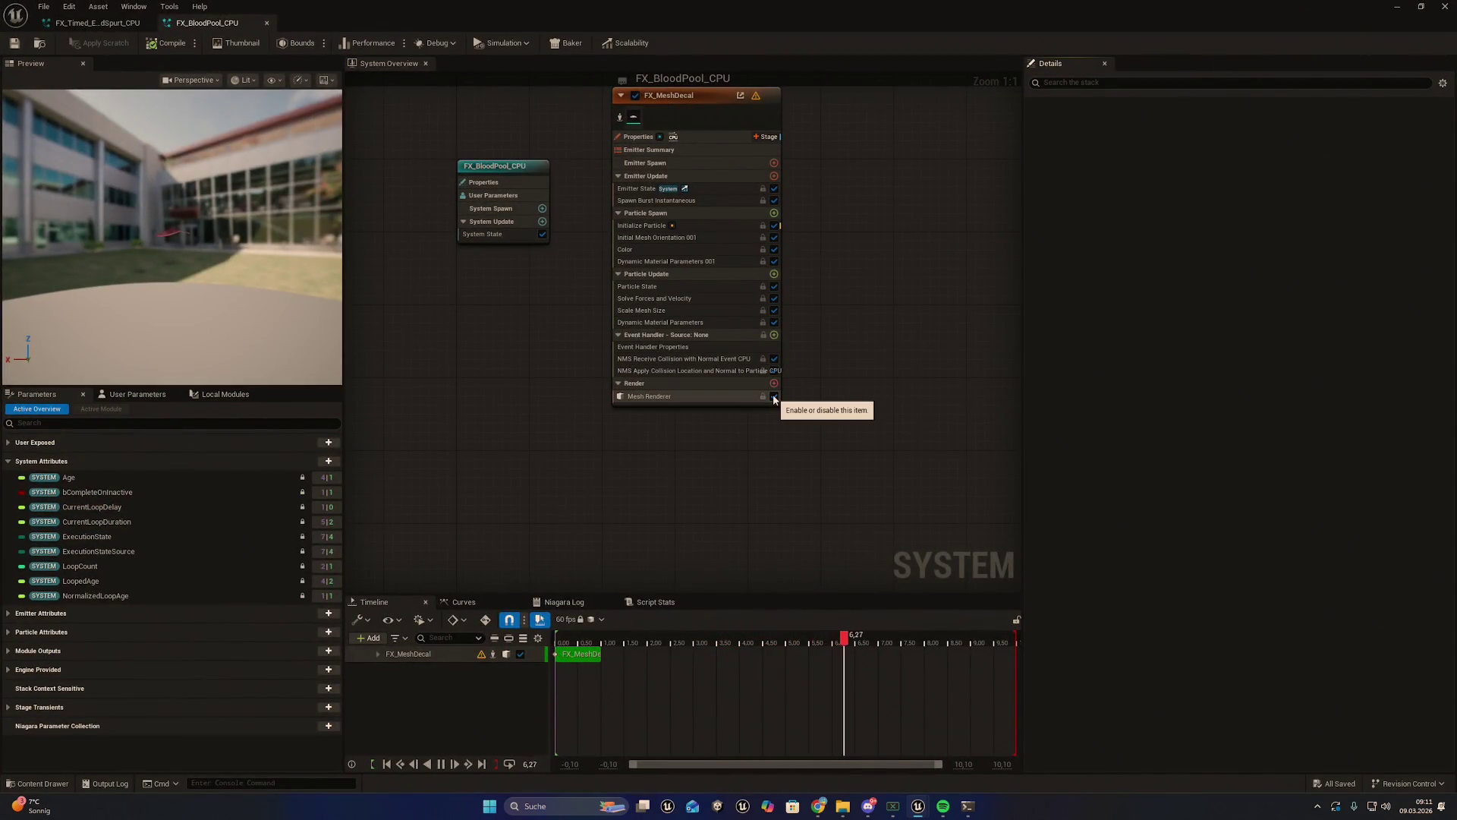
Disable the emitter's Mesh Renderer and add a Decal Renderer
{"action": "left_click", "coordinate": [774, 397]}
{"action": "left_click", "coordinate": [773, 385]}
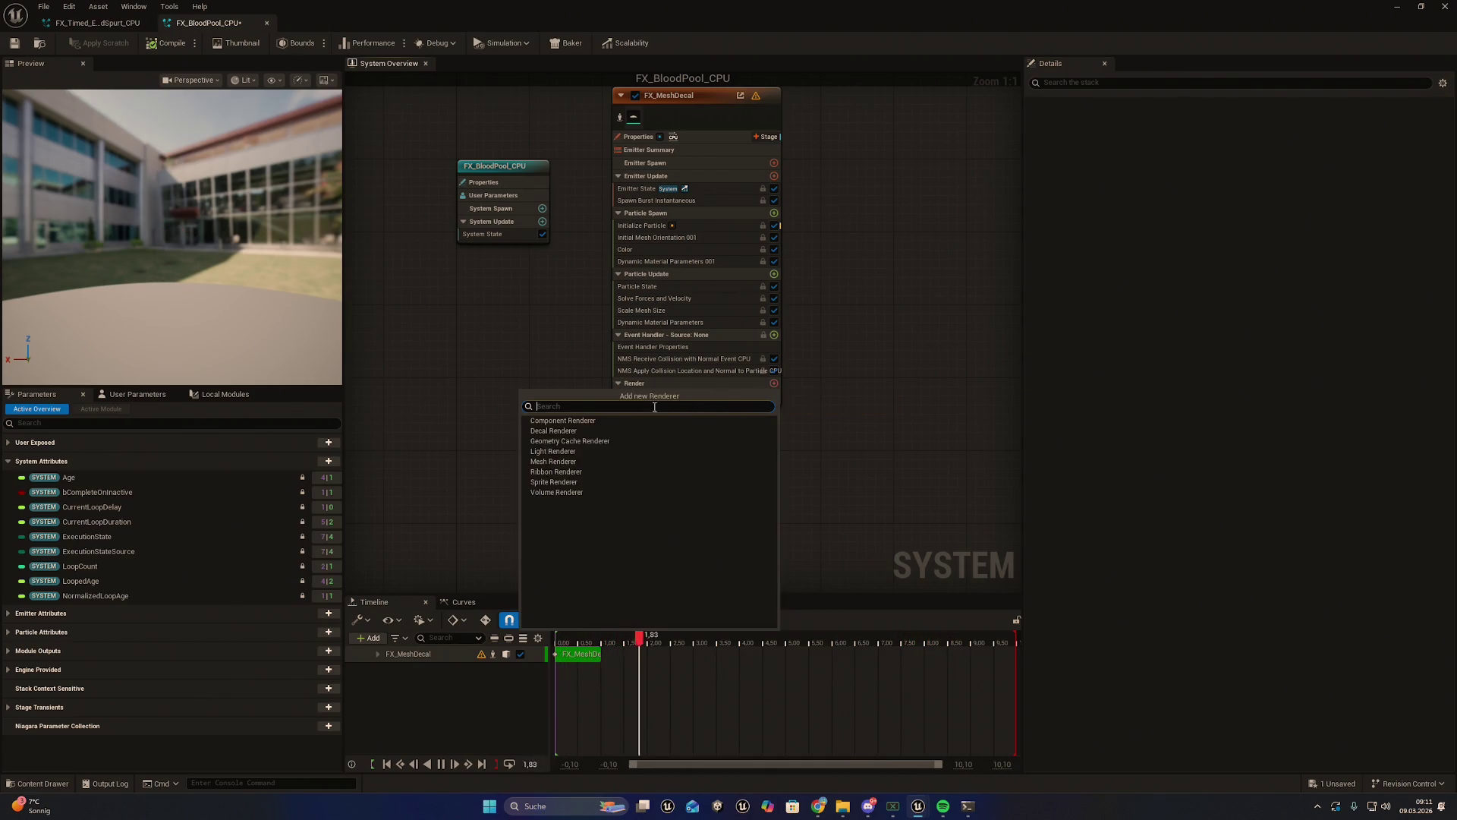
{"action": "left_click", "coordinate": [553, 431]}
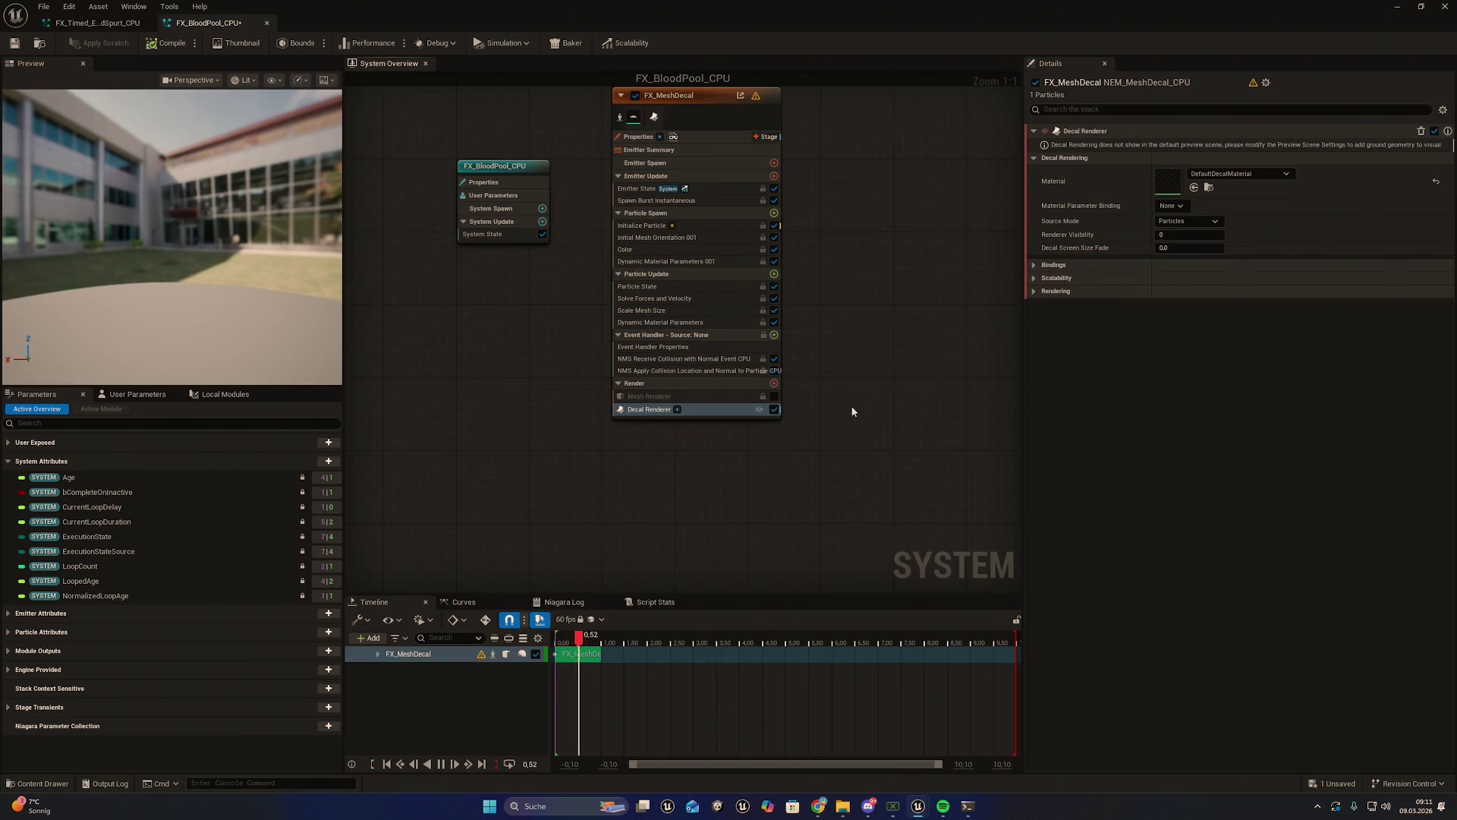
Search Content for 'blood' and assign MM_Decals_Basecolor1_Inst2 as the decal material
{"action": "key", "text": "ctrl+space"}
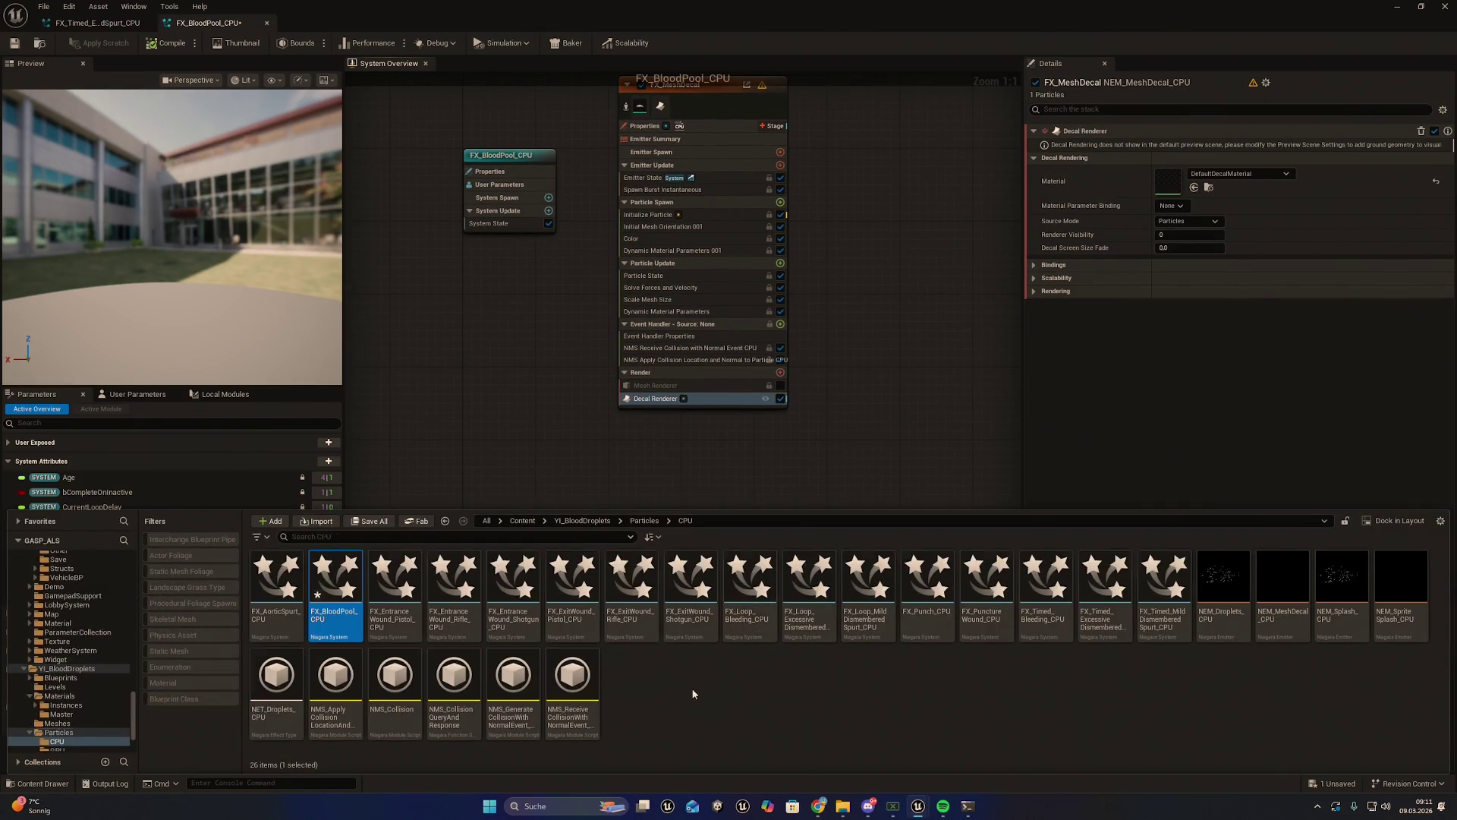
{"action": "key", "text": "BackSpace"}
{"action": "key", "text": "BackSpace"}
{"action": "left_click", "coordinate": [521, 520]}
{"action": "left_click", "coordinate": [512, 534]}
{"action": "type", "text": "blood"}
{"action": "scroll", "coordinate": [634, 550], "scroll_direction": "down", "scroll_amount": 10}
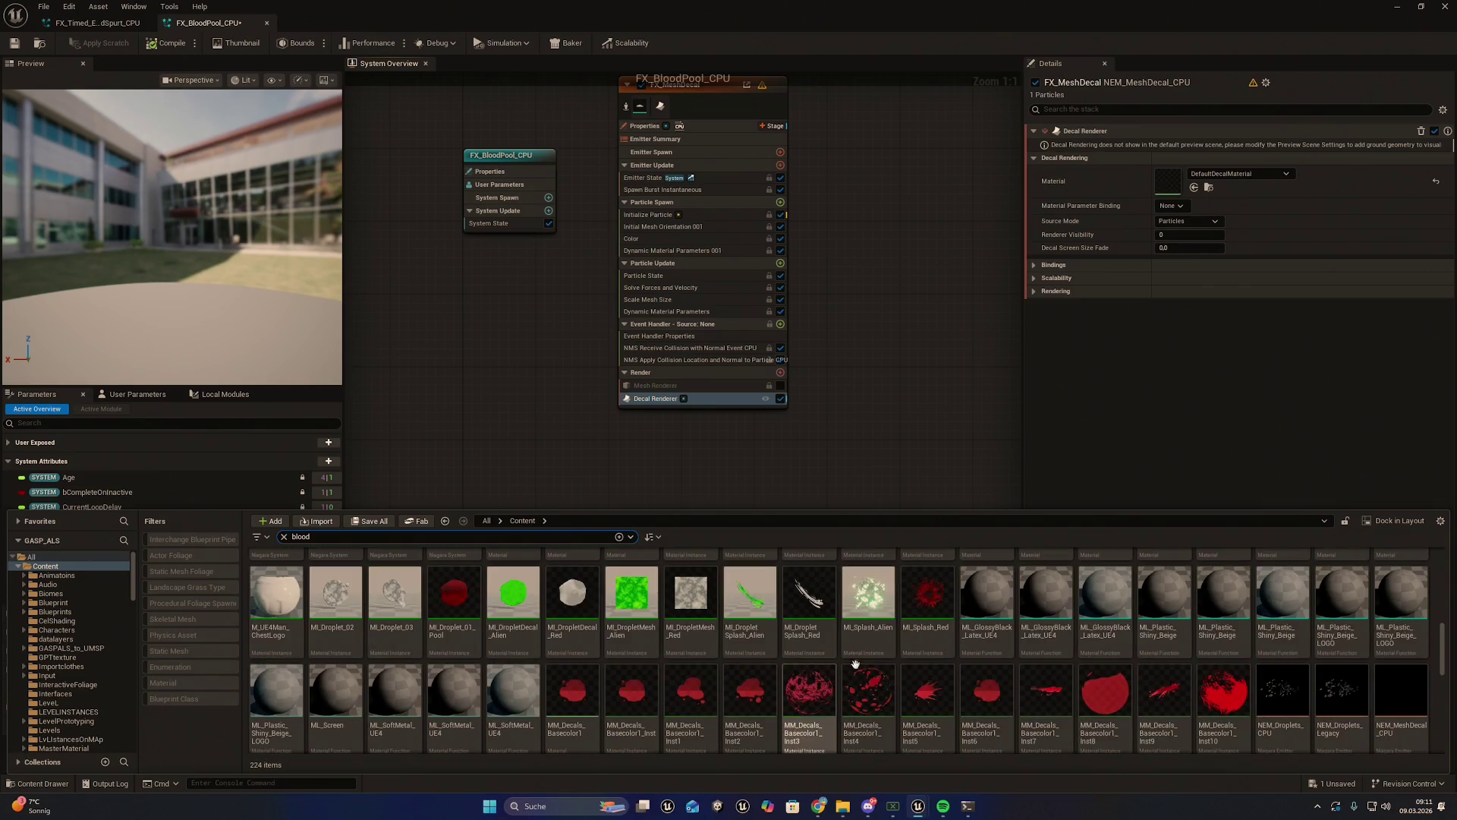
{"action": "scroll", "coordinate": [1034, 706], "scroll_direction": "down", "scroll_amount": 1}
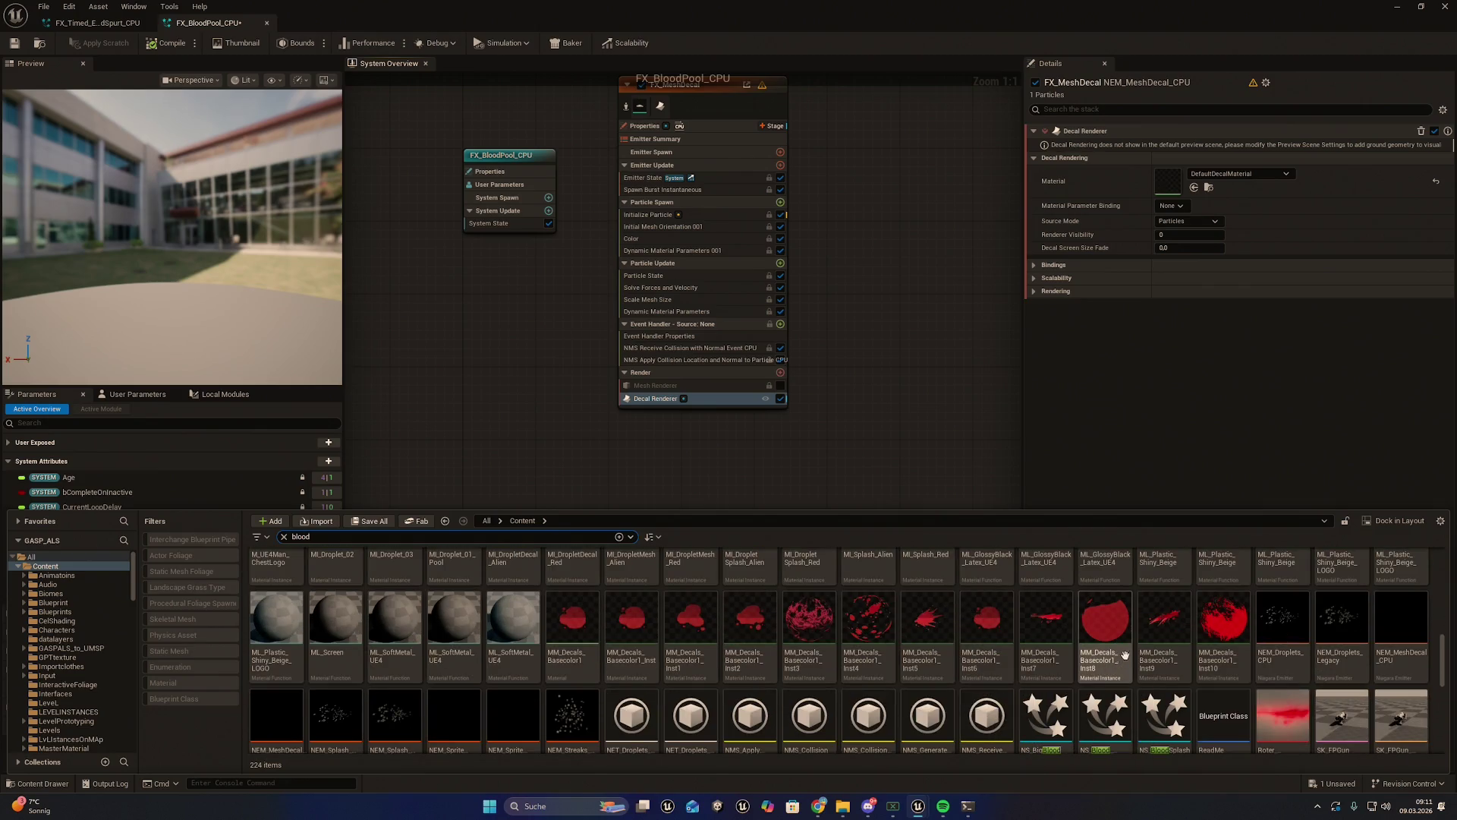
{"action": "scroll", "coordinate": [1135, 641], "scroll_direction": "down", "scroll_amount": 1}
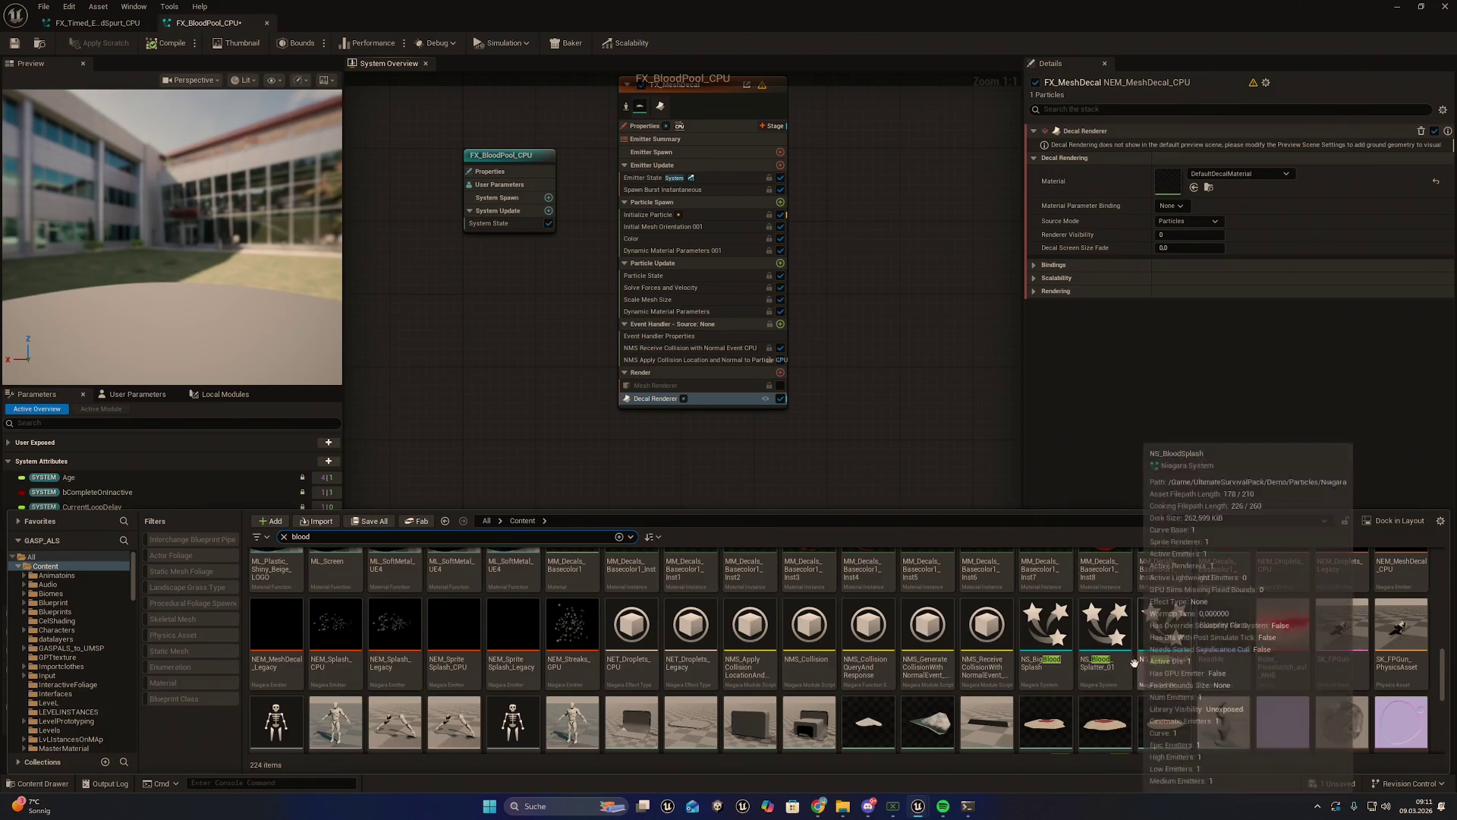
{"action": "scroll", "coordinate": [1219, 621], "scroll_direction": "down", "scroll_amount": 4}
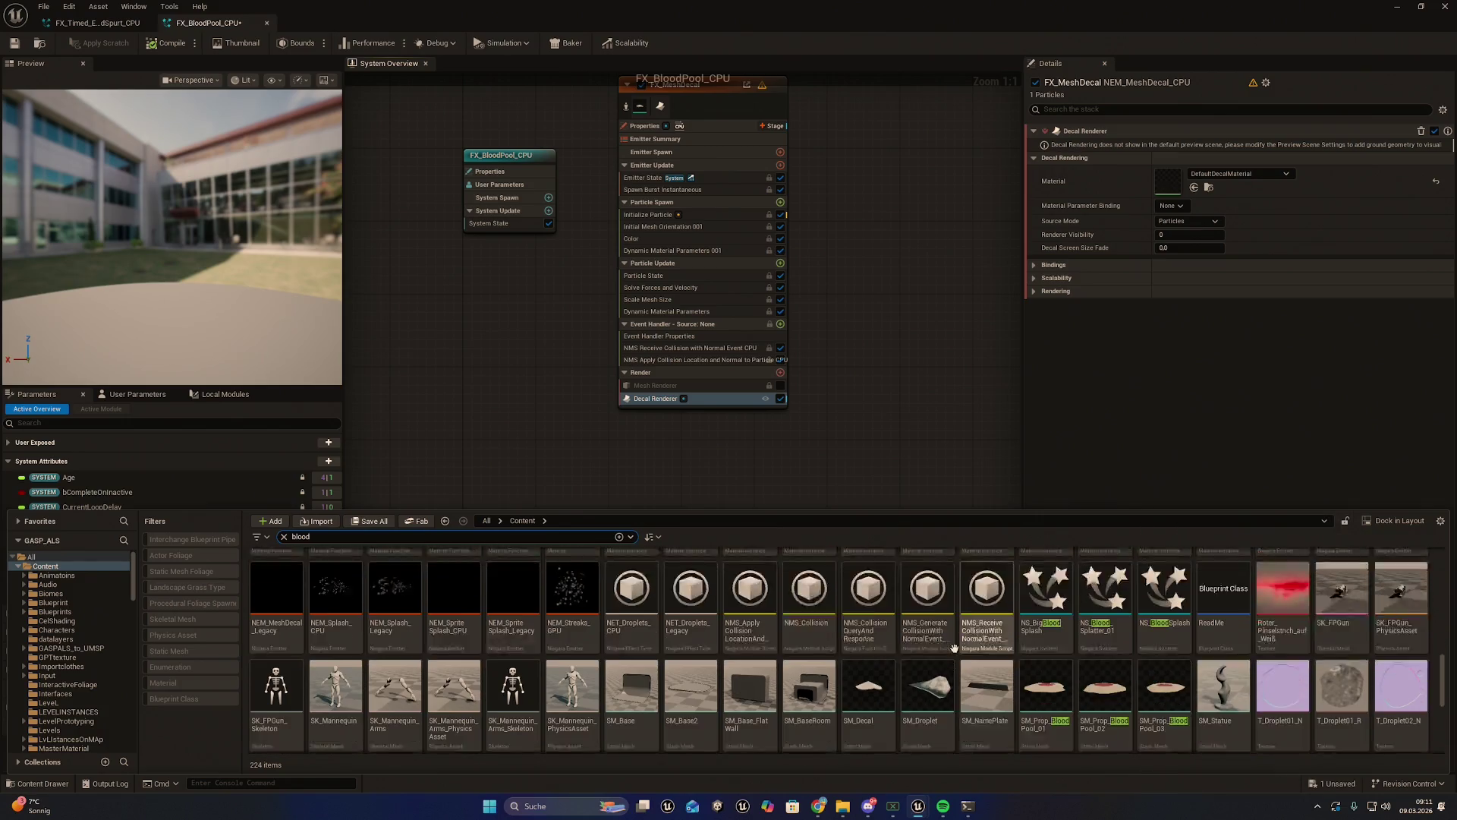
{"action": "scroll", "coordinate": [974, 646], "scroll_direction": "up", "scroll_amount": 3}
{"action": "scroll", "coordinate": [974, 645], "scroll_direction": "up", "scroll_amount": 2}
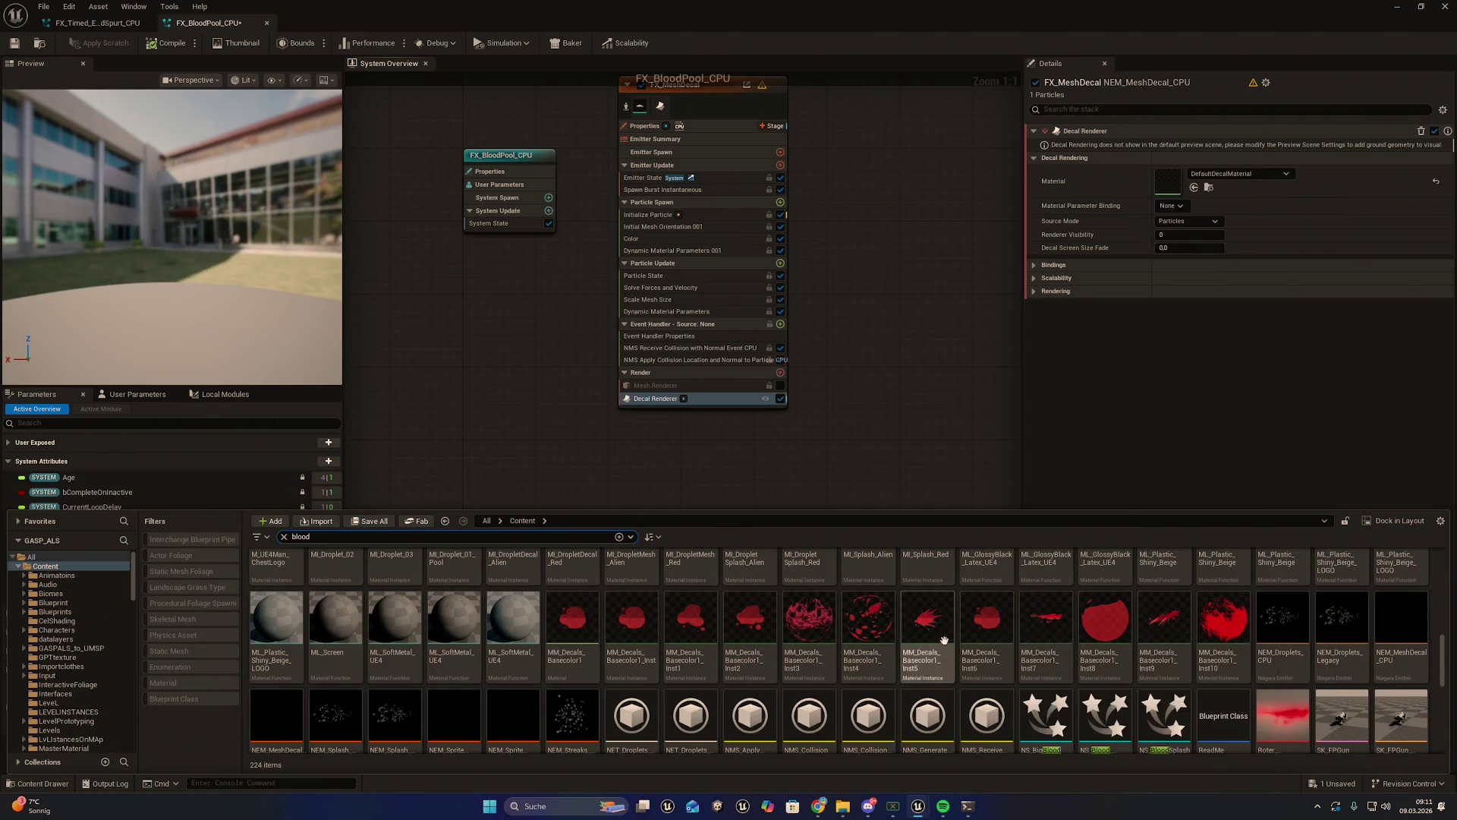
{"action": "left_click_drag", "start_coordinate": [749, 647], "coordinate": [1169, 181]}
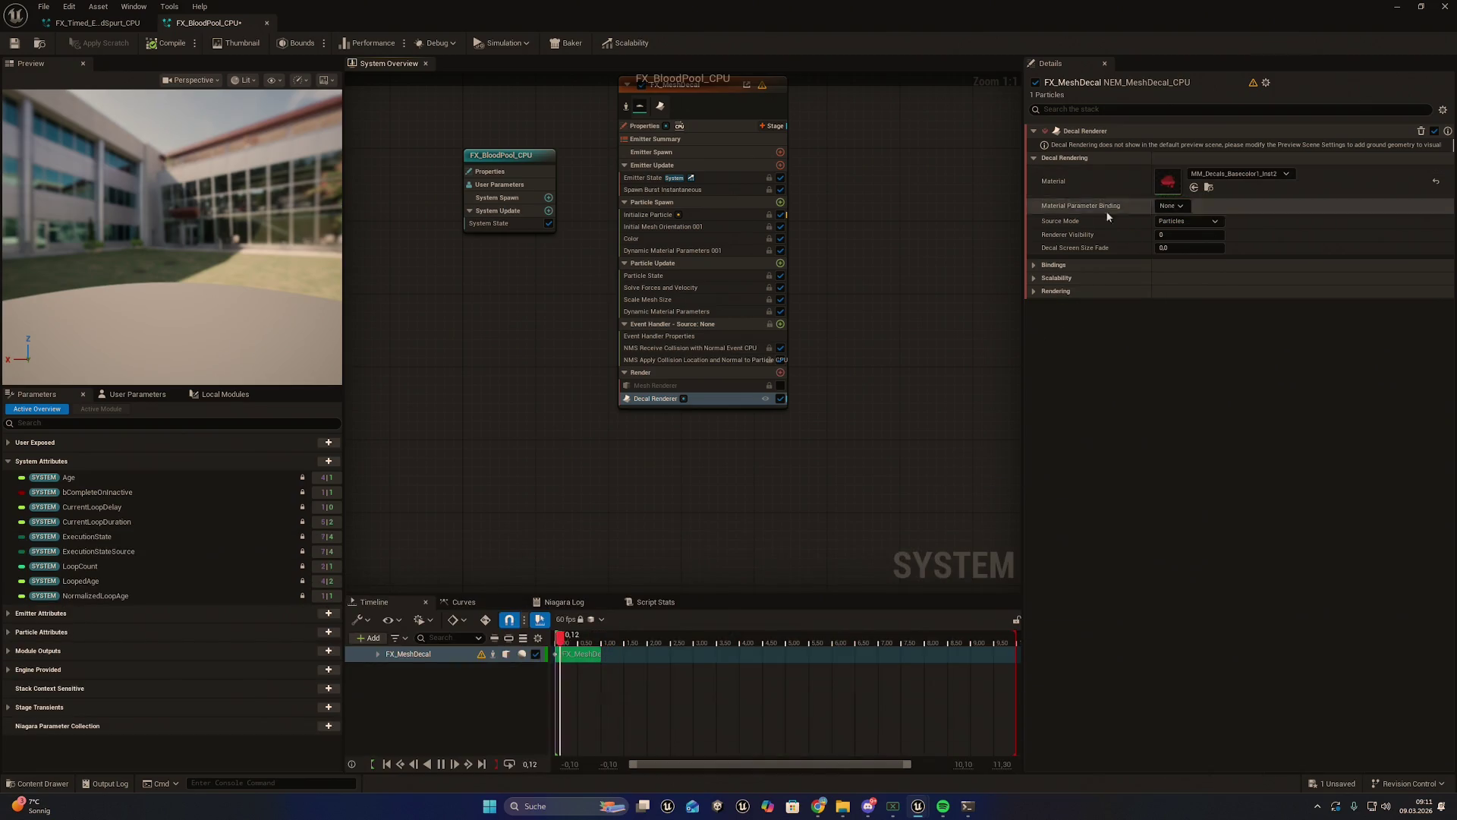
Save all modified assets and float the Niagara window
{"action": "left_click", "coordinate": [44, 7]}
{"action": "left_click", "coordinate": [75, 76]}
{"action": "mouse_move", "coordinate": [486, 8]}
{"action": "left_mouse_down"}
{"action": "mouse_move", "coordinate": [465, 81]}
{"action": "mouse_move", "coordinate": [526, 98]}
{"action": "mouse_move", "coordinate": [511, 141]}
{"action": "mouse_move", "coordinate": [319, 95]}
{"action": "mouse_move", "coordinate": [455, 3]}
{"action": "mouse_move", "coordinate": [381, 154]}
{"action": "left_mouse_up"}
Switch to L_Demo, minimize the blood pool window, and start playing the level
{"action": "left_click", "coordinate": [106, 28]}
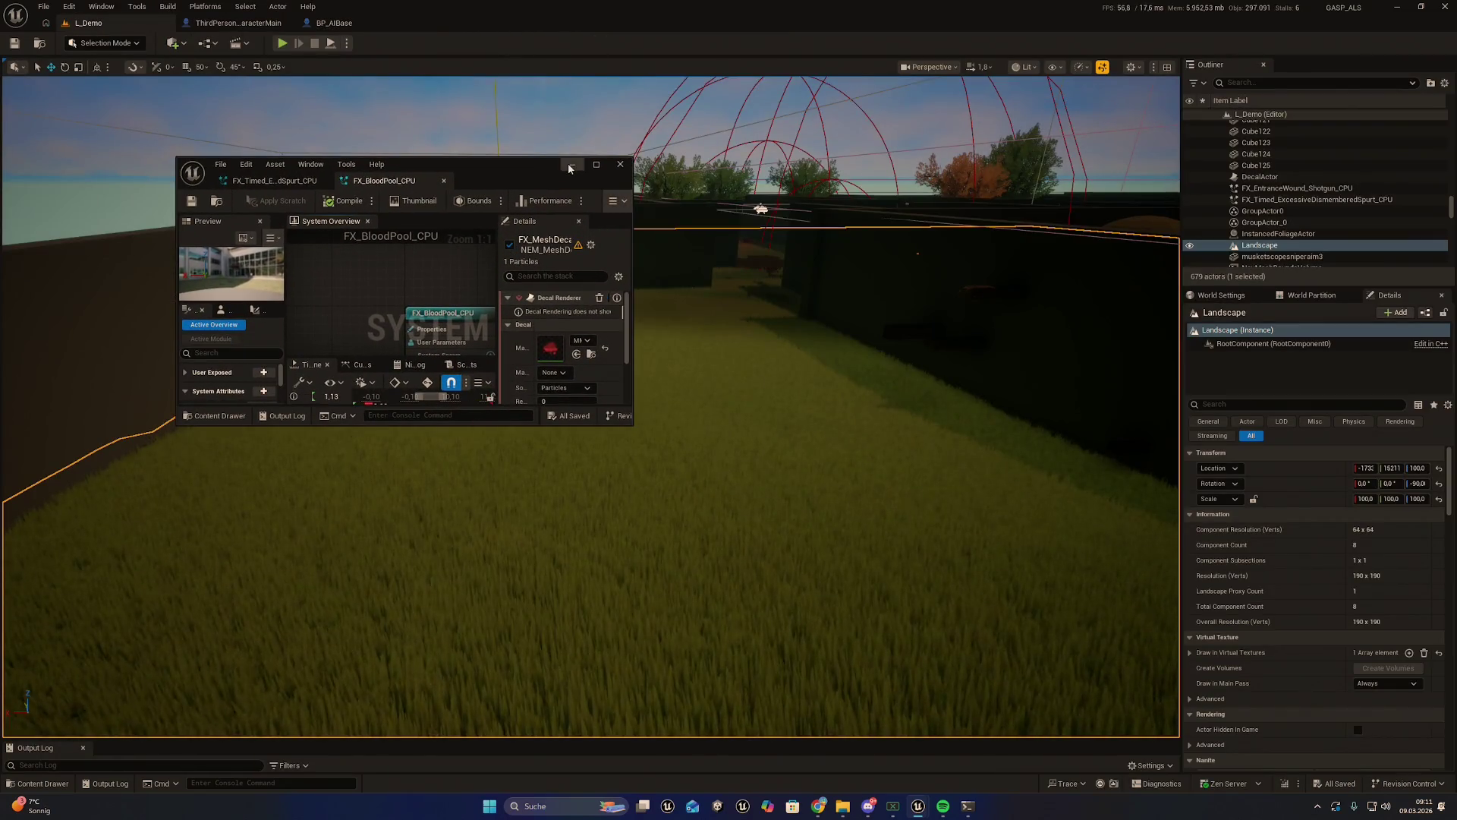
{"action": "left_click", "coordinate": [573, 165]}
{"action": "left_click_drag", "start_coordinate": [320, 104], "coordinate": [288, 53]}
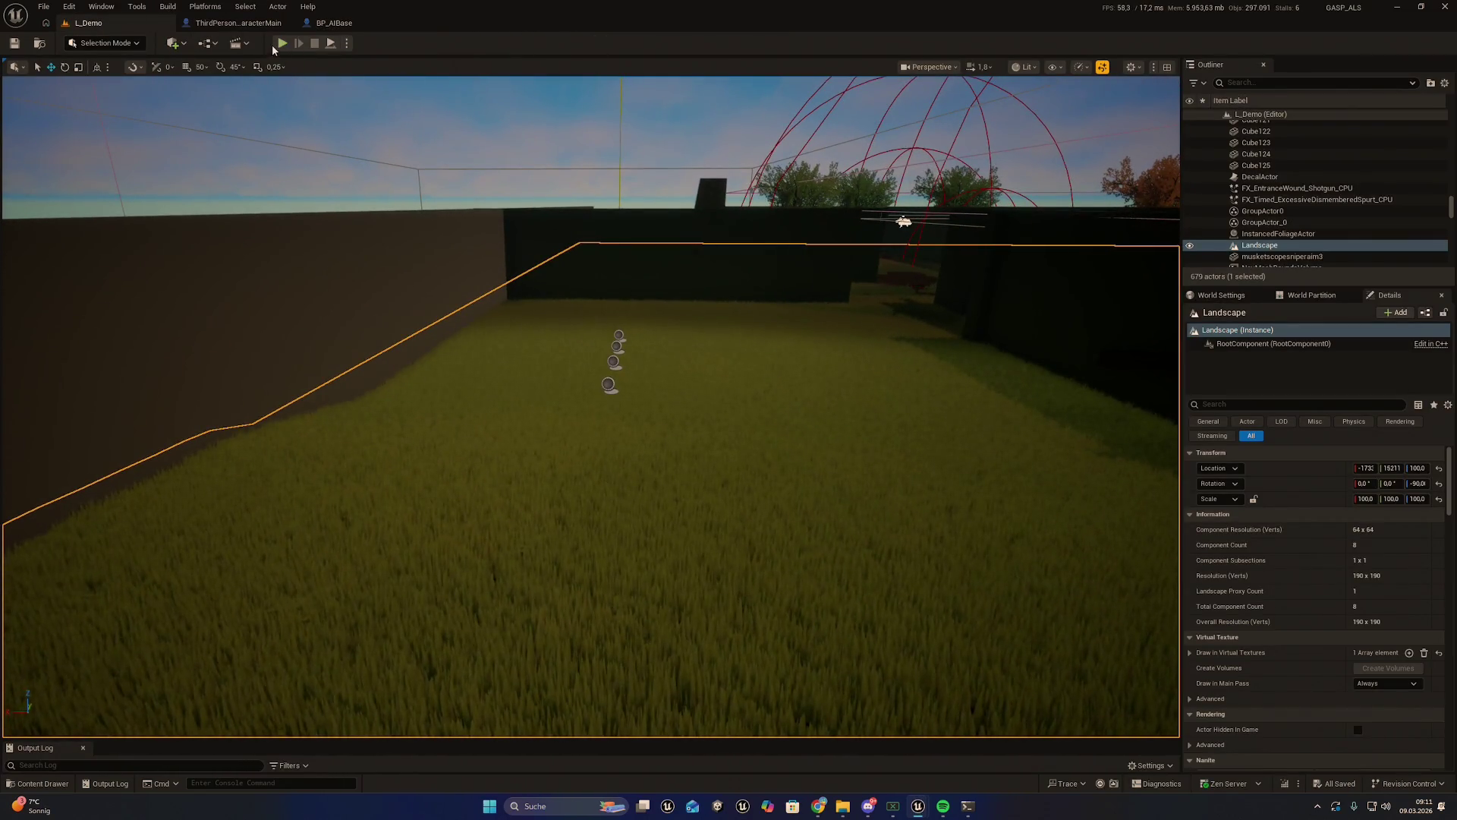
{"action": "left_click", "coordinate": [281, 43]}
Give the character a Sword from the item cheat menu and equip it
{"action": "key", "text": "i"}
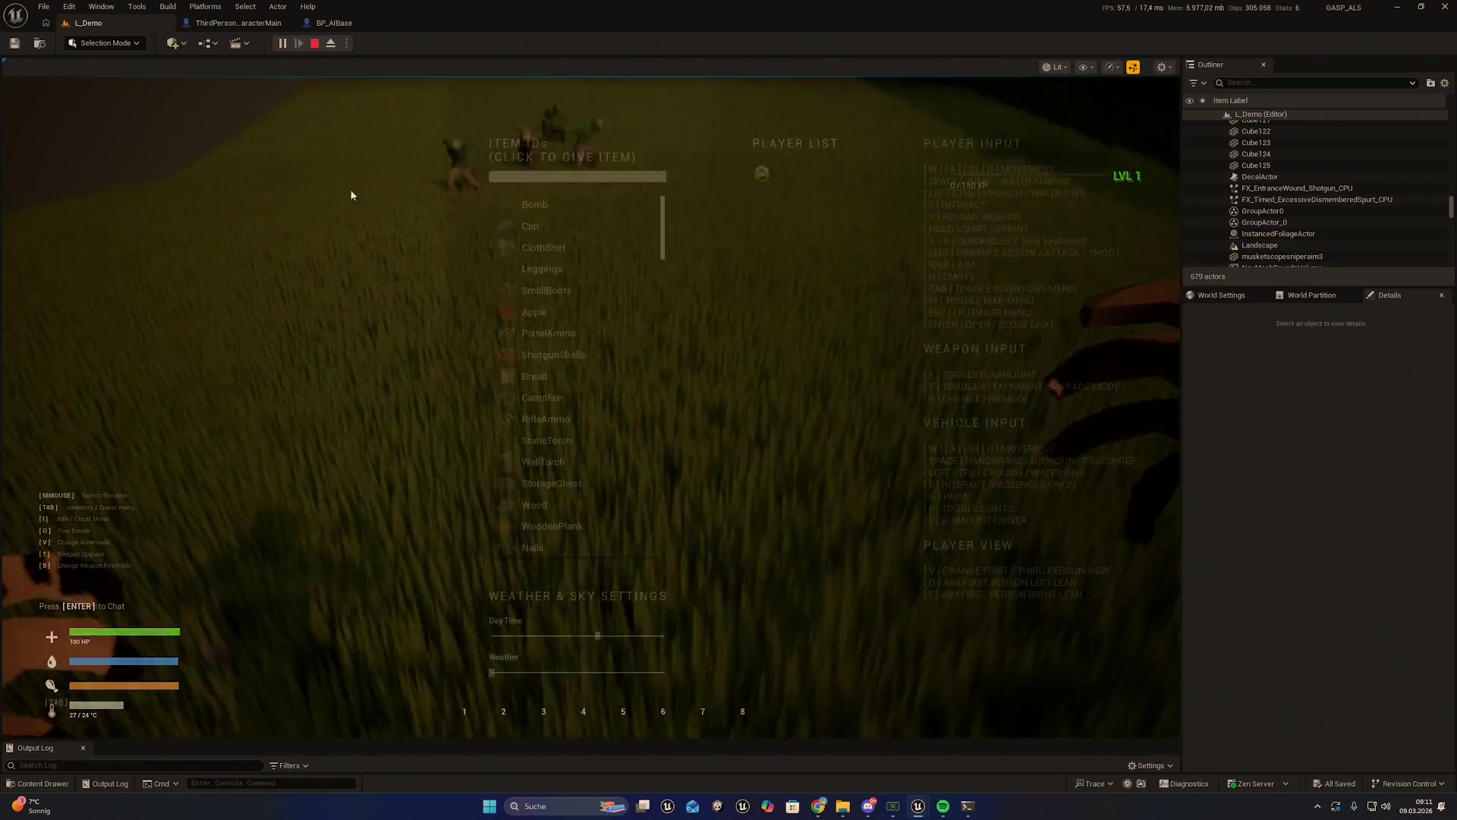
{"action": "left_click", "coordinate": [566, 176]}
{"action": "type", "text": "sw"}
{"action": "left_click", "coordinate": [523, 203]}
{"action": "key", "text": "1"}
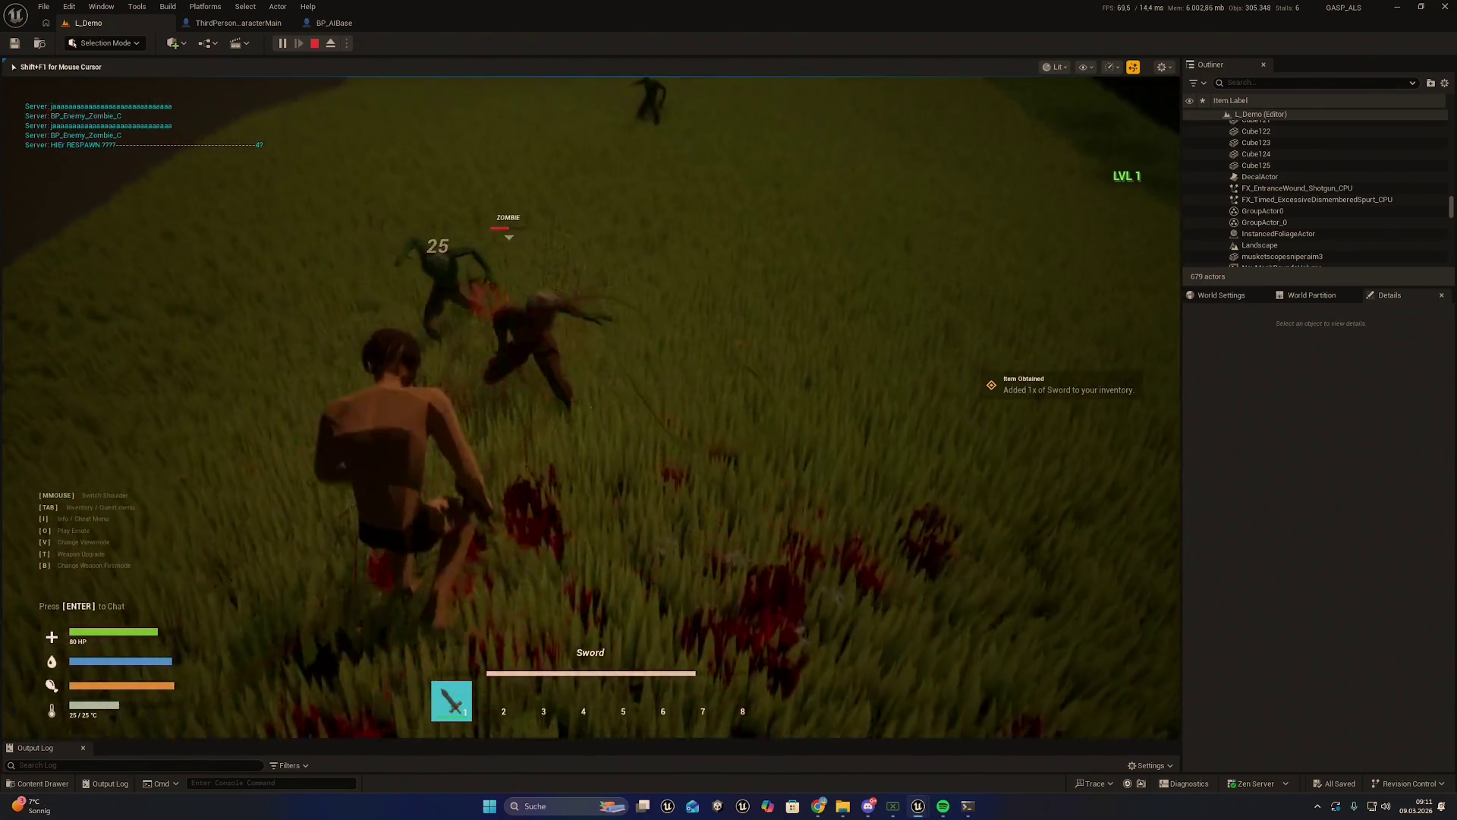
Kill several zombies with the sword to trigger ragdolls and blood
{"action": "left_click", "coordinate": [591, 408]}
{"action": "left_click", "coordinate": [591, 408]}
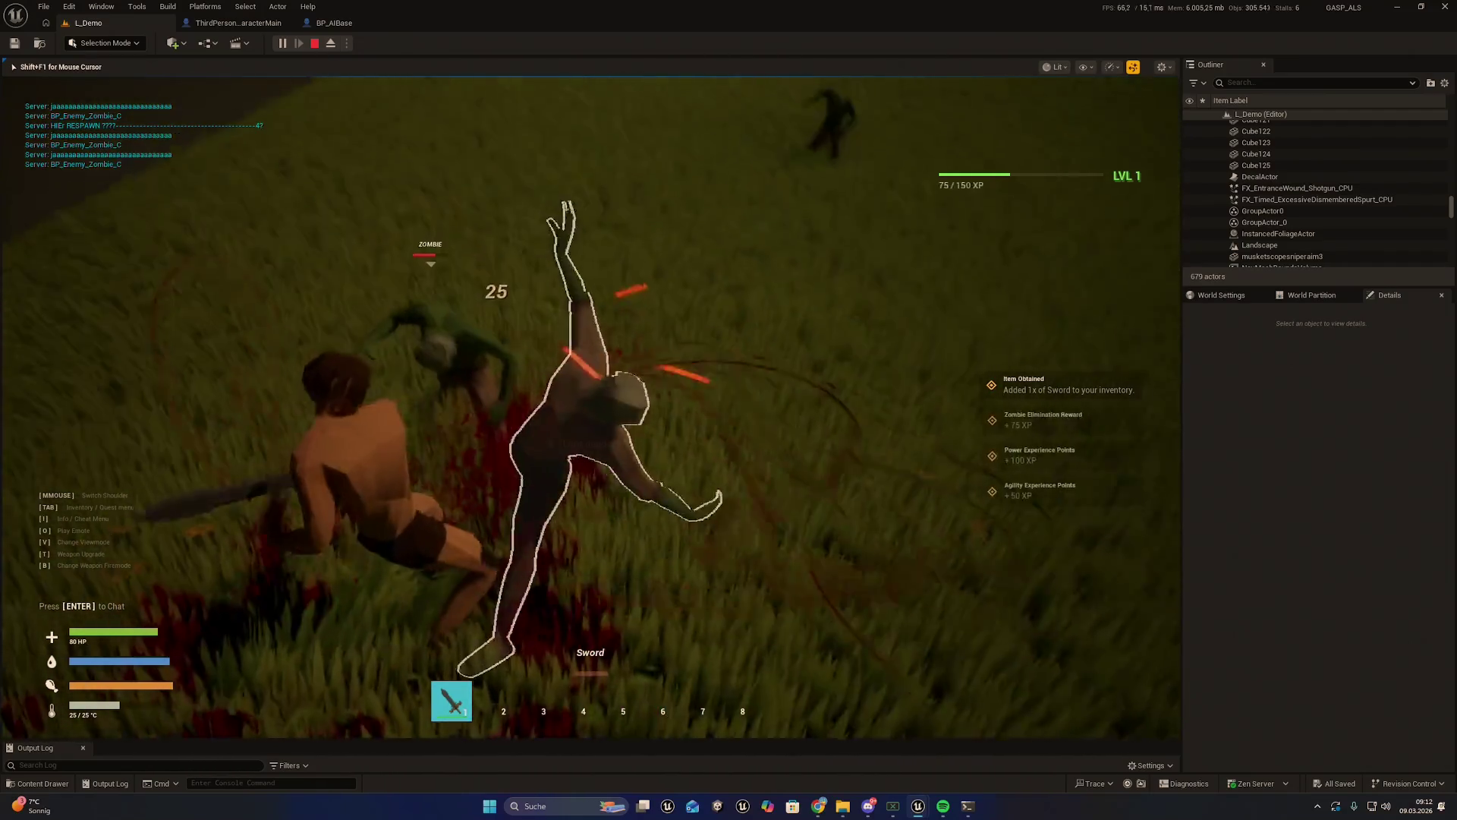
{"action": "left_click", "coordinate": [590, 408]}
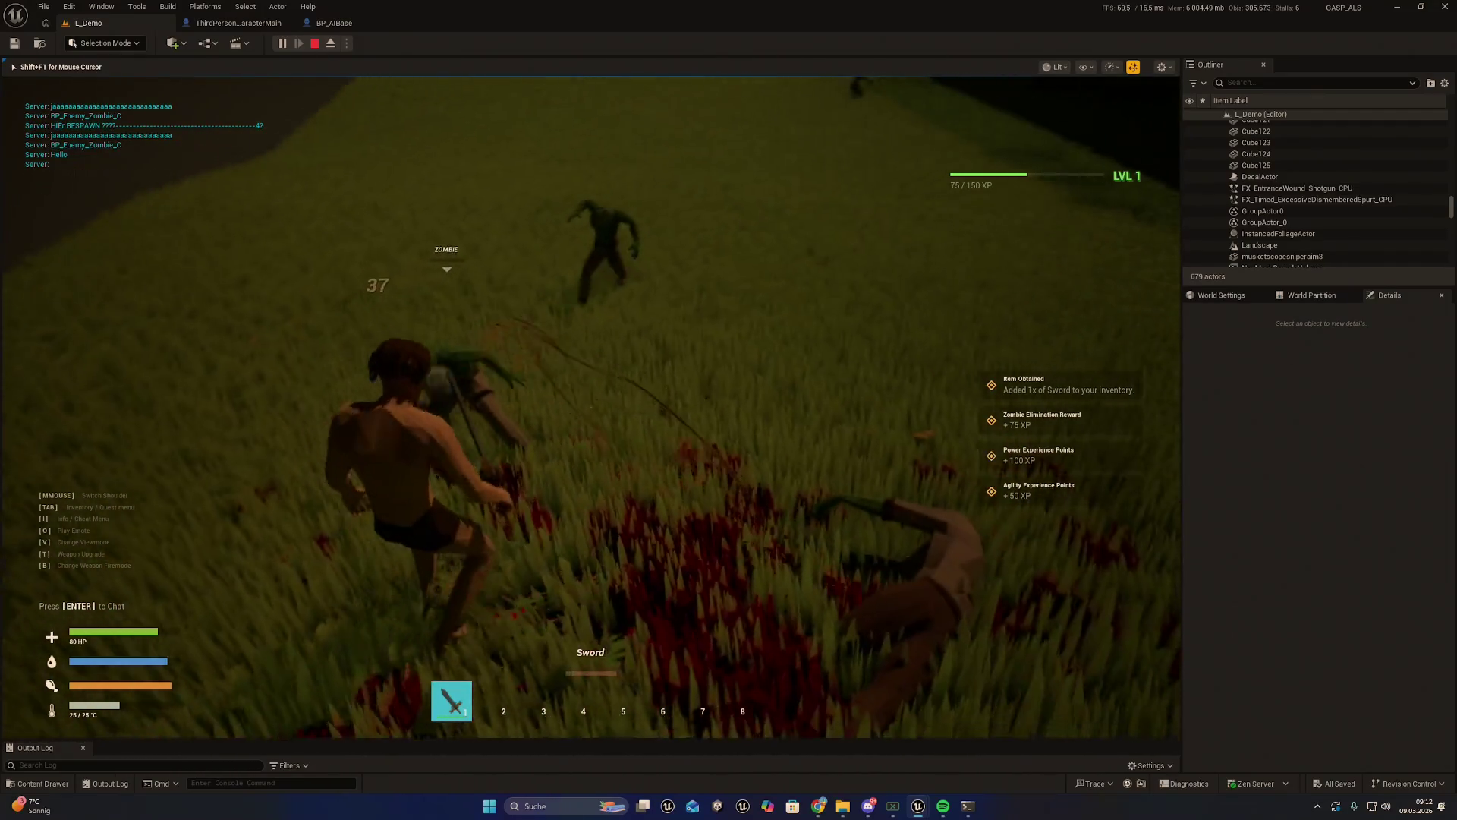
{"action": "left_click", "coordinate": [590, 407]}
{"action": "left_click", "coordinate": [590, 408]}
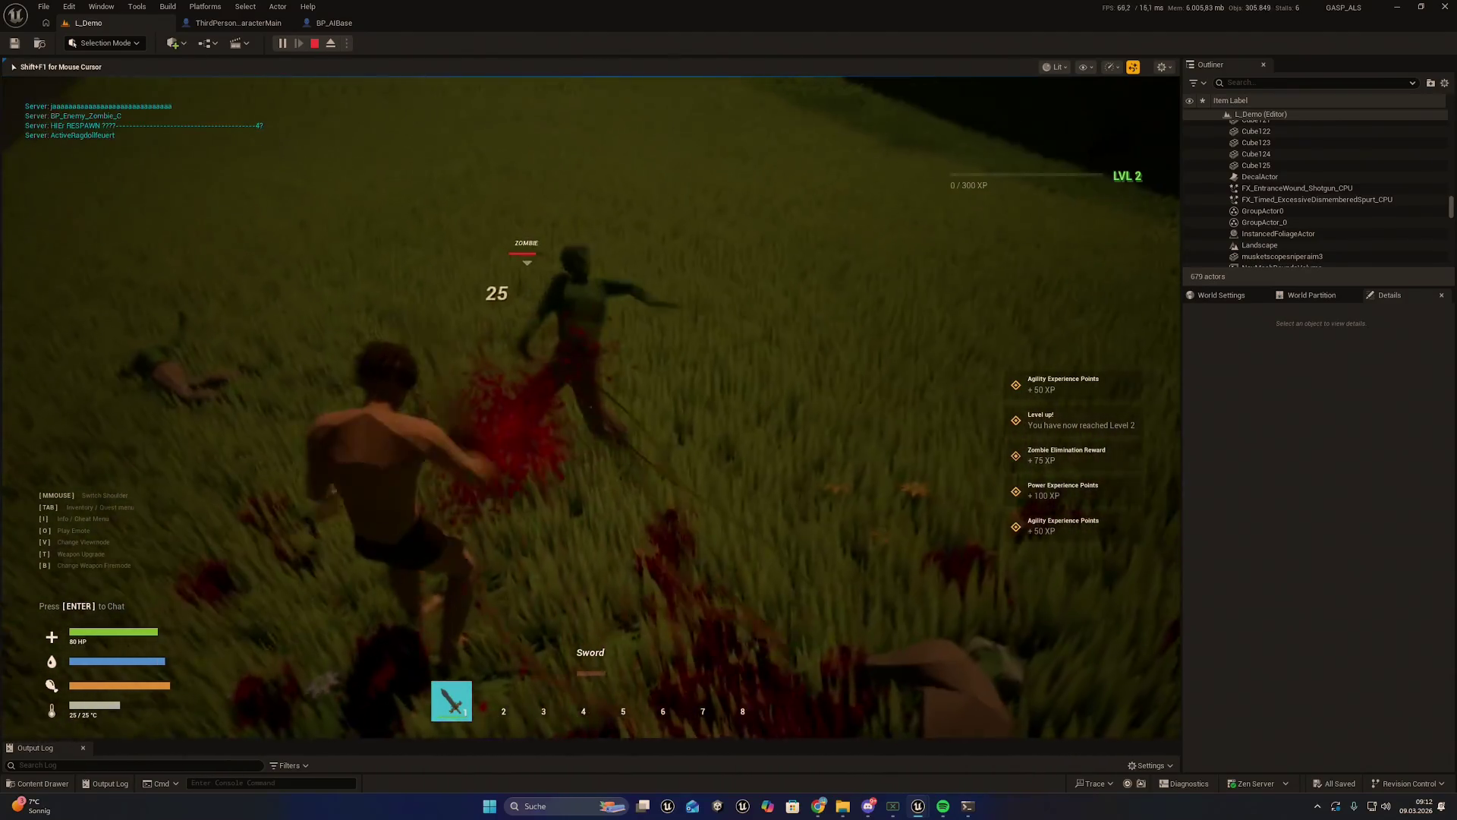
{"action": "left_click", "coordinate": [591, 407]}
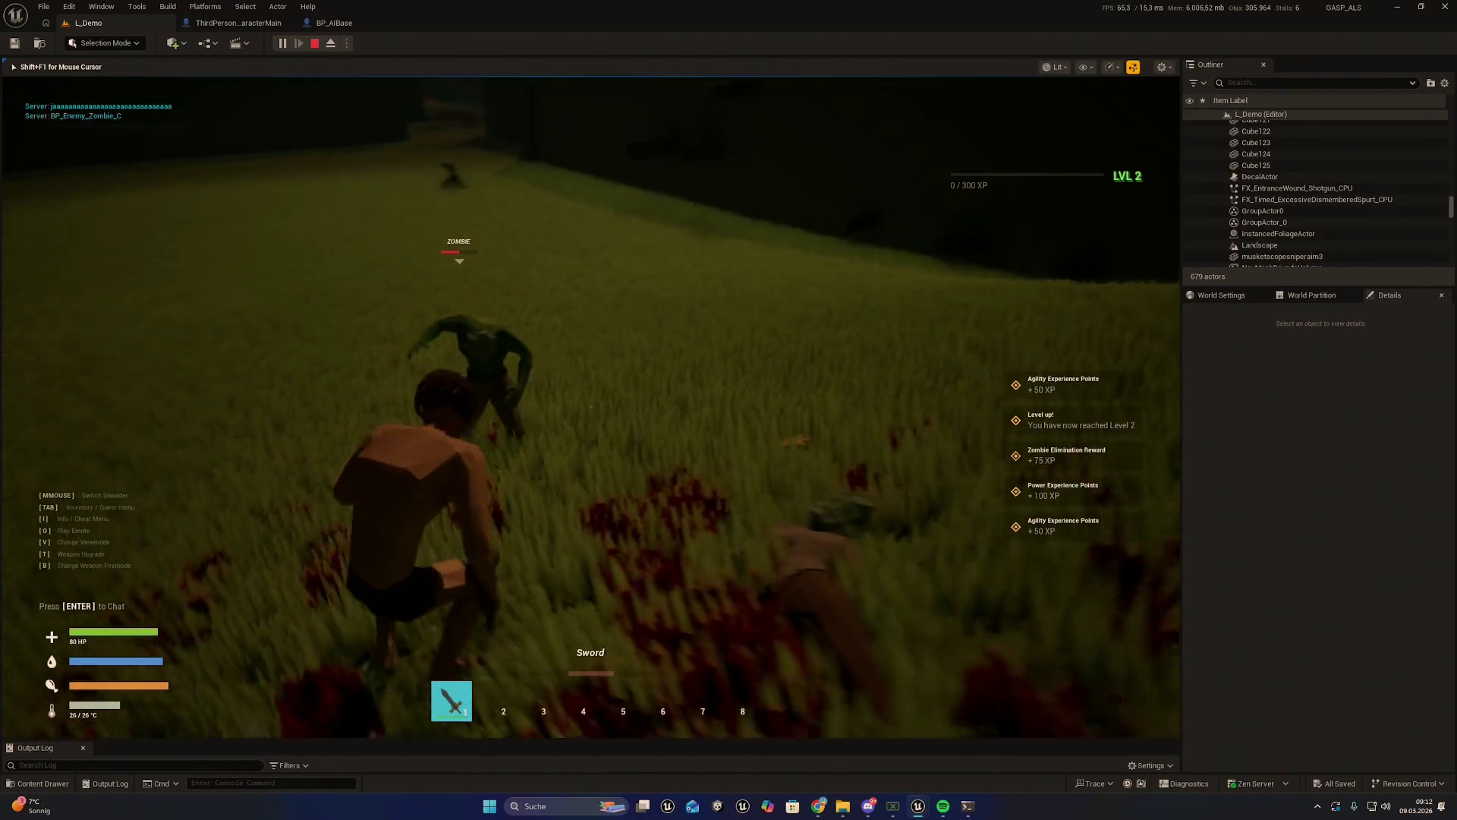
{"action": "left_click", "coordinate": [590, 408]}
{"action": "left_click", "coordinate": [590, 408]}
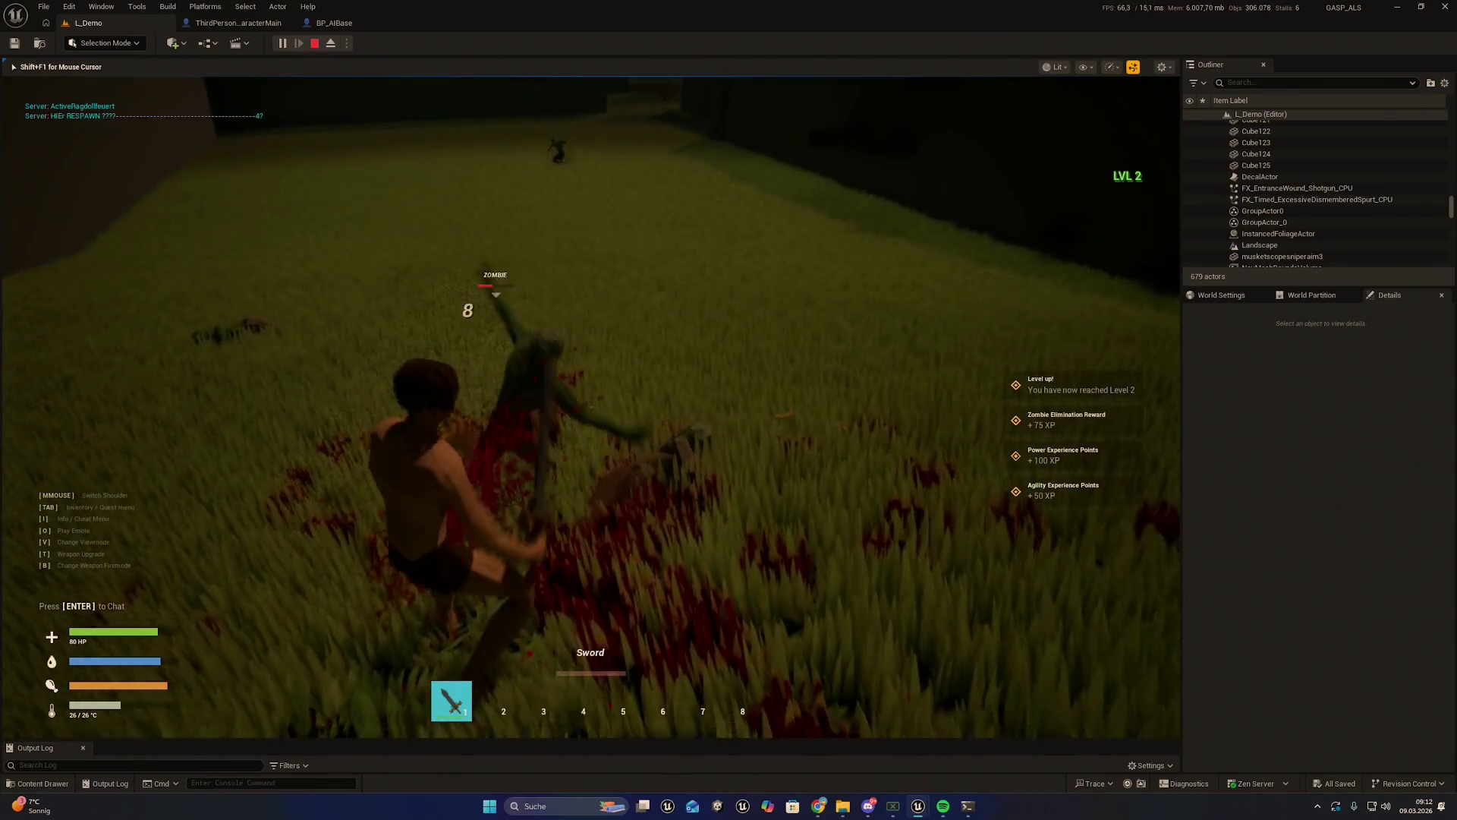
{"action": "key", "text": "w"}
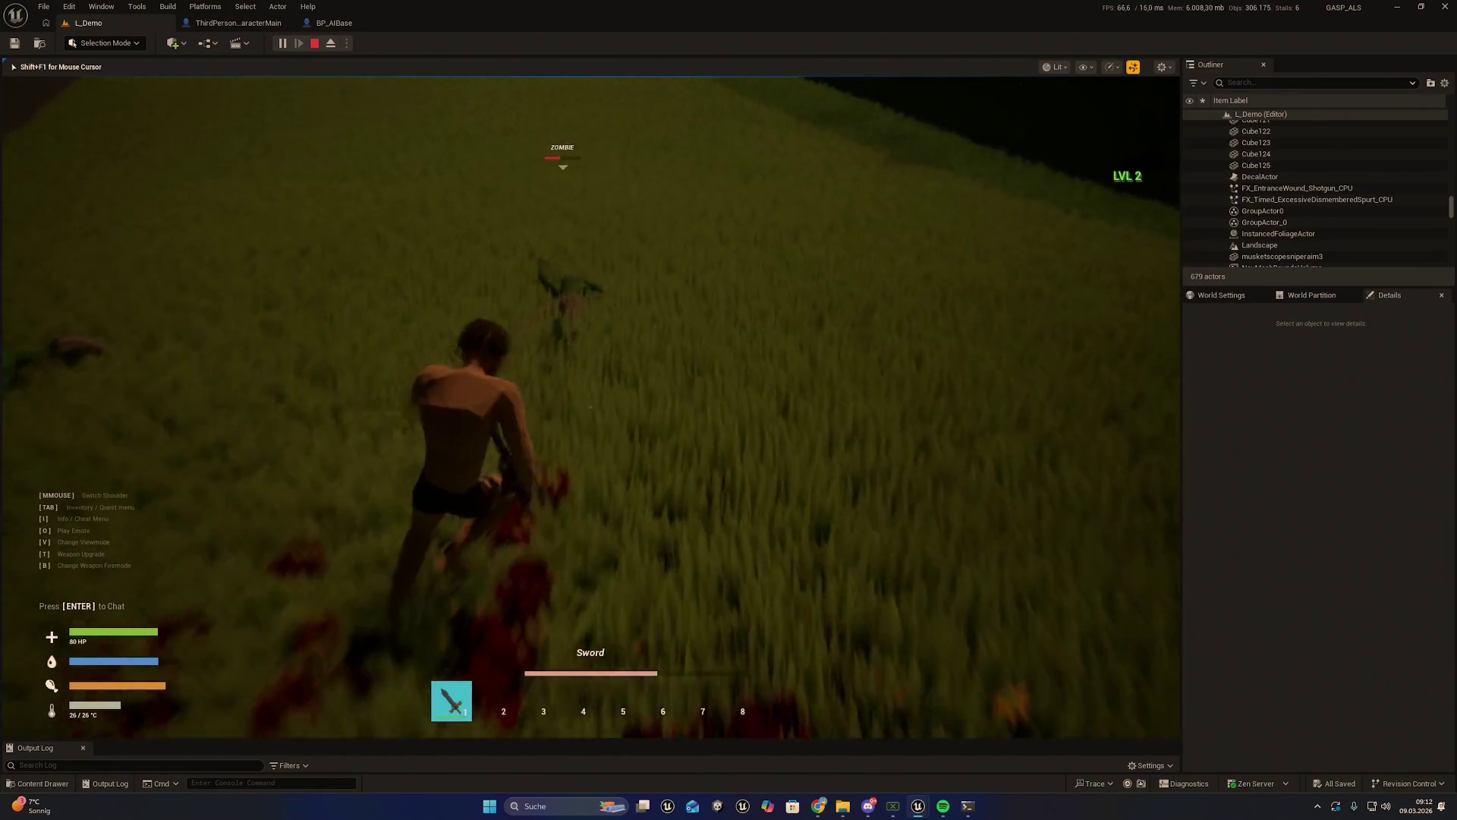
{"action": "left_click", "coordinate": [591, 408]}
{"action": "left_click", "coordinate": [590, 408]}
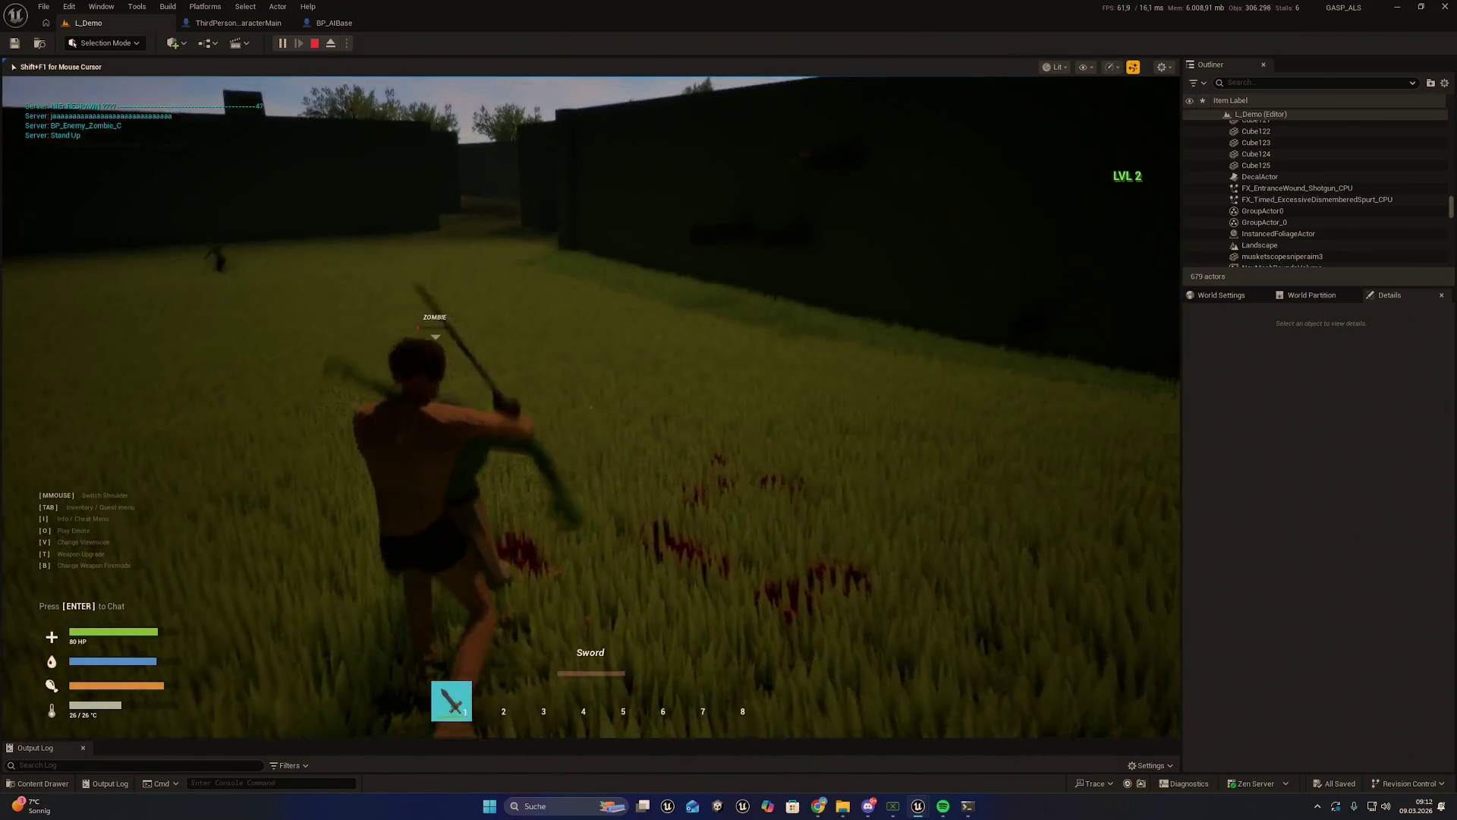
{"action": "left_click", "coordinate": [591, 407]}
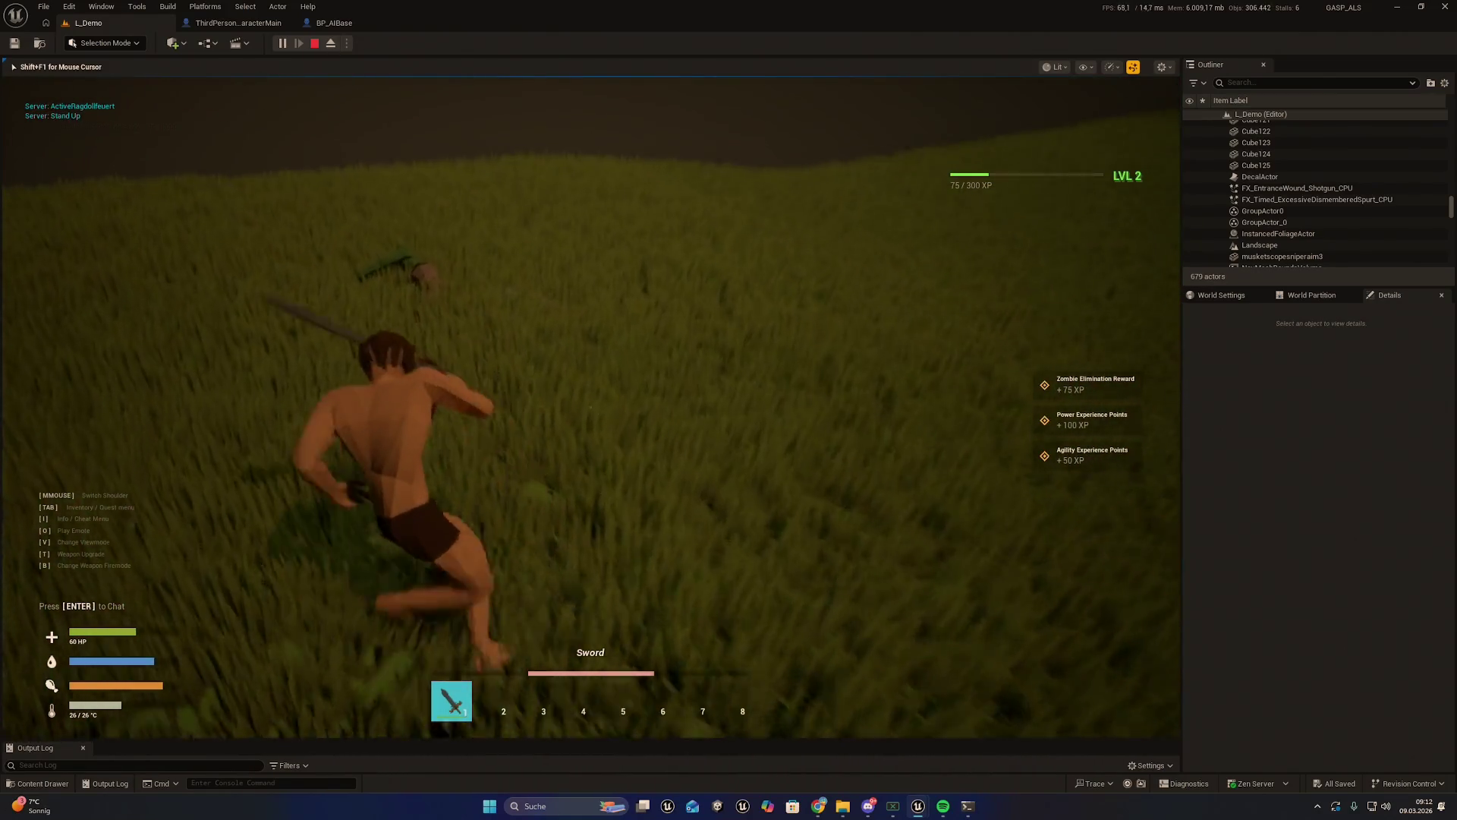
Walk around the zombie corpses, then stop the play session
{"action": "key", "text": "w"}
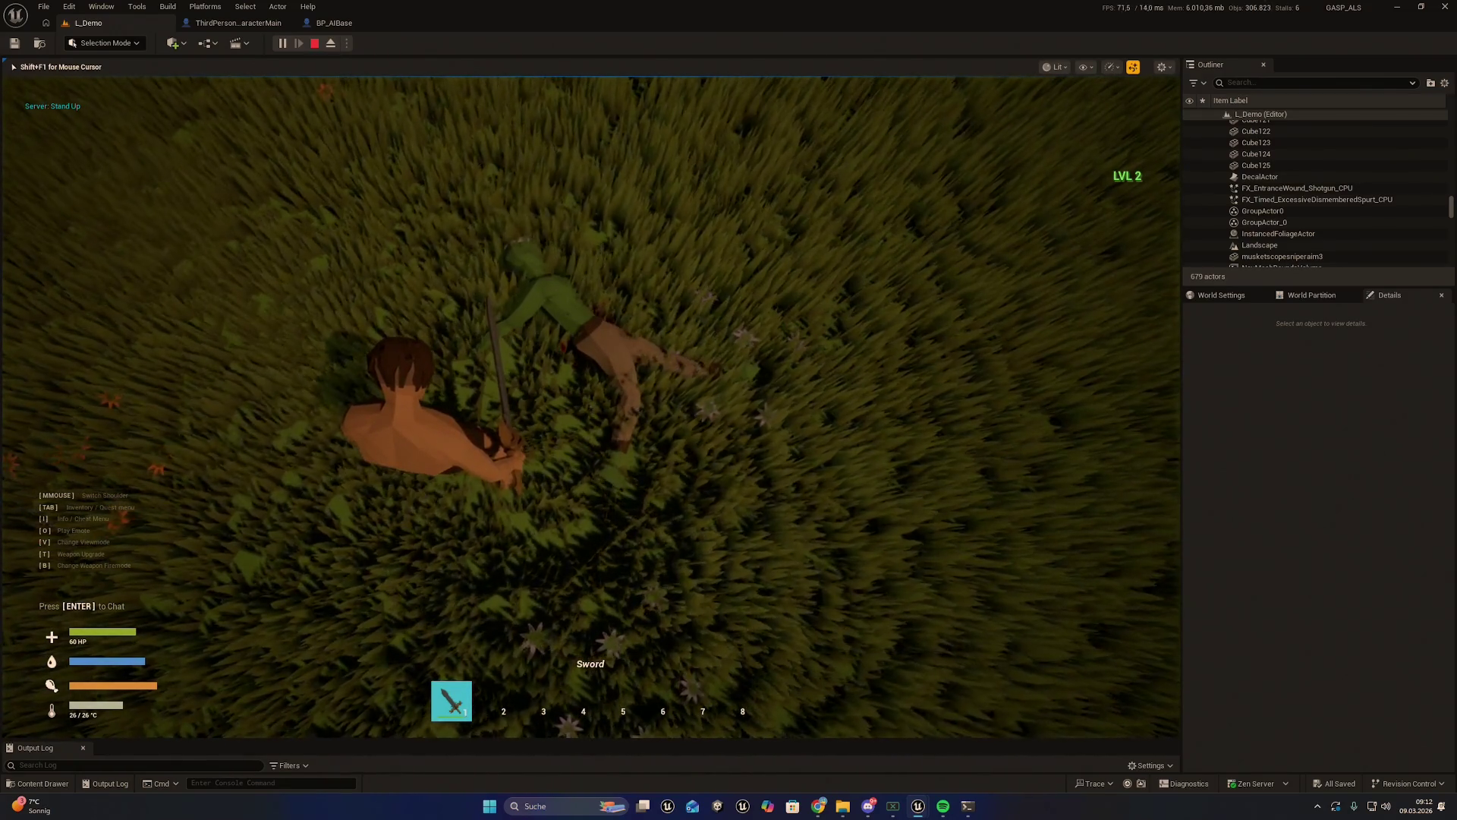
{"action": "key", "text": "w"}
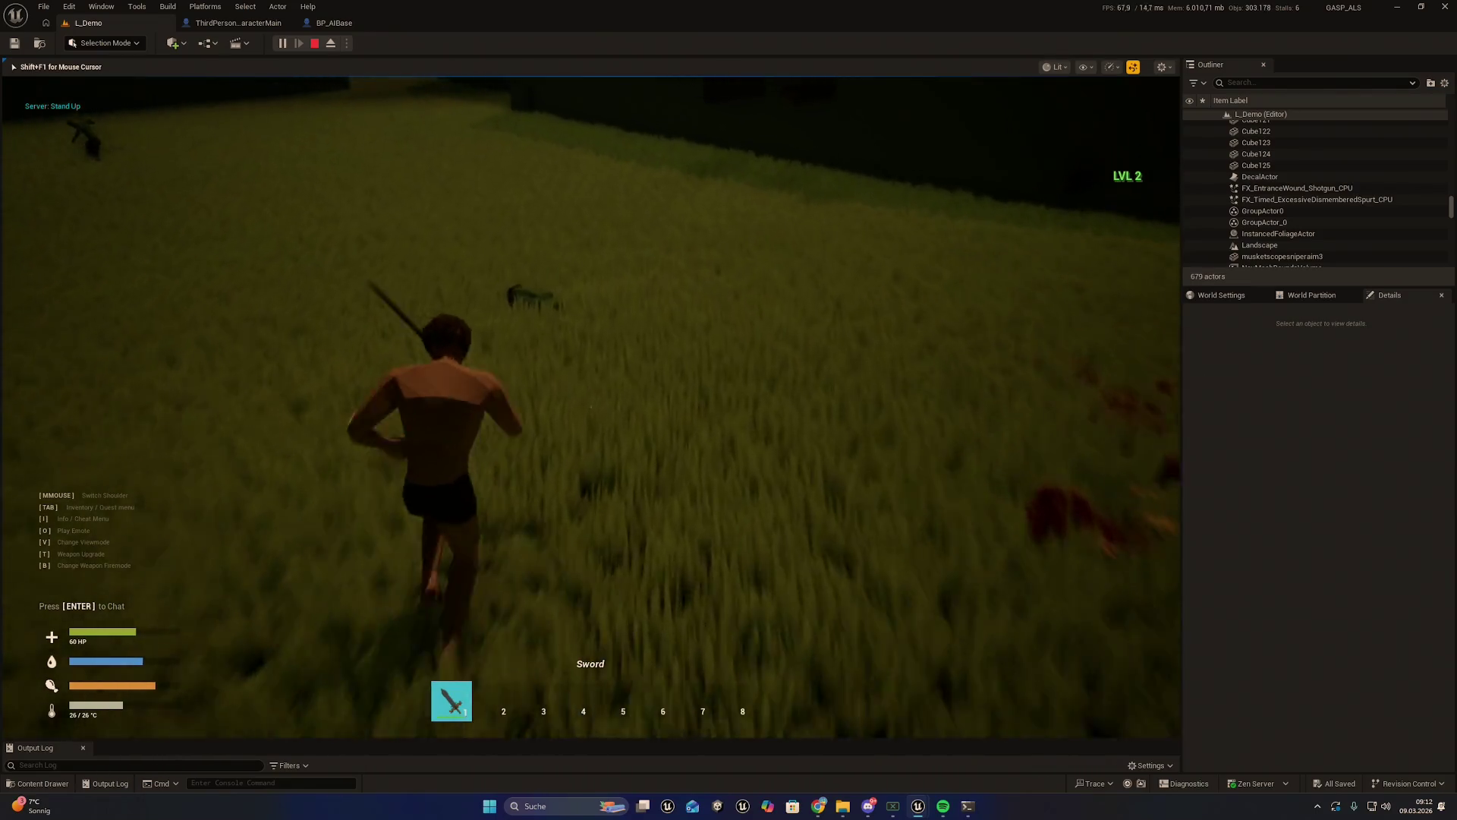
{"action": "key", "text": "w"}
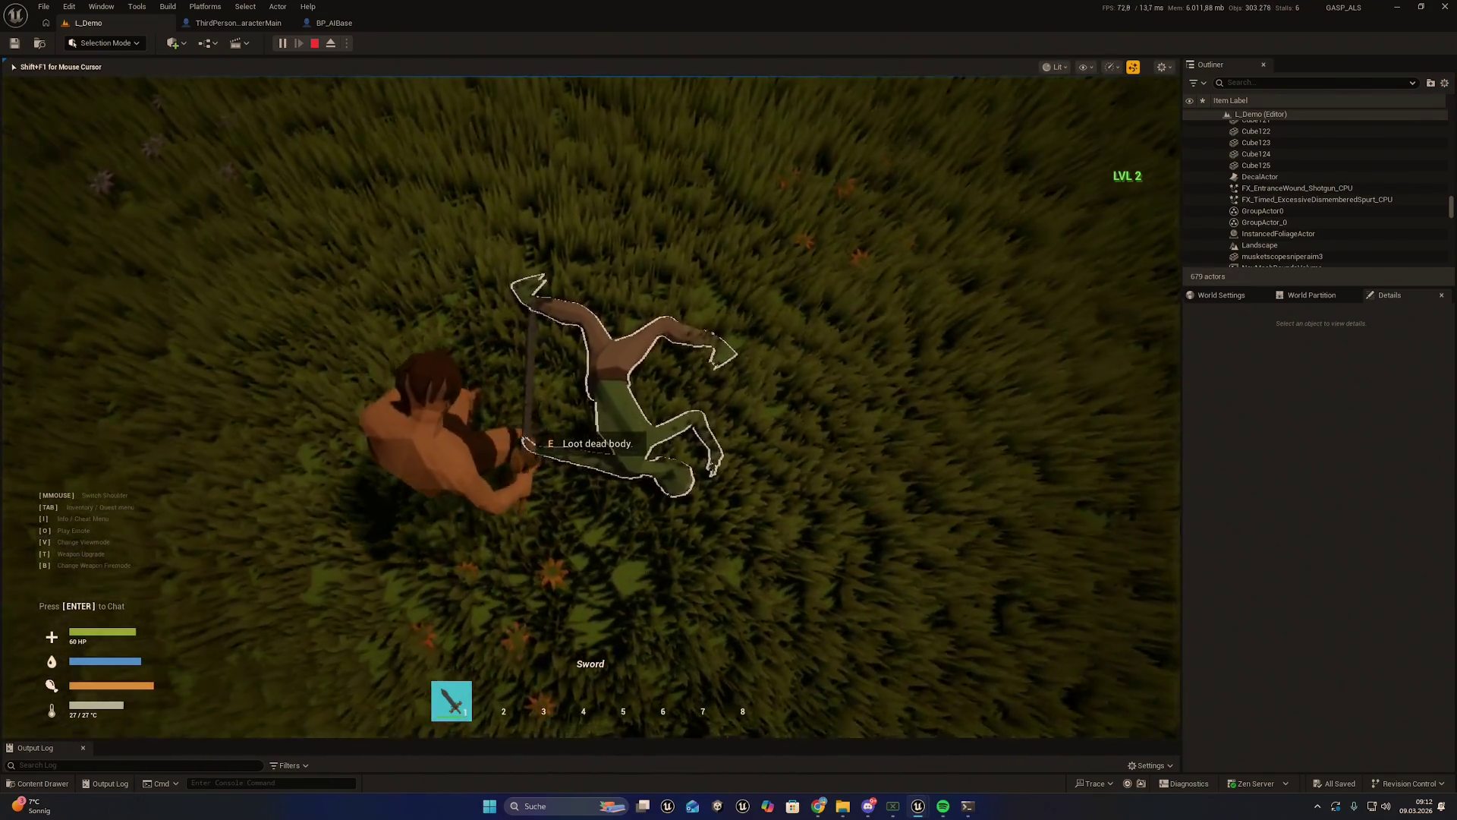
{"action": "key", "text": "s"}
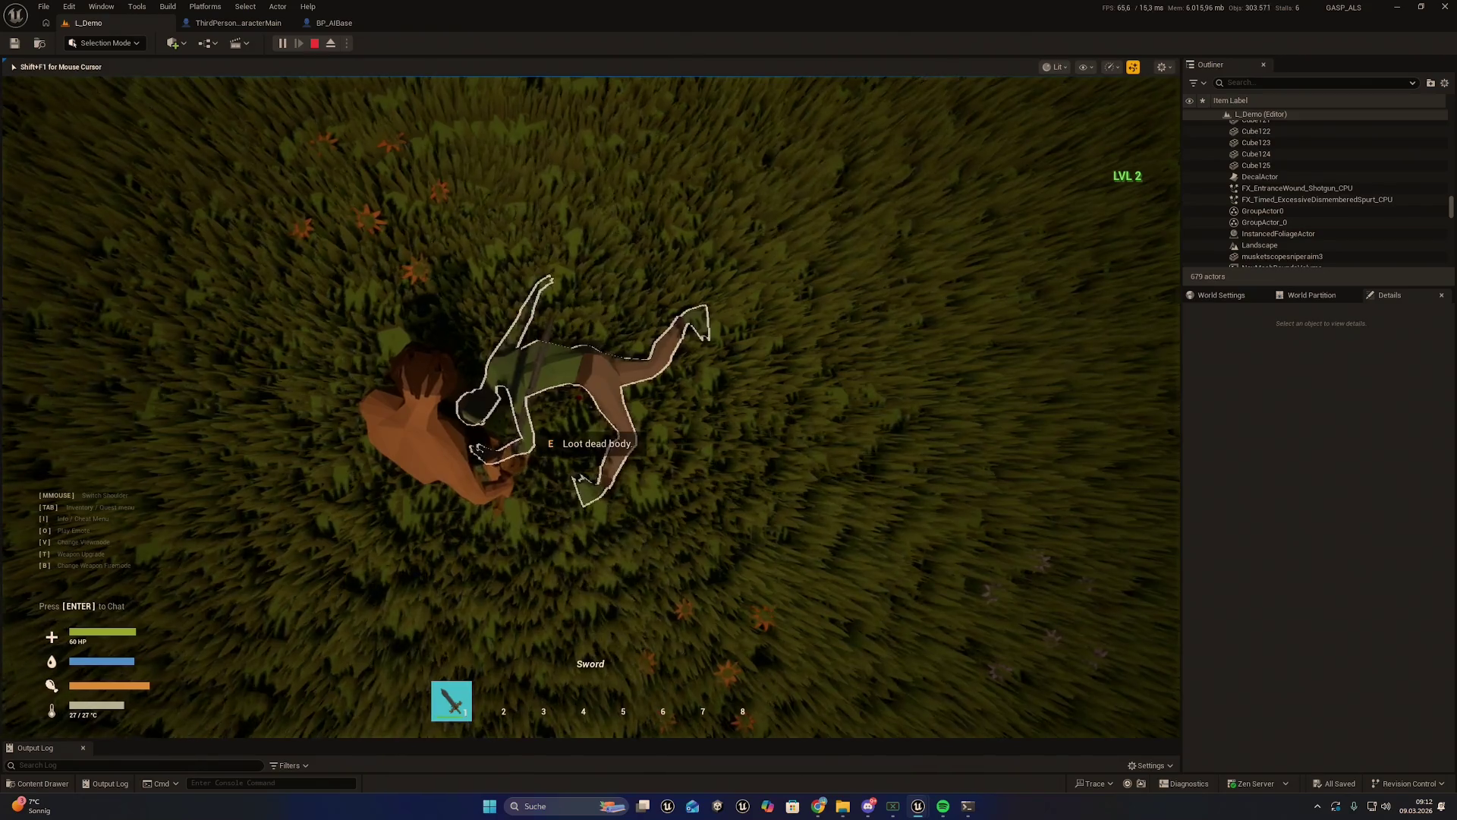
{"action": "key", "text": "w"}
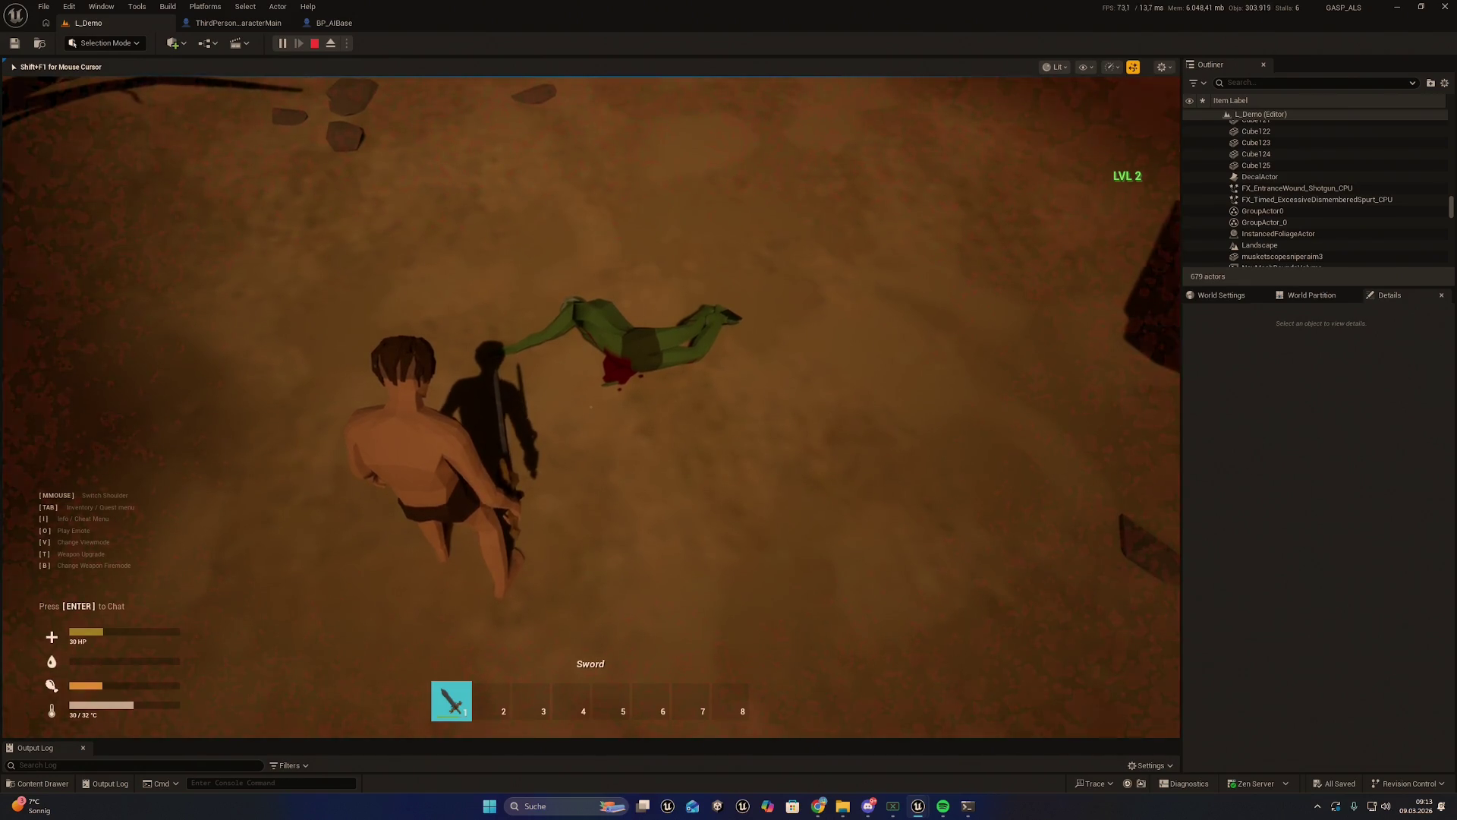
{"action": "key", "text": "Escape"}
{"action": "left_click", "coordinate": [1177, 439]}
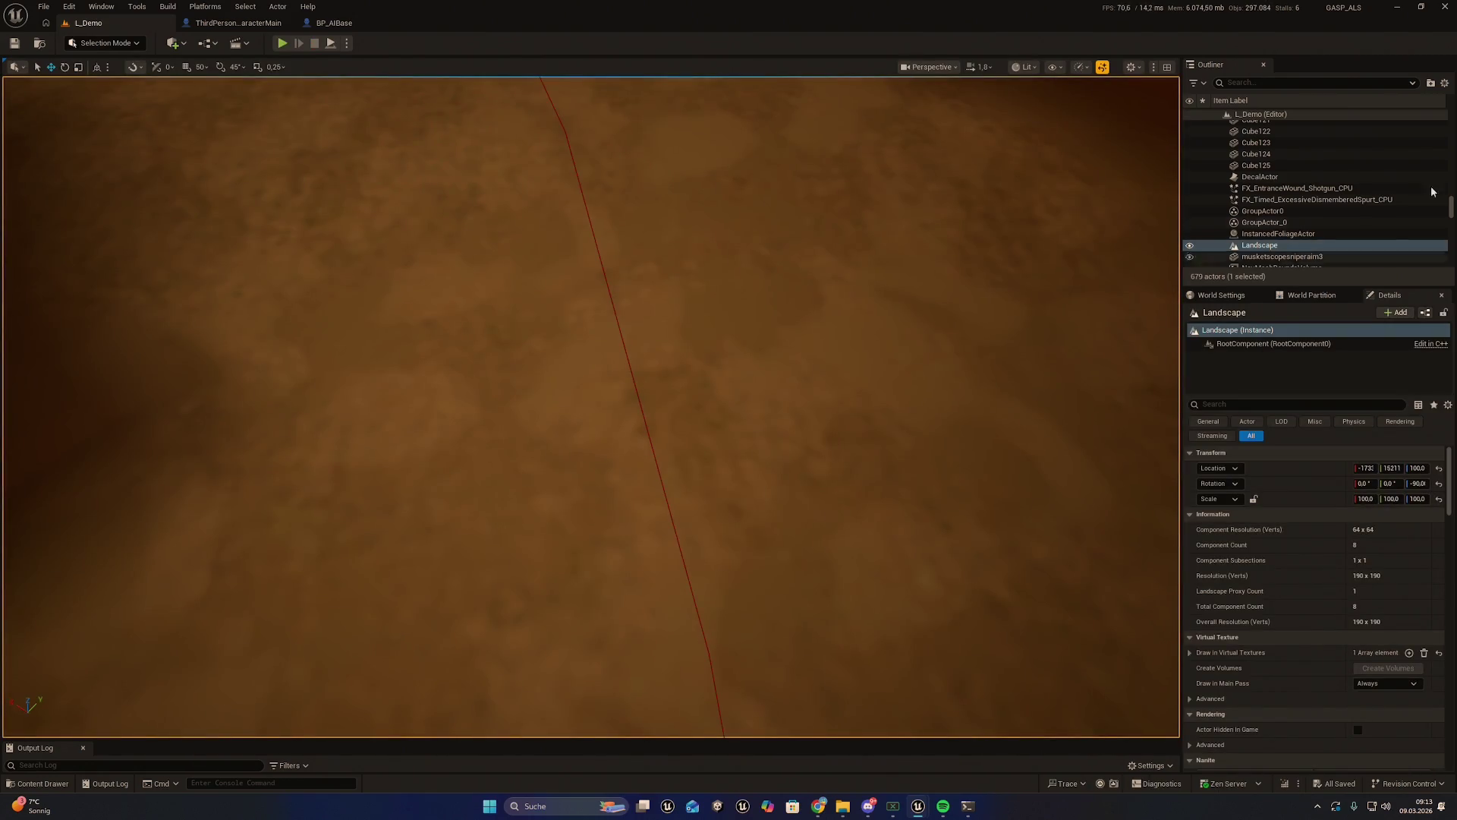
Bring the FX_BloodPool_CPU editor forward and maximize it
{"action": "mouse_move", "coordinate": [961, 815]}
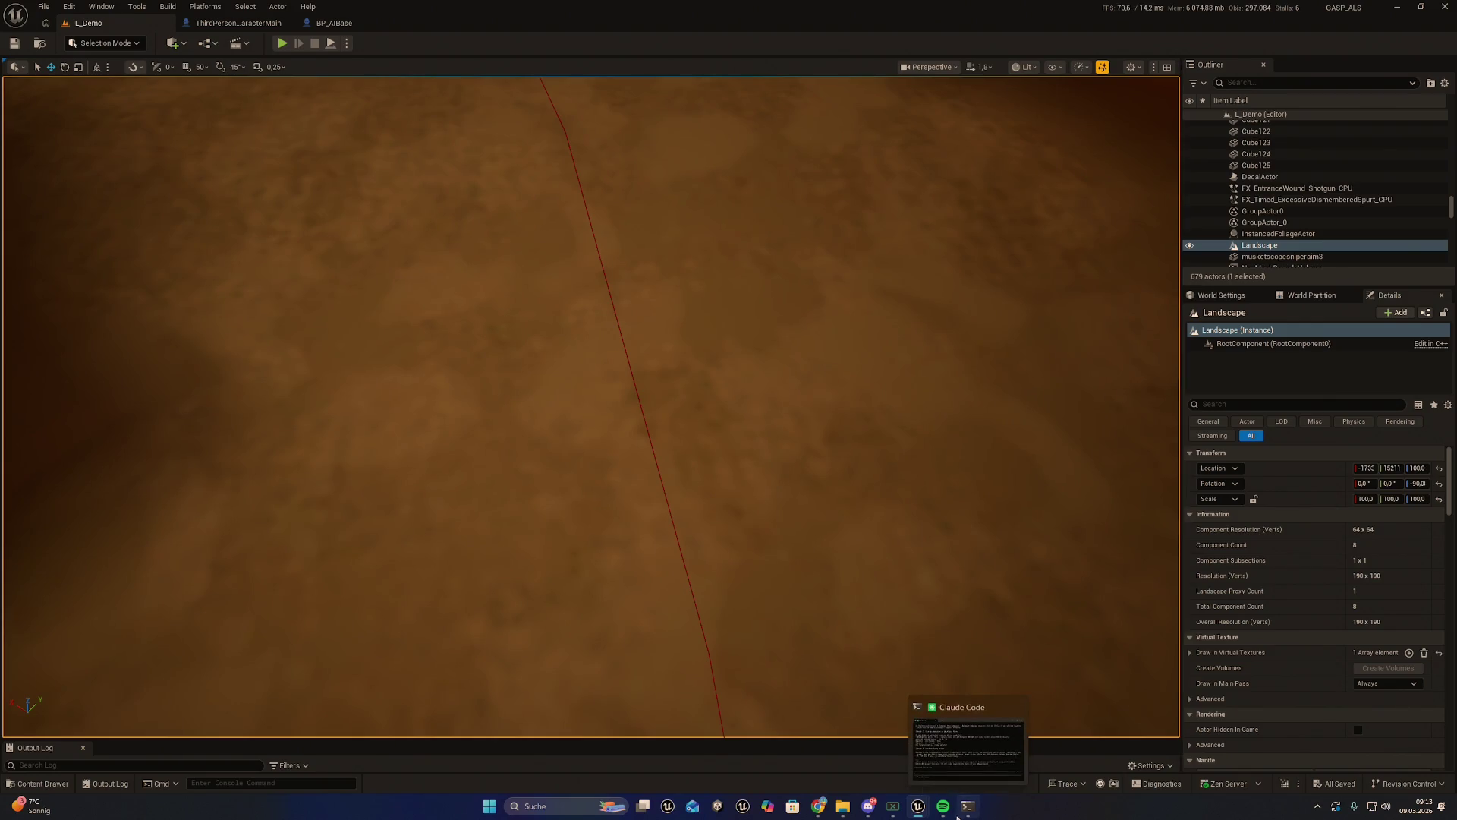
{"action": "left_click", "coordinate": [949, 759]}
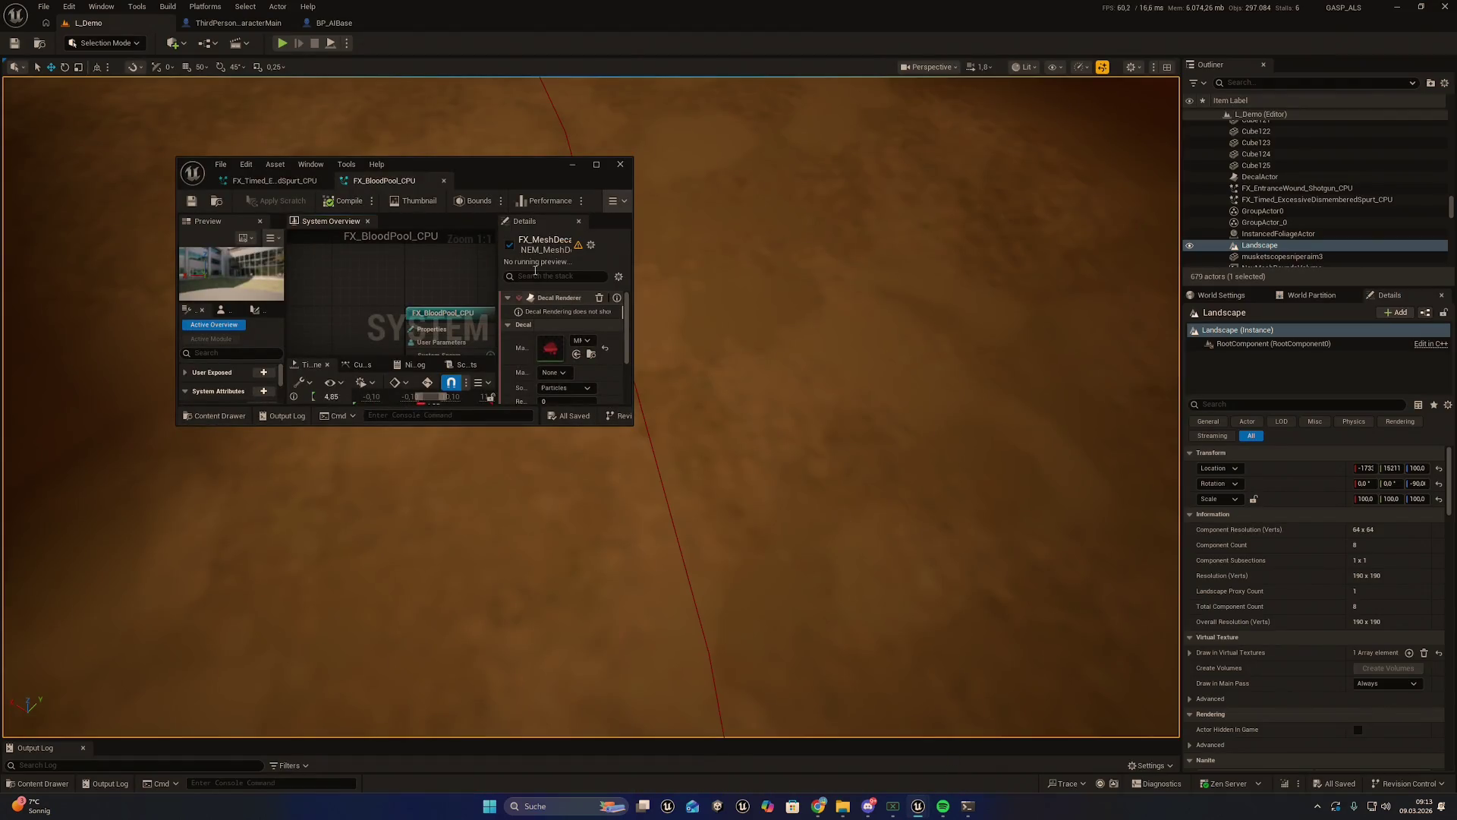
{"action": "double_click", "coordinate": [524, 175]}
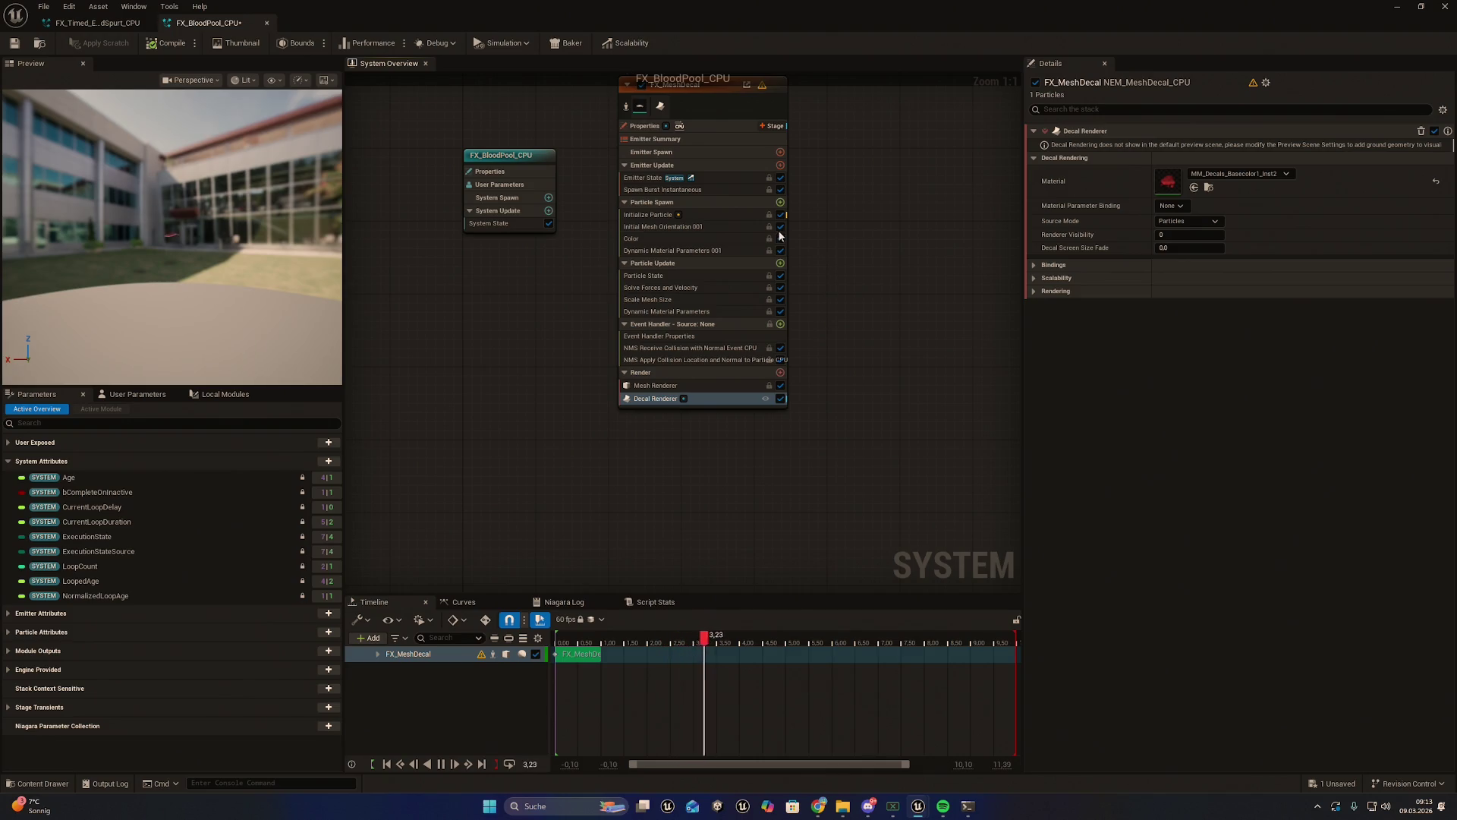
Find the Mesh Renderer's SM_Decal mesh asset and float the effect editor
{"action": "left_click", "coordinate": [712, 386]}
{"action": "left_click", "coordinate": [1033, 156]}
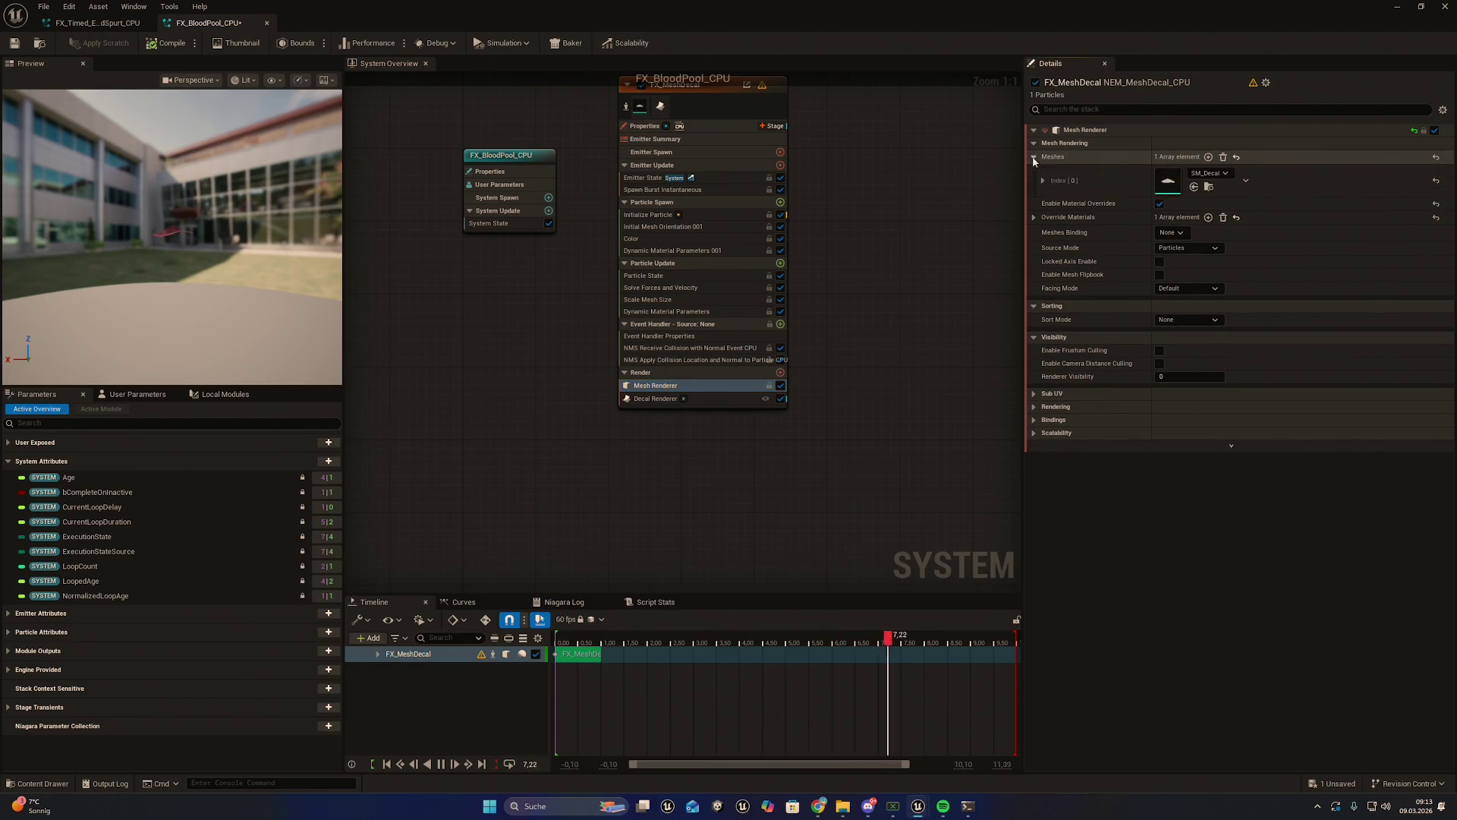
{"action": "left_click", "coordinate": [1208, 188]}
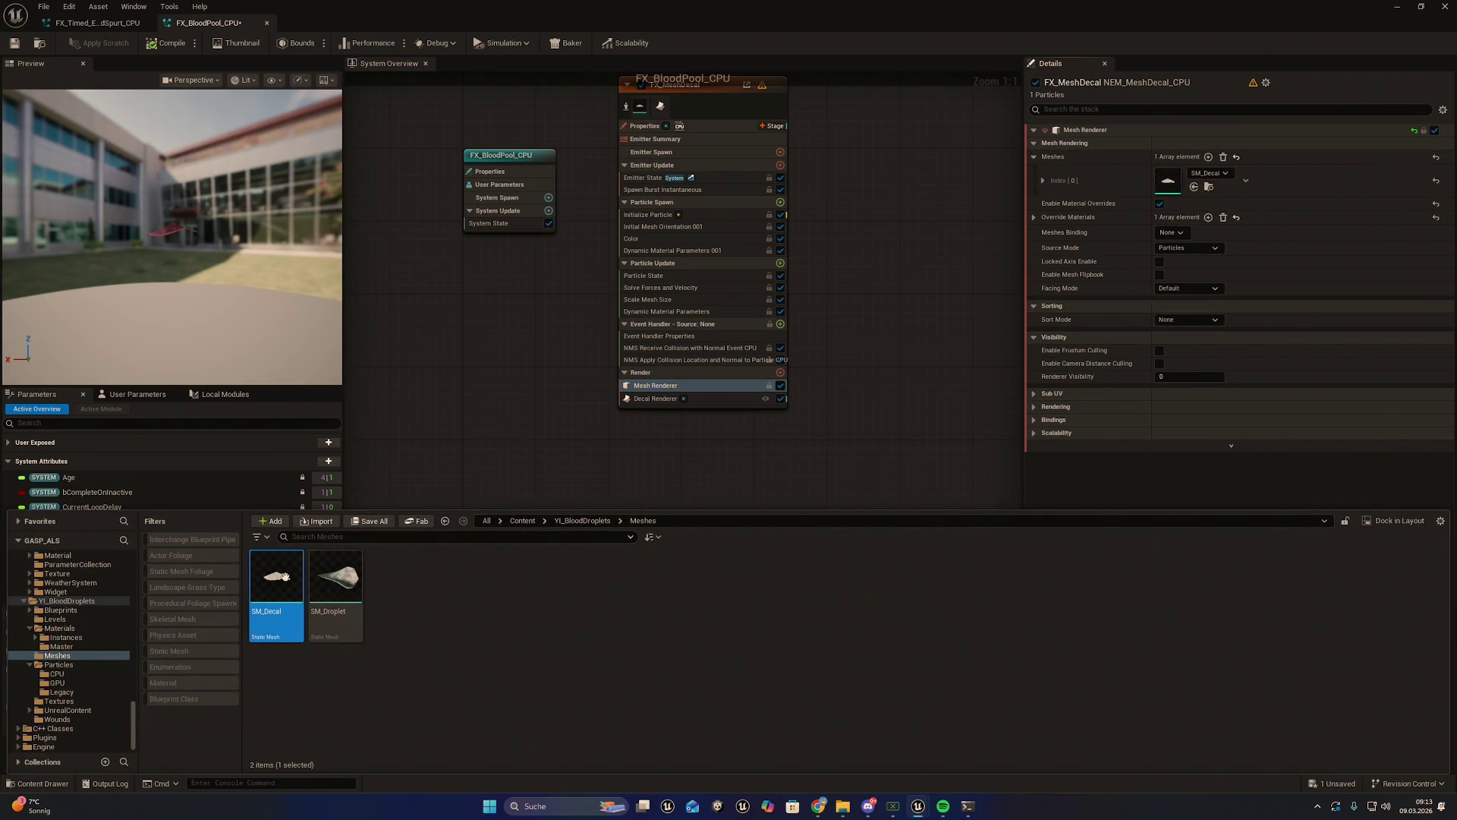
{"action": "key", "text": "ctrl+space"}
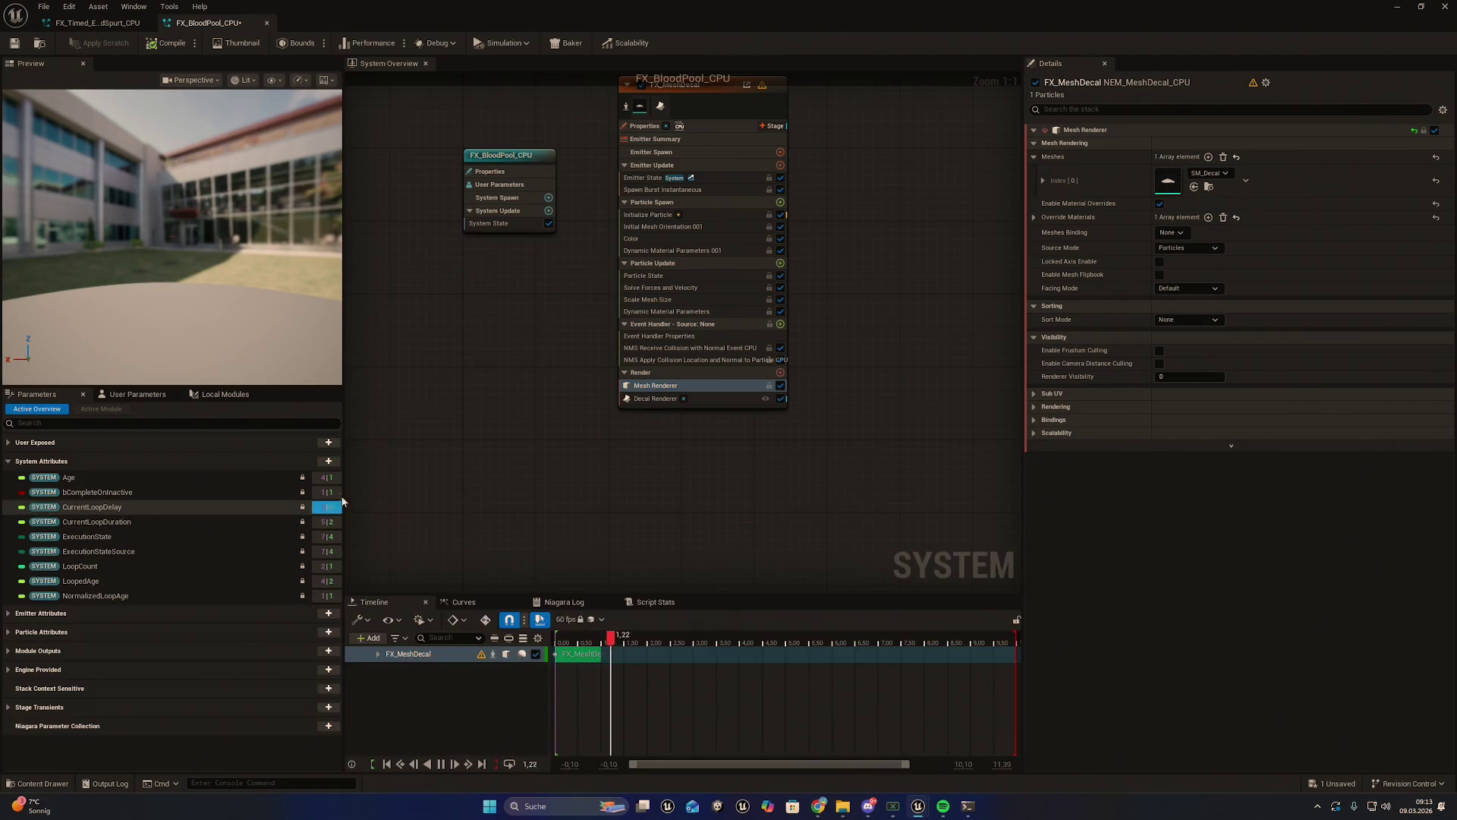
{"action": "mouse_move", "coordinate": [461, 10]}
{"action": "left_mouse_down"}
{"action": "mouse_move", "coordinate": [630, 236]}
{"action": "mouse_move", "coordinate": [971, 267]}
{"action": "mouse_move", "coordinate": [1025, 309]}
{"action": "left_mouse_up"}
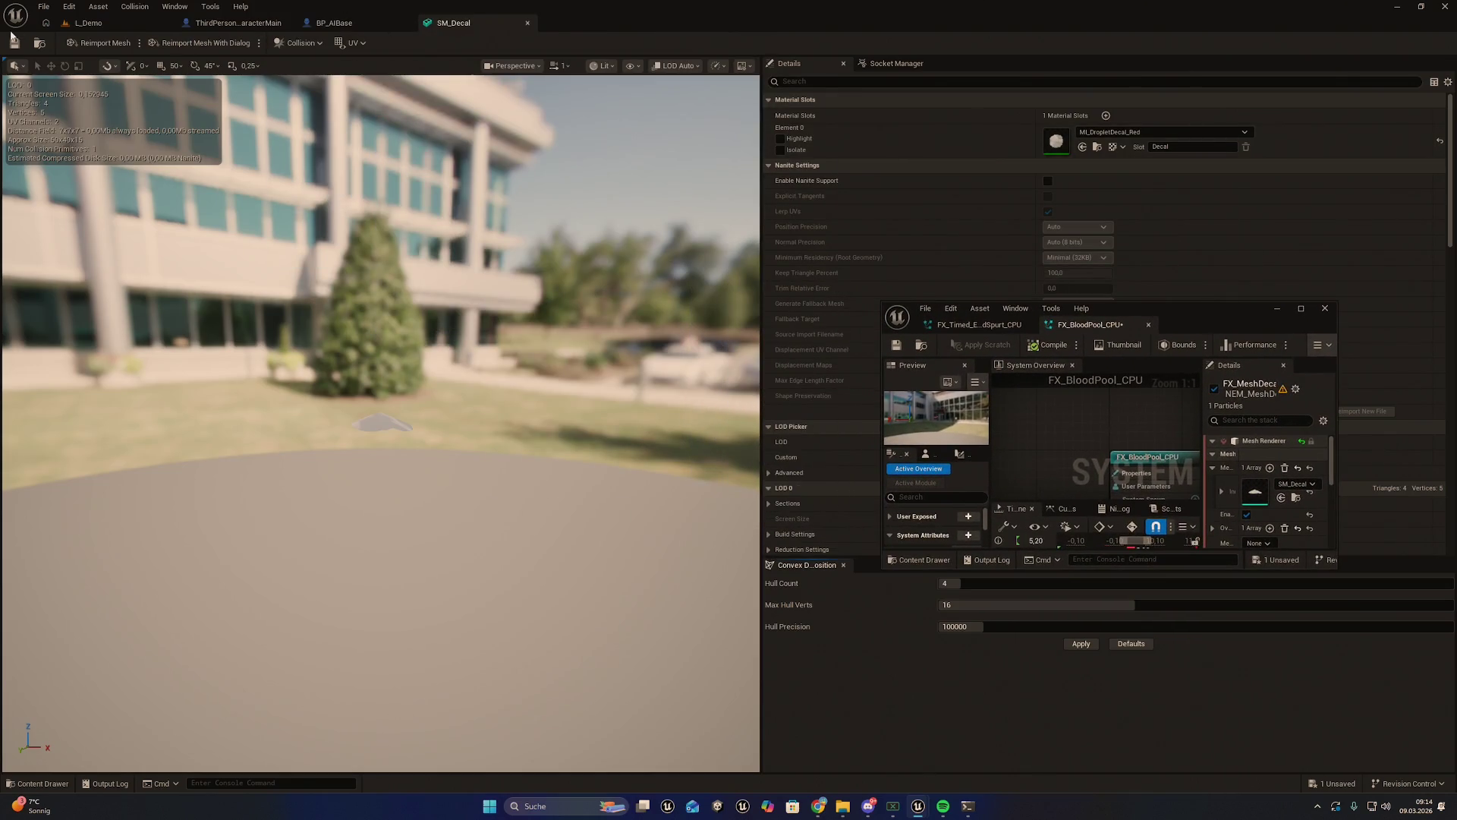
Place the SM_Decal mesh into the L_Demo level and focus the view on it
{"action": "left_click", "coordinate": [40, 45]}
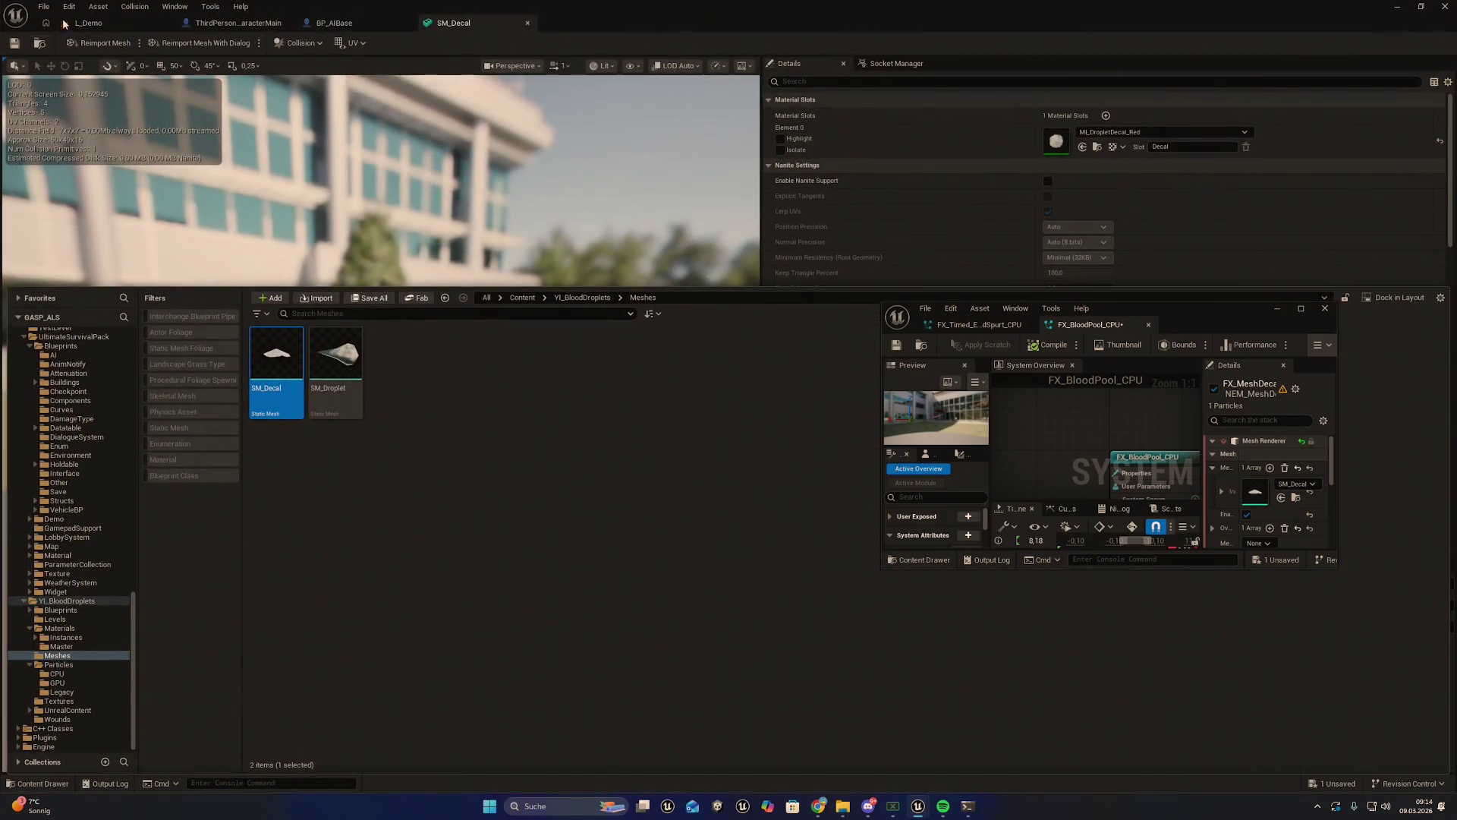
{"action": "left_click", "coordinate": [88, 22]}
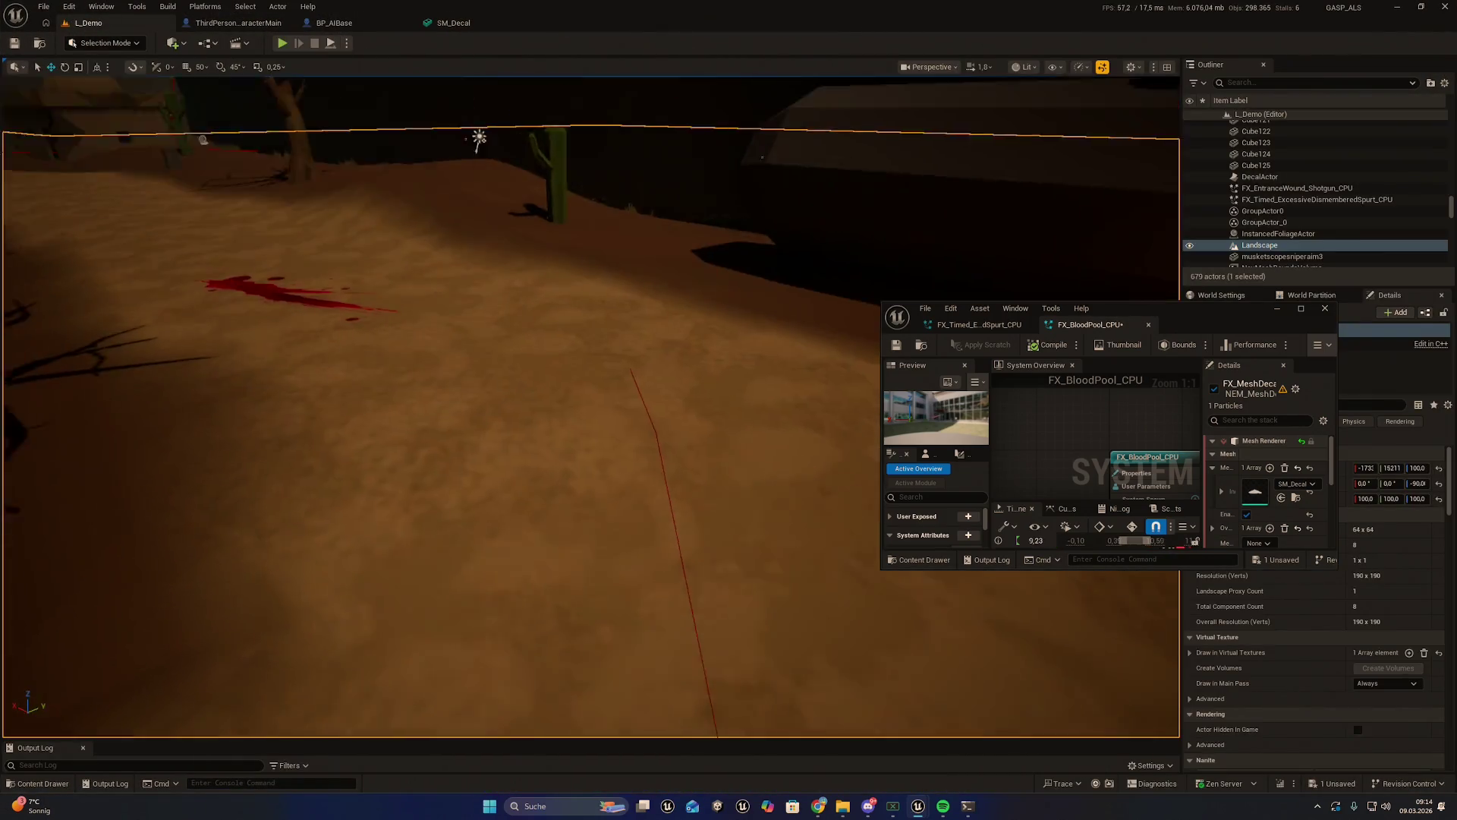
{"action": "mouse_move", "coordinate": [276, 619]}
{"action": "left_mouse_down"}
{"action": "mouse_move", "coordinate": [419, 490]}
{"action": "mouse_move", "coordinate": [448, 526]}
{"action": "left_mouse_up"}
{"action": "key", "text": "f"}
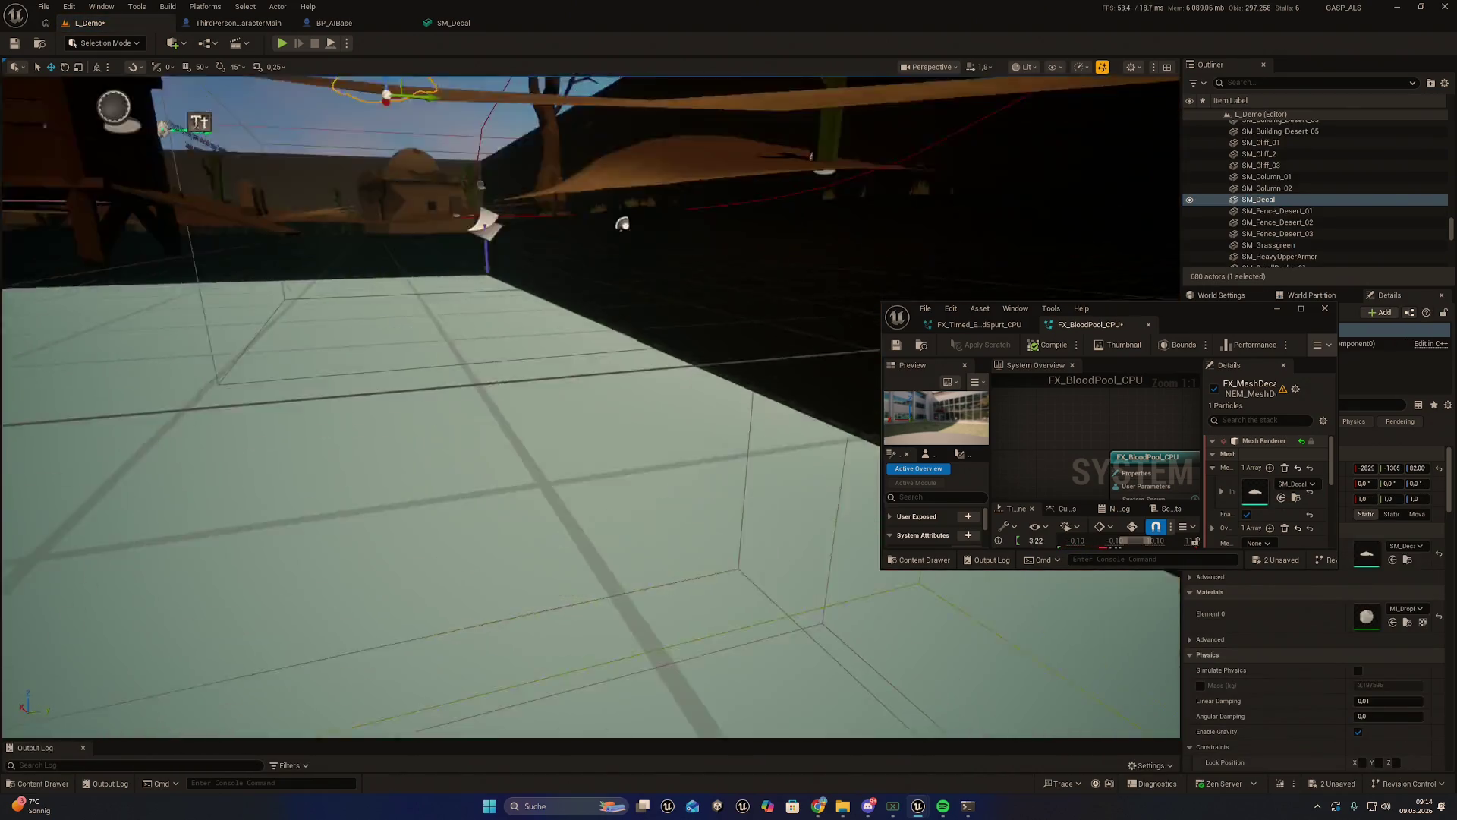
{"action": "scroll", "coordinate": [592, 406], "scroll_direction": "up", "scroll_amount": 5}
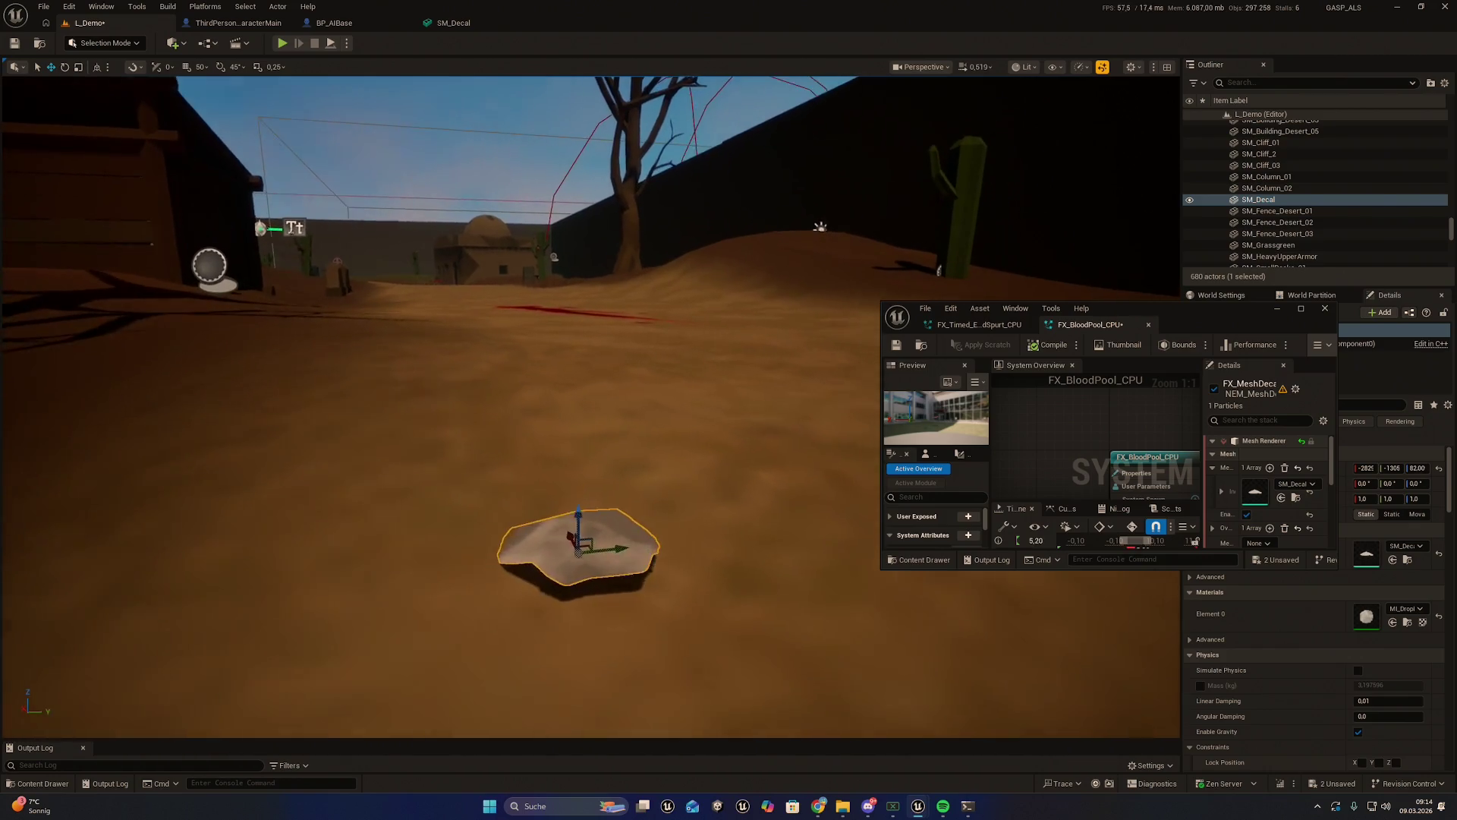
{"action": "scroll", "coordinate": [391, 365], "scroll_direction": "up", "scroll_amount": 2}
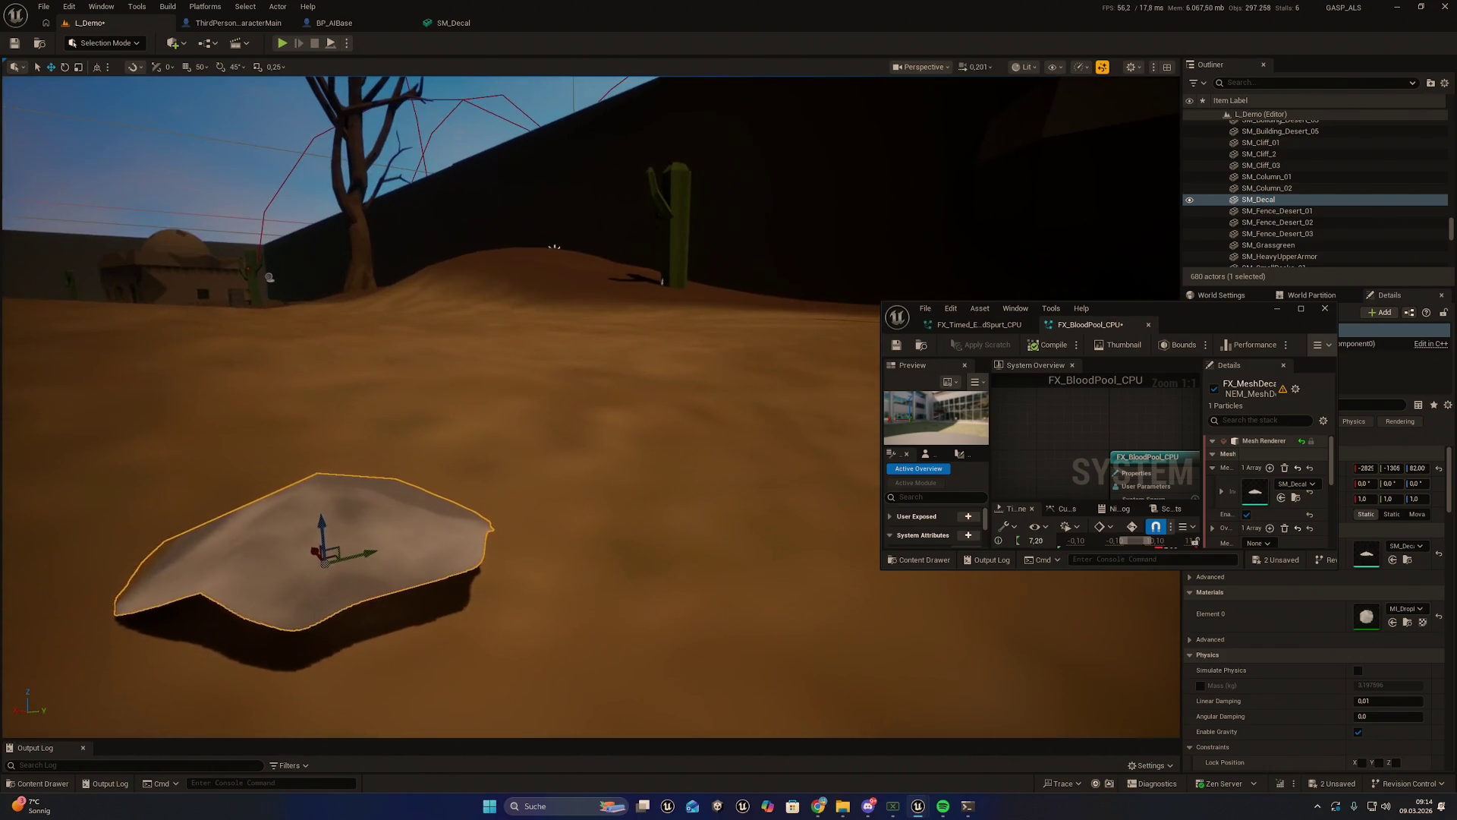
Switch the editor into Modeling Mode
{"action": "left_click", "coordinate": [120, 45]}
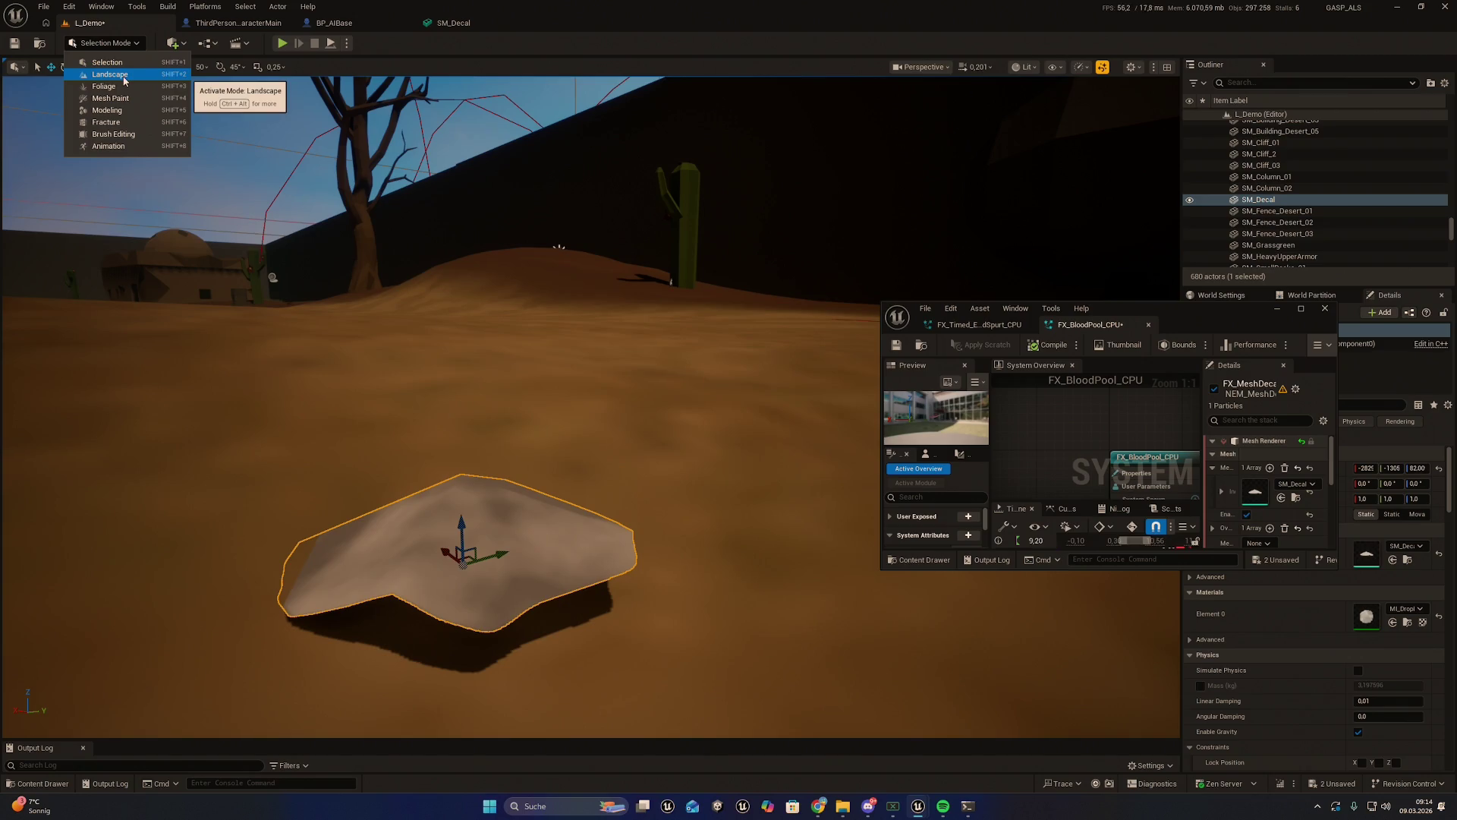
{"action": "left_click", "coordinate": [372, 361]}
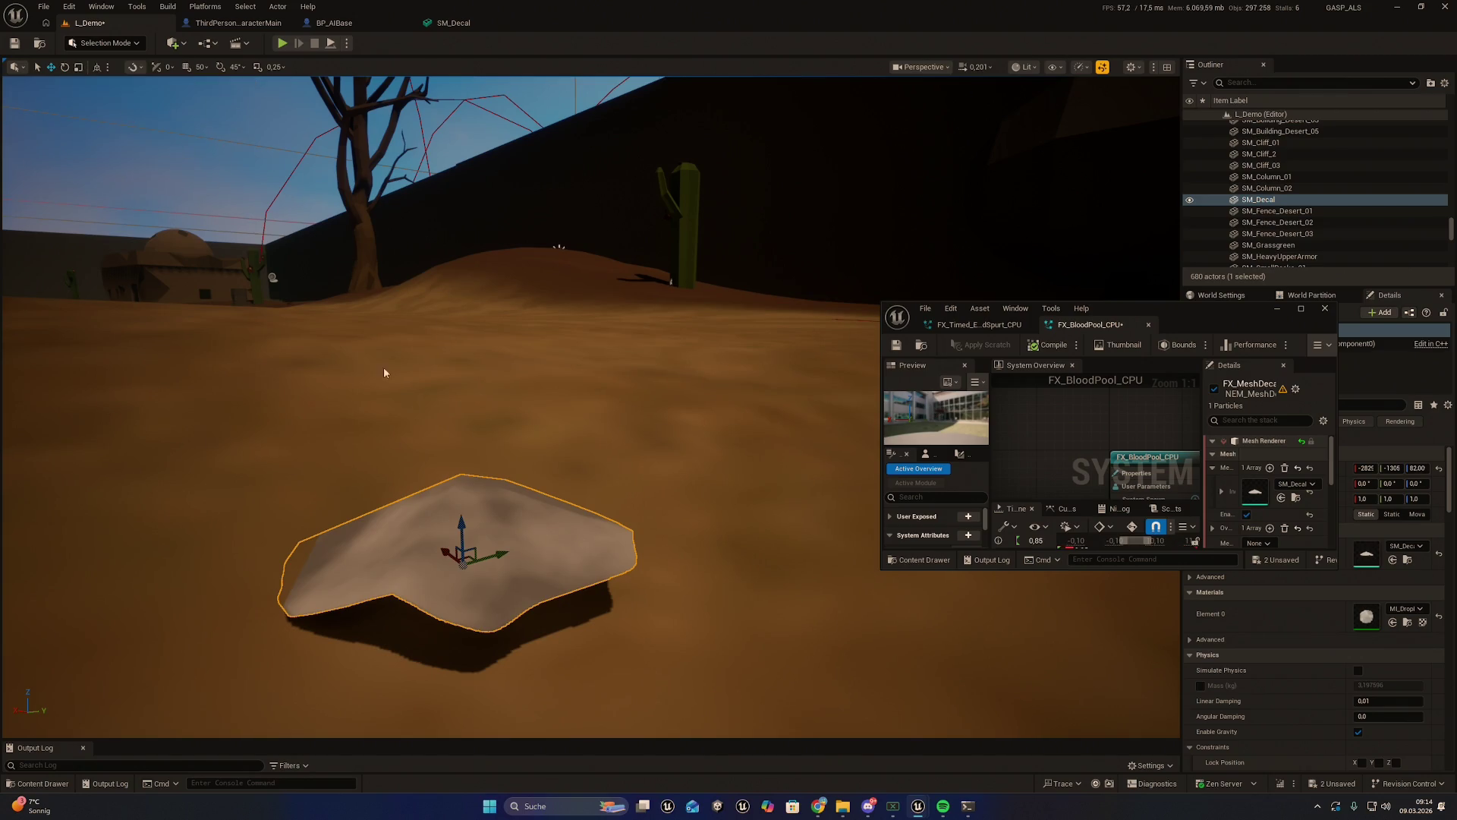
{"action": "key", "text": "shift+5"}
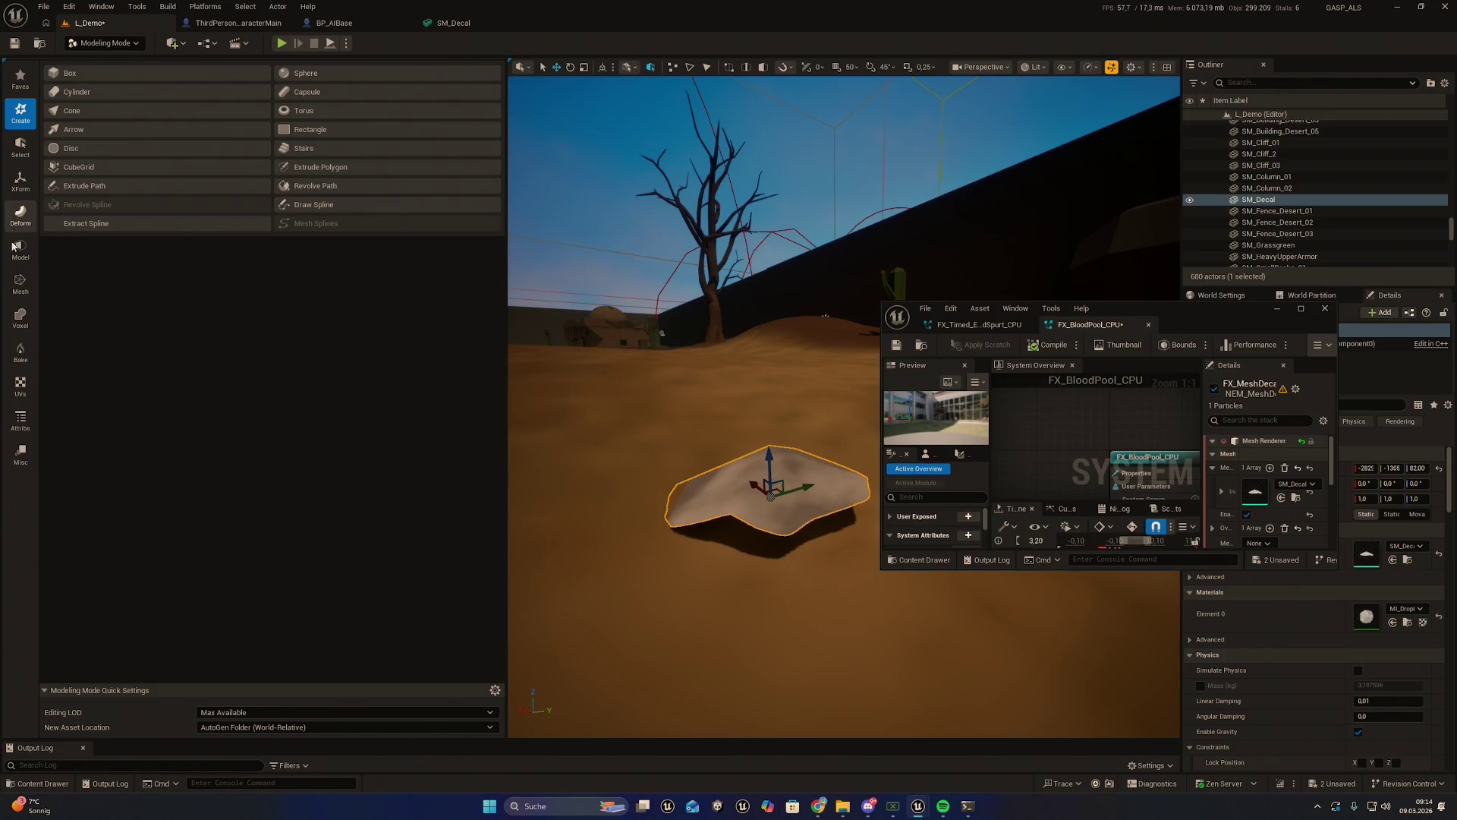
Lower a vertex of SM_Decal with Triangle Edit and accept the edit
{"action": "left_click", "coordinate": [21, 284]}
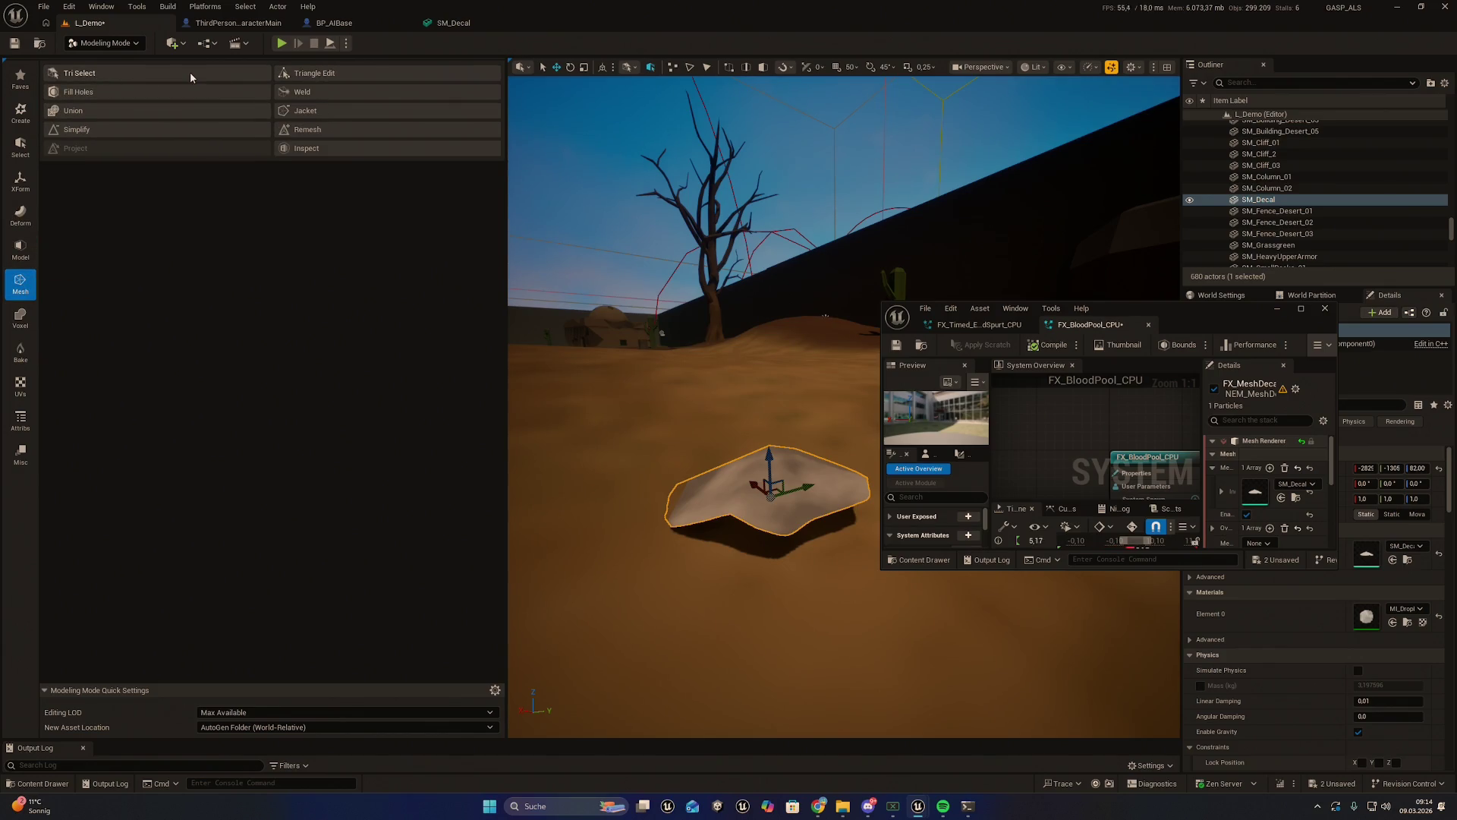
{"action": "left_click", "coordinate": [191, 74]}
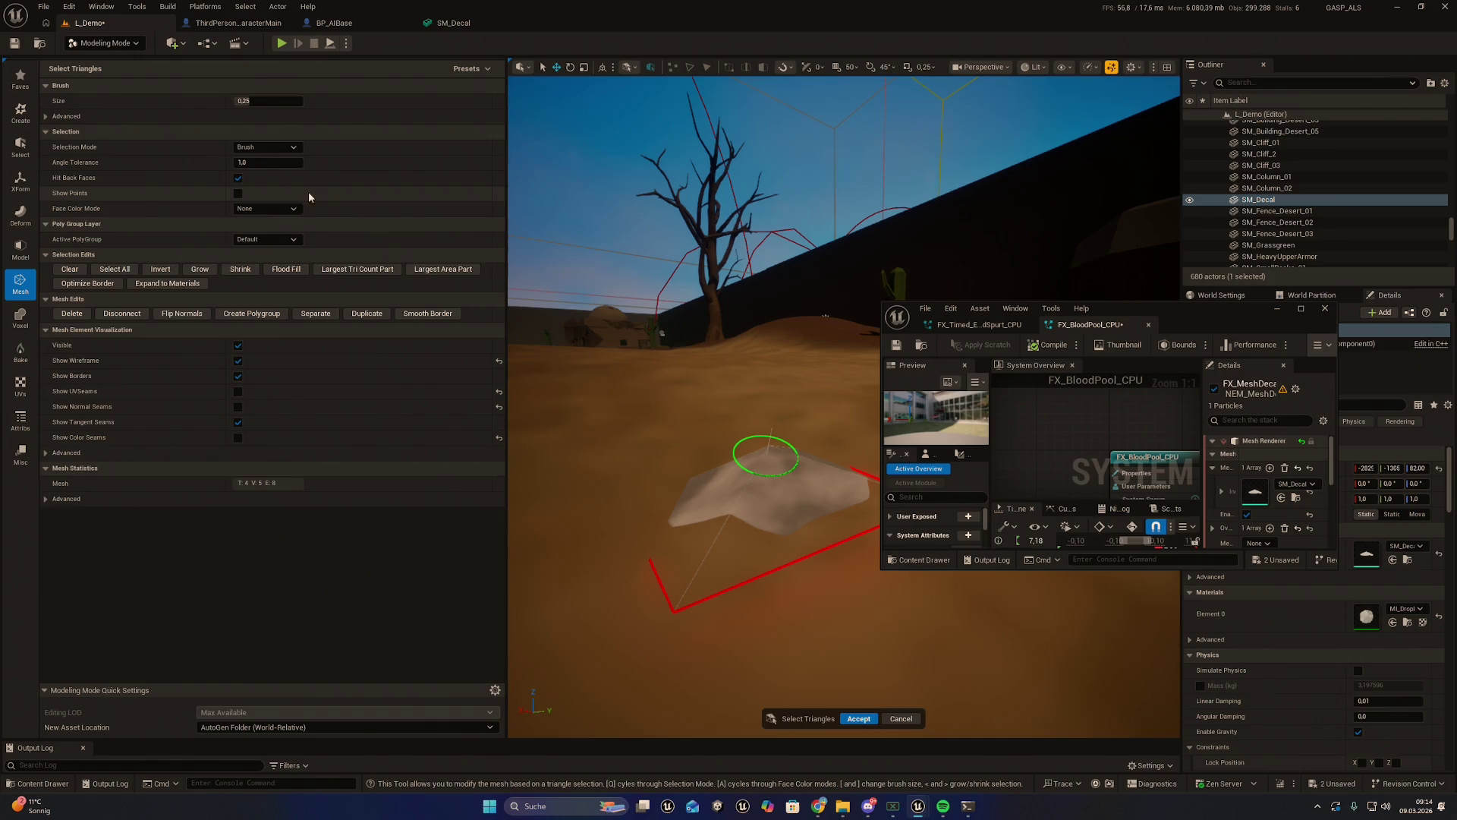
{"action": "left_click", "coordinate": [891, 712]}
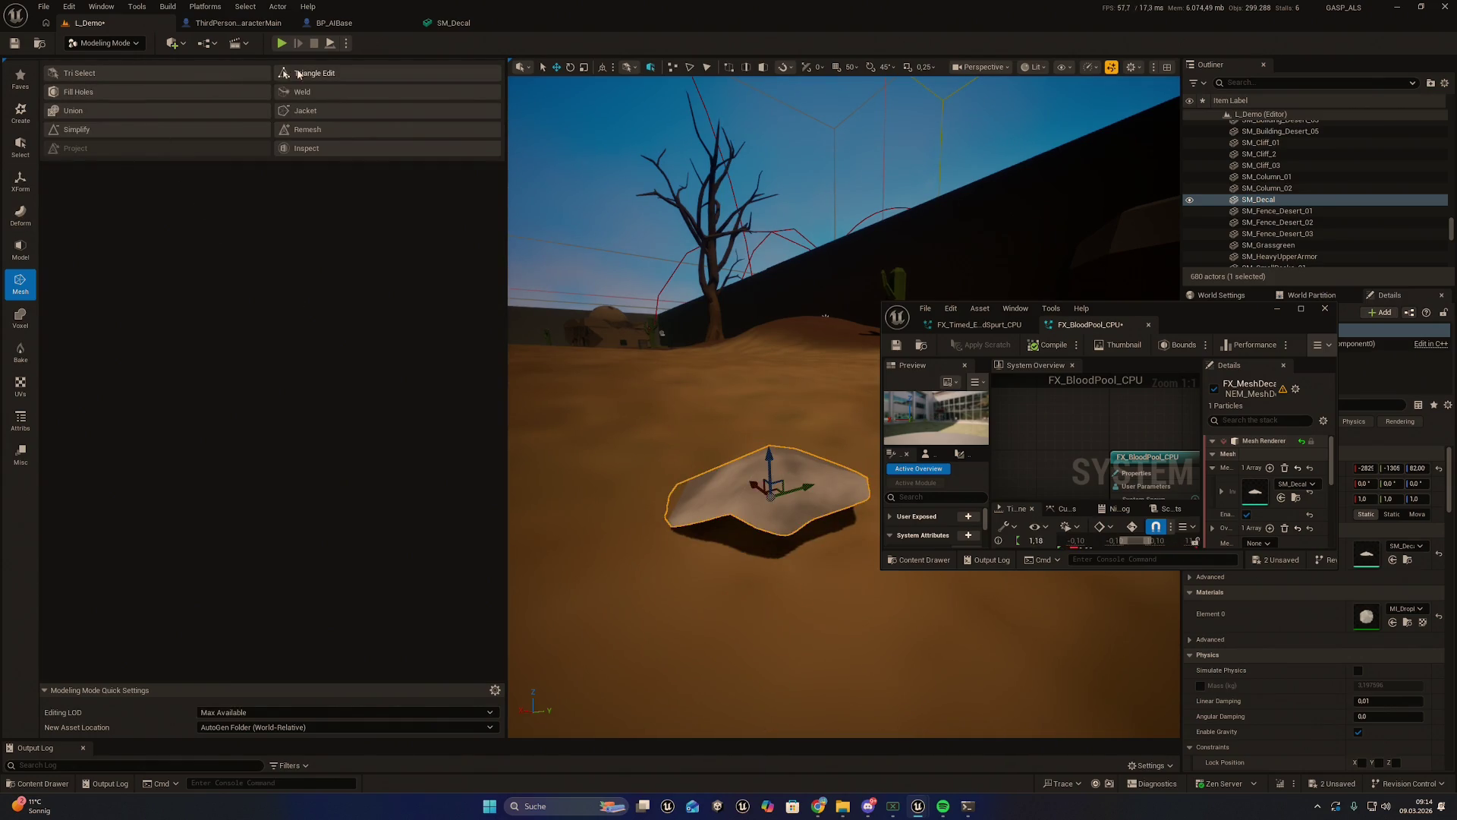
{"action": "left_click", "coordinate": [297, 74]}
{"action": "left_click", "coordinate": [770, 445]}
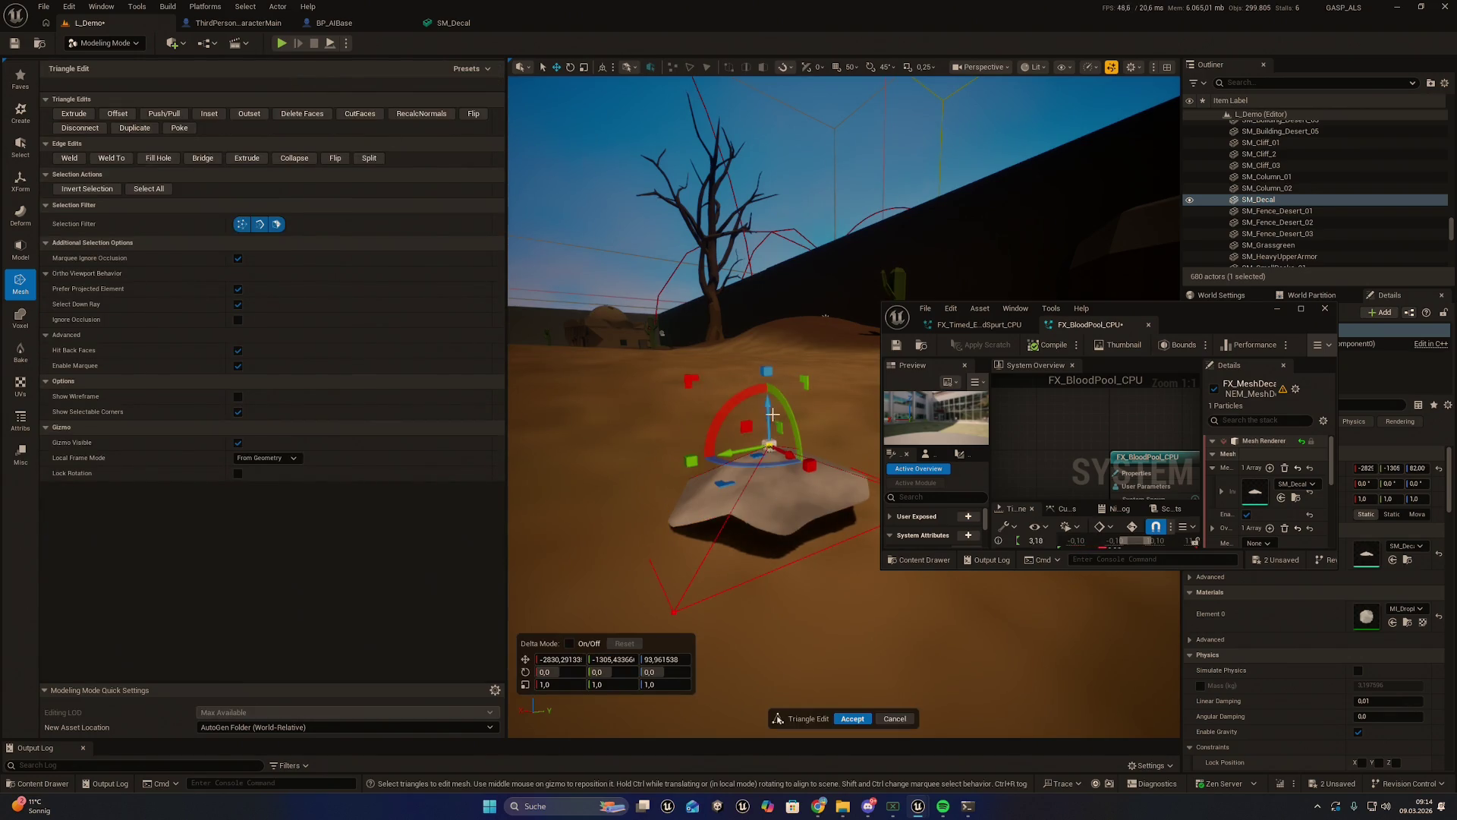
{"action": "left_click_drag", "start_coordinate": [769, 407], "coordinate": [770, 422]}
{"action": "mouse_move", "coordinate": [837, 459]}
{"action": "left_mouse_down"}
{"action": "mouse_move", "coordinate": [757, 395]}
{"action": "mouse_move", "coordinate": [774, 531]}
{"action": "left_mouse_up"}
{"action": "left_click", "coordinate": [789, 607]}
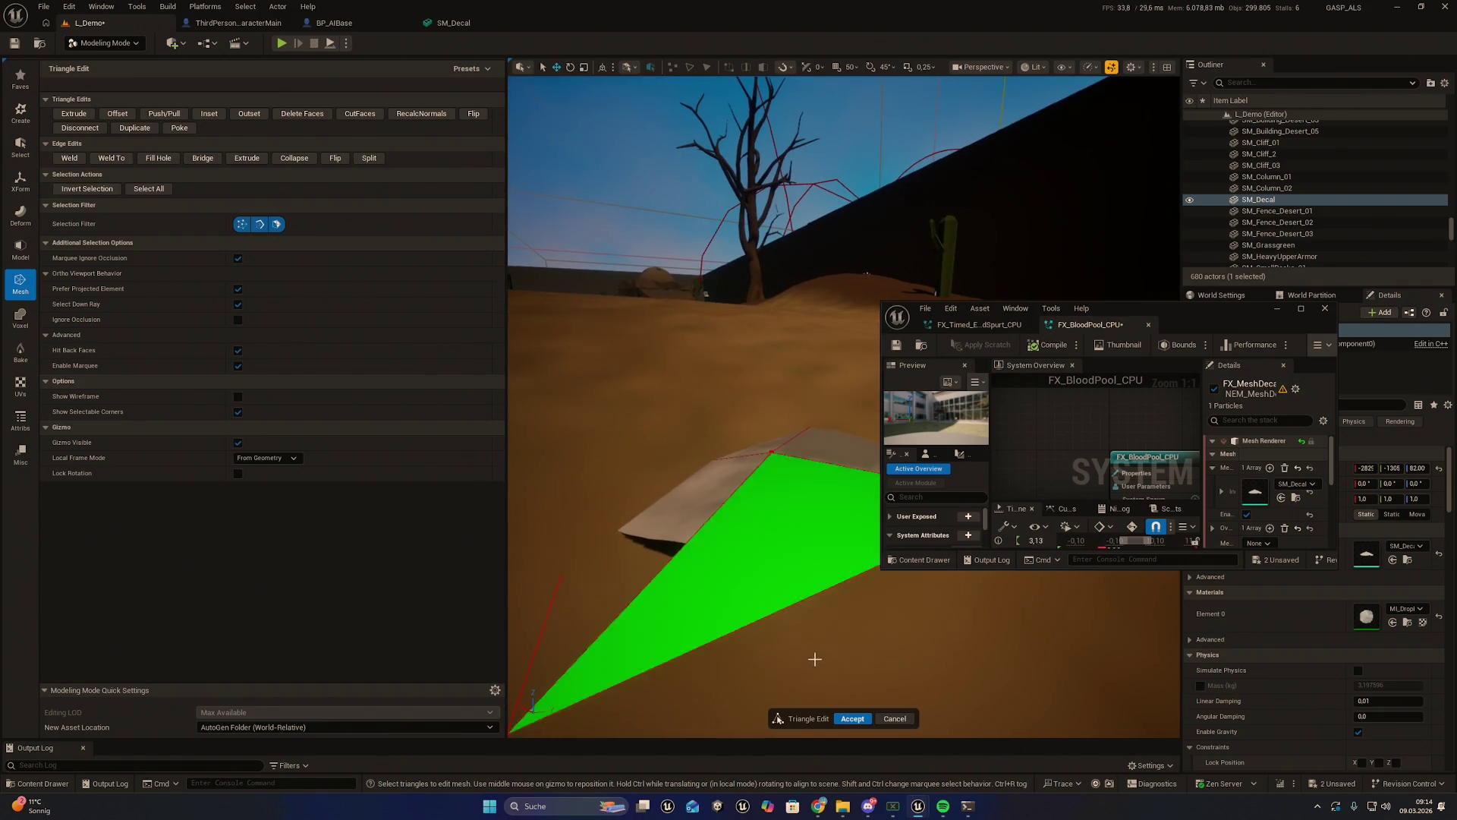
{"action": "left_click", "coordinate": [844, 720]}
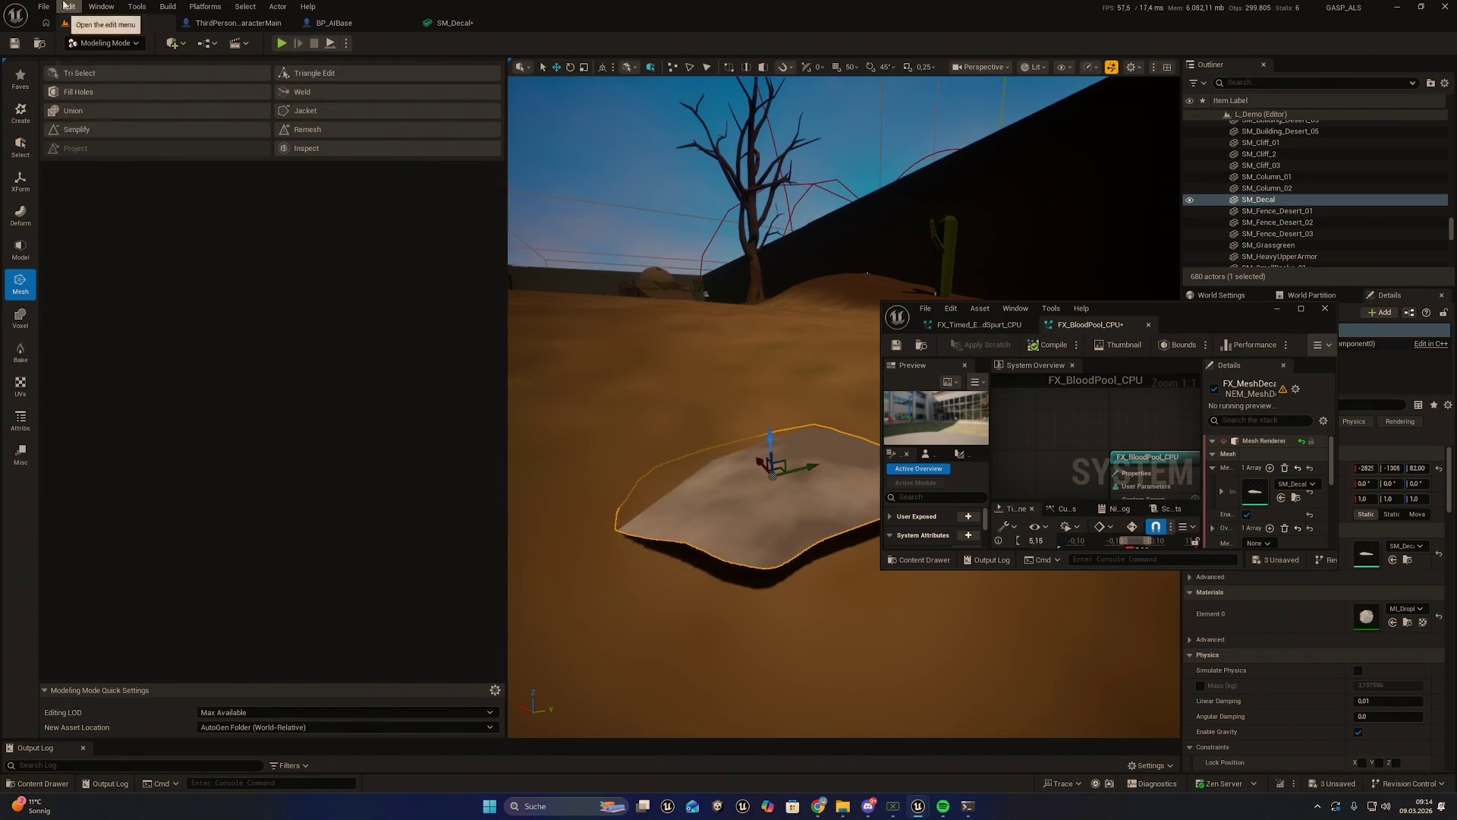
Save all modified assets
{"action": "left_click", "coordinate": [44, 6]}
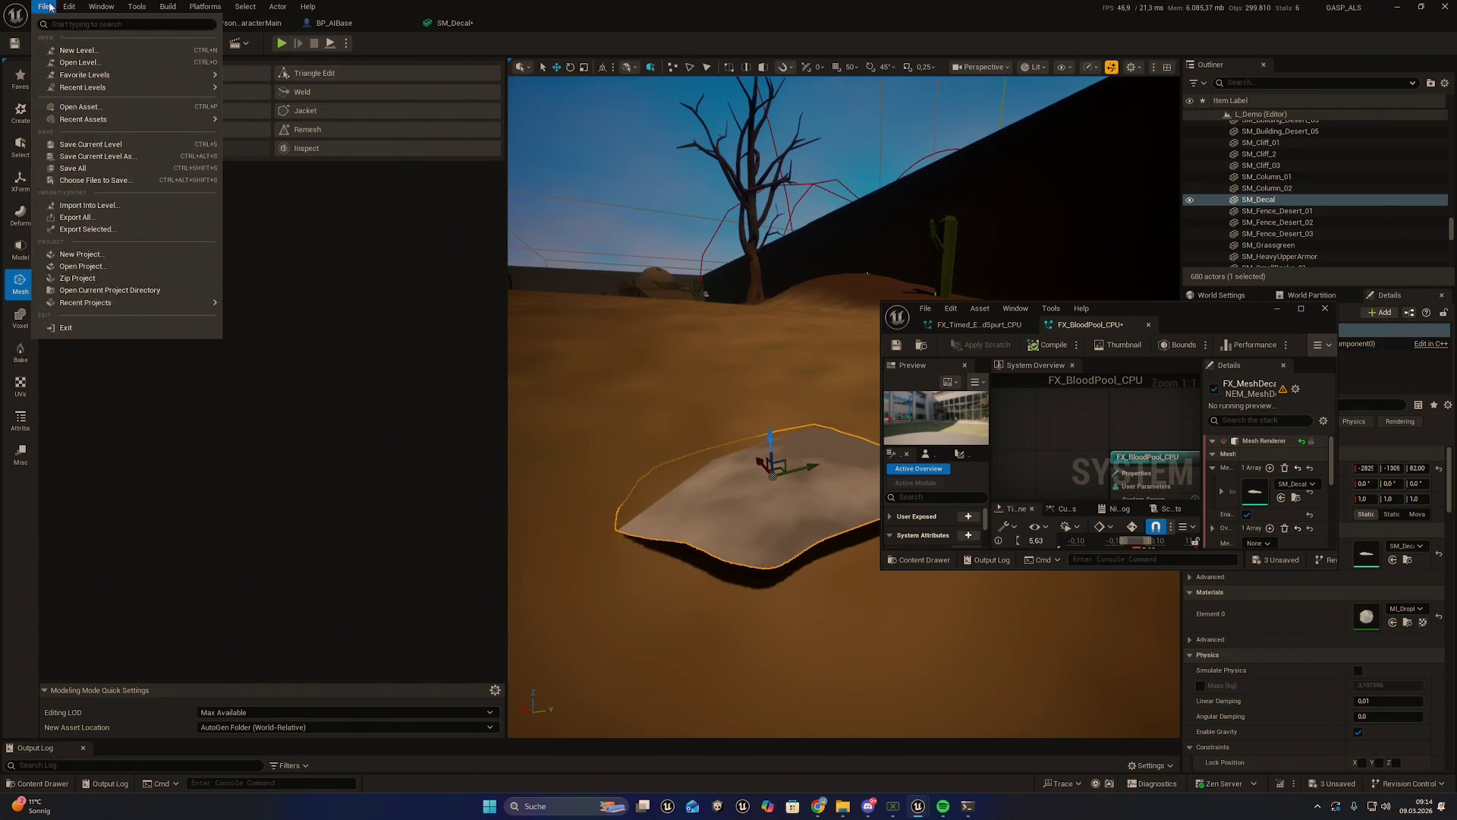
{"action": "left_click", "coordinate": [81, 172]}
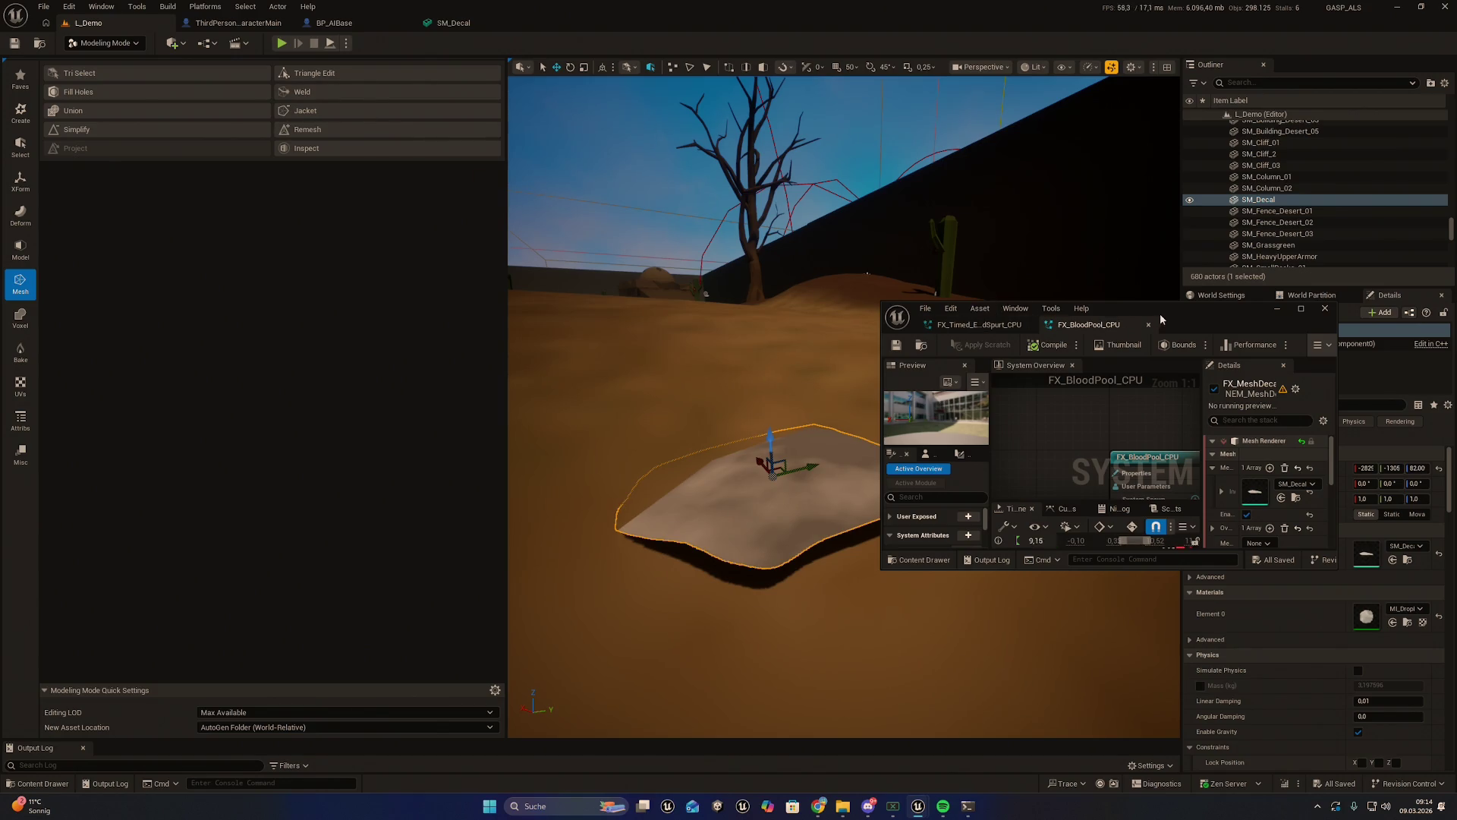
{"action": "left_click", "coordinate": [979, 325]}
Maximize the Niagara editor and bring the FX_Splash and FX_MeshDecal emitters into view
{"action": "mouse_move", "coordinate": [1145, 310]}
{"action": "left_mouse_down"}
{"action": "mouse_move", "coordinate": [1095, 139]}
{"action": "mouse_move", "coordinate": [1096, 3]}
{"action": "left_mouse_up"}
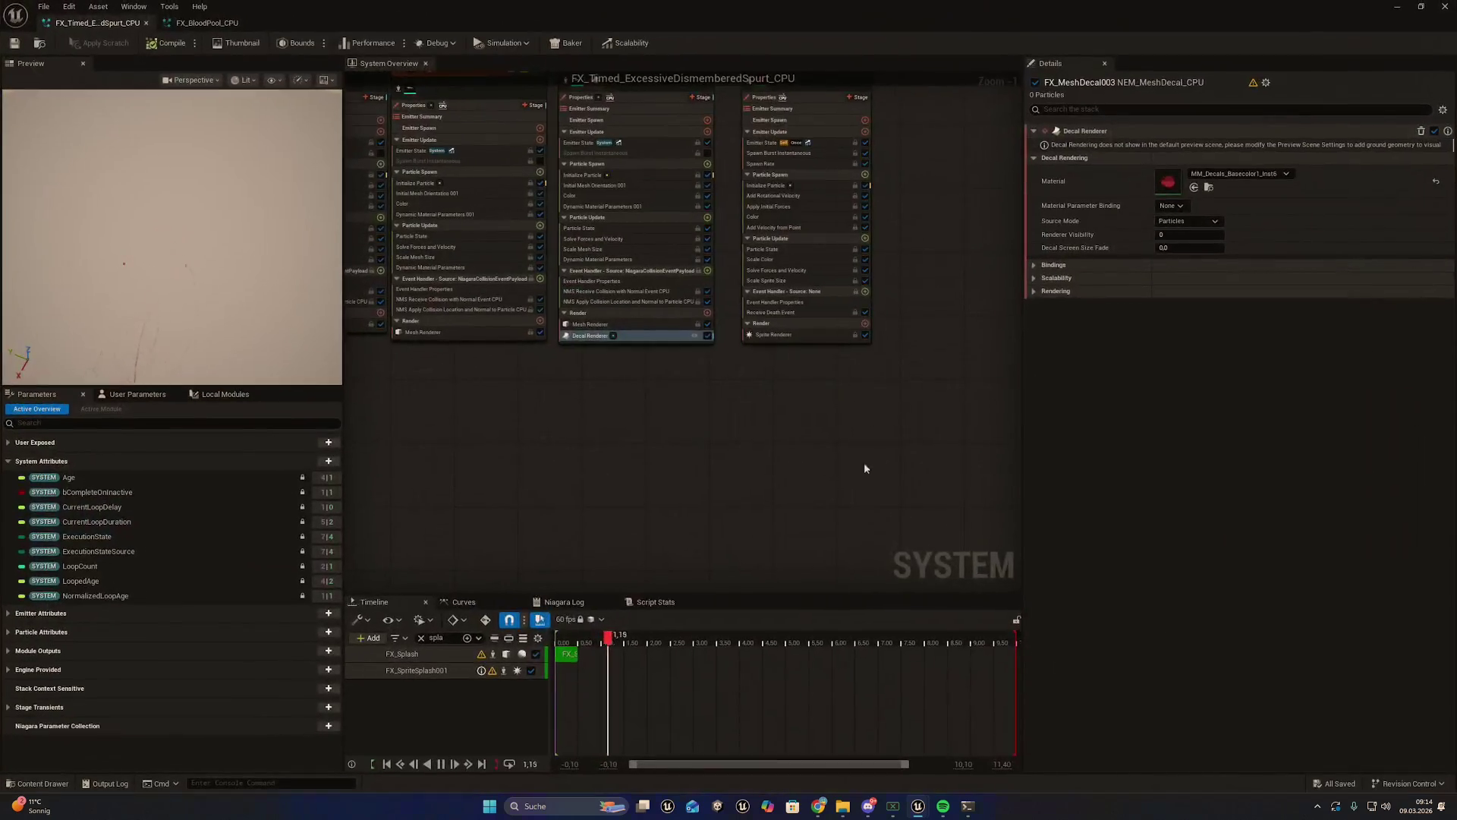
{"action": "left_click_drag", "start_coordinate": [785, 427], "coordinate": [916, 429]}
{"action": "scroll", "coordinate": [770, 402], "scroll_direction": "up", "scroll_amount": 1}
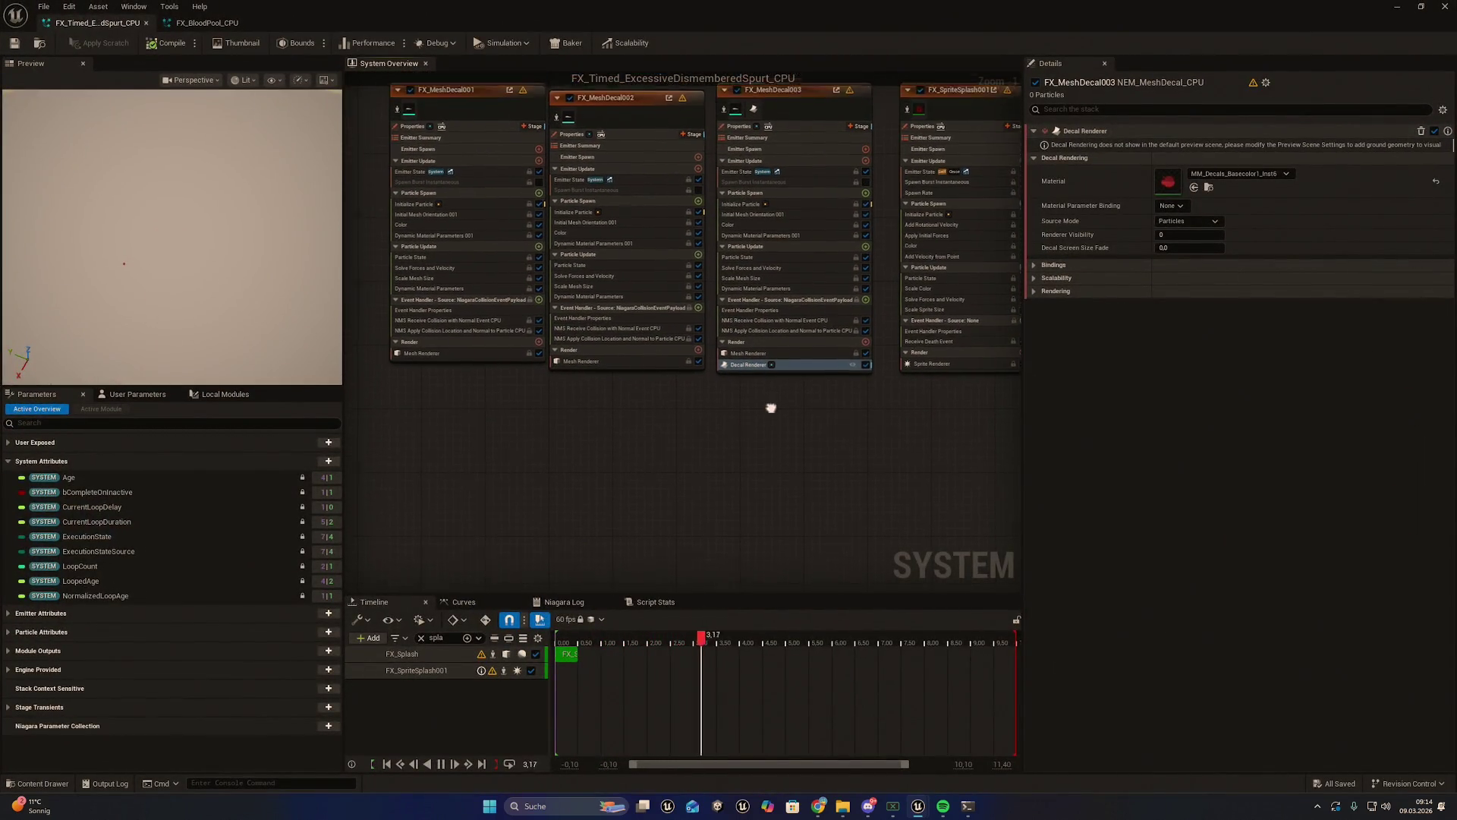
{"action": "right_click", "coordinate": [792, 369]}
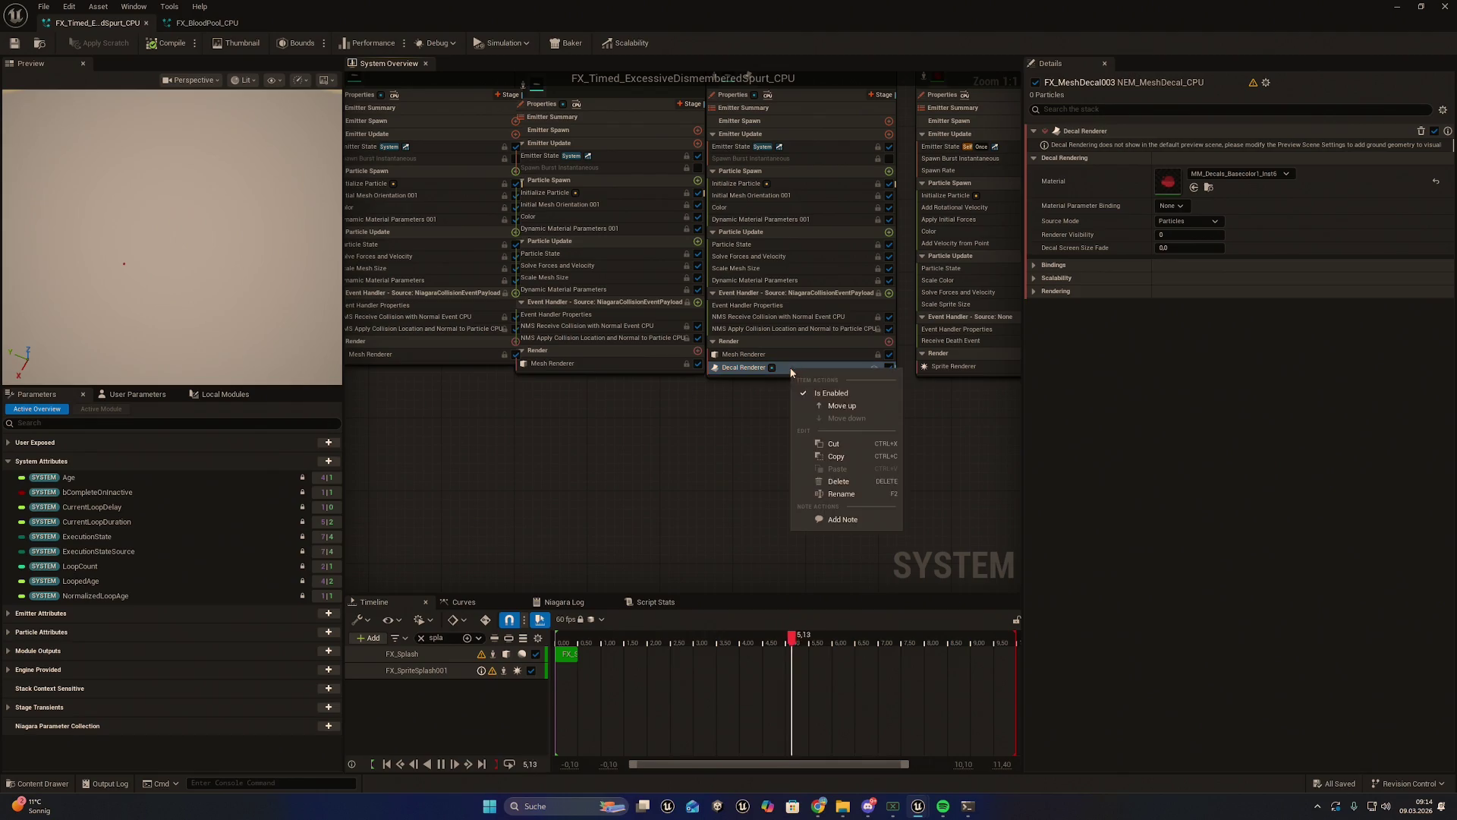
{"action": "scroll", "coordinate": [668, 503], "scroll_direction": "down", "scroll_amount": 1}
{"action": "scroll", "coordinate": [716, 321], "scroll_direction": "down", "scroll_amount": 5}
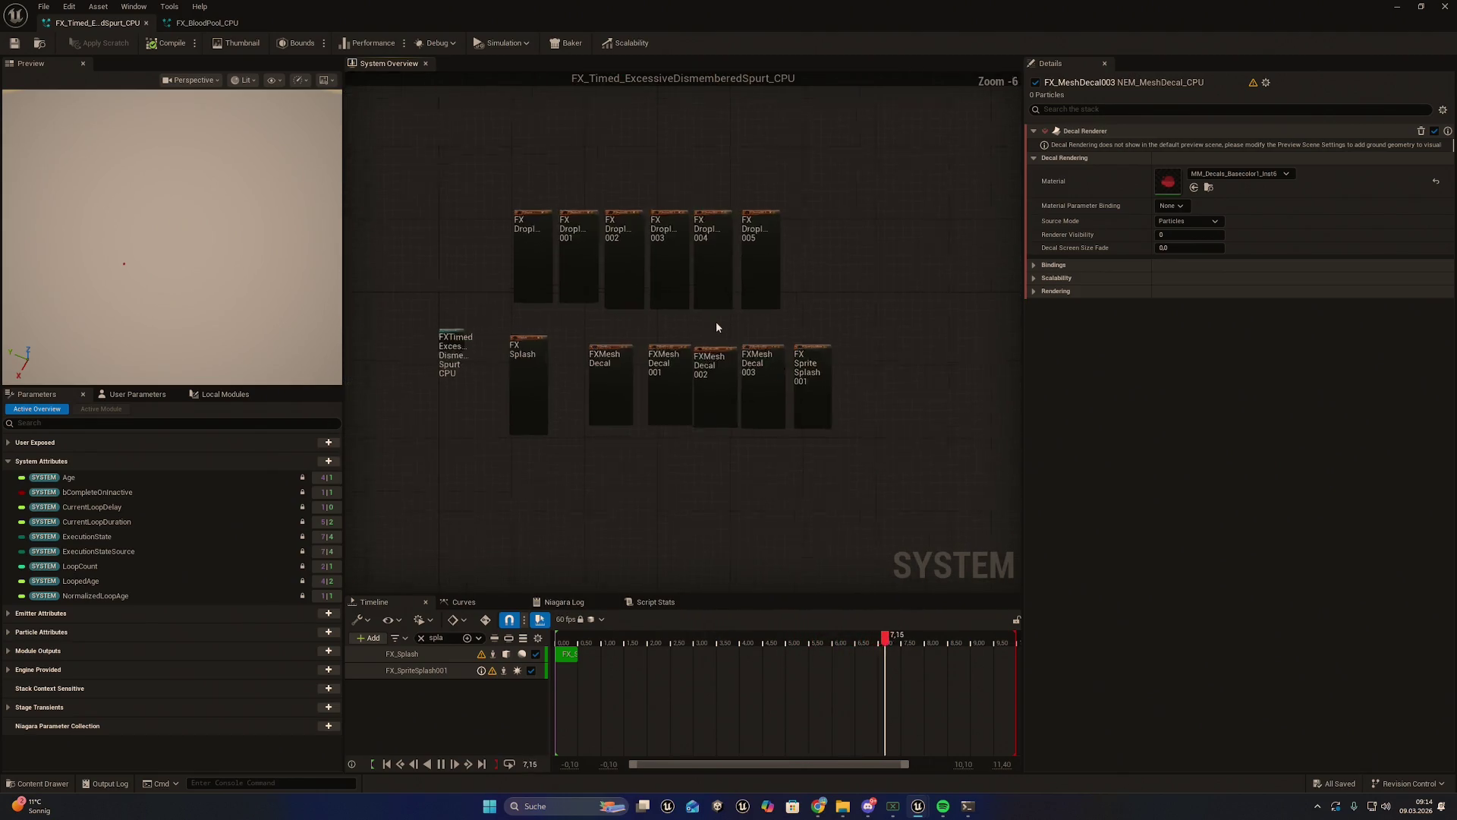
{"action": "scroll", "coordinate": [716, 322], "scroll_direction": "up", "scroll_amount": 5}
{"action": "left_click_drag", "start_coordinate": [725, 321], "coordinate": [764, 352]}
{"action": "mouse_move", "coordinate": [563, 391]}
{"action": "left_mouse_down"}
{"action": "mouse_move", "coordinate": [793, 391]}
{"action": "mouse_move", "coordinate": [700, 384]}
{"action": "mouse_move", "coordinate": [725, 247]}
{"action": "left_mouse_up"}
{"action": "scroll", "coordinate": [629, 489], "scroll_direction": "up", "scroll_amount": 1}
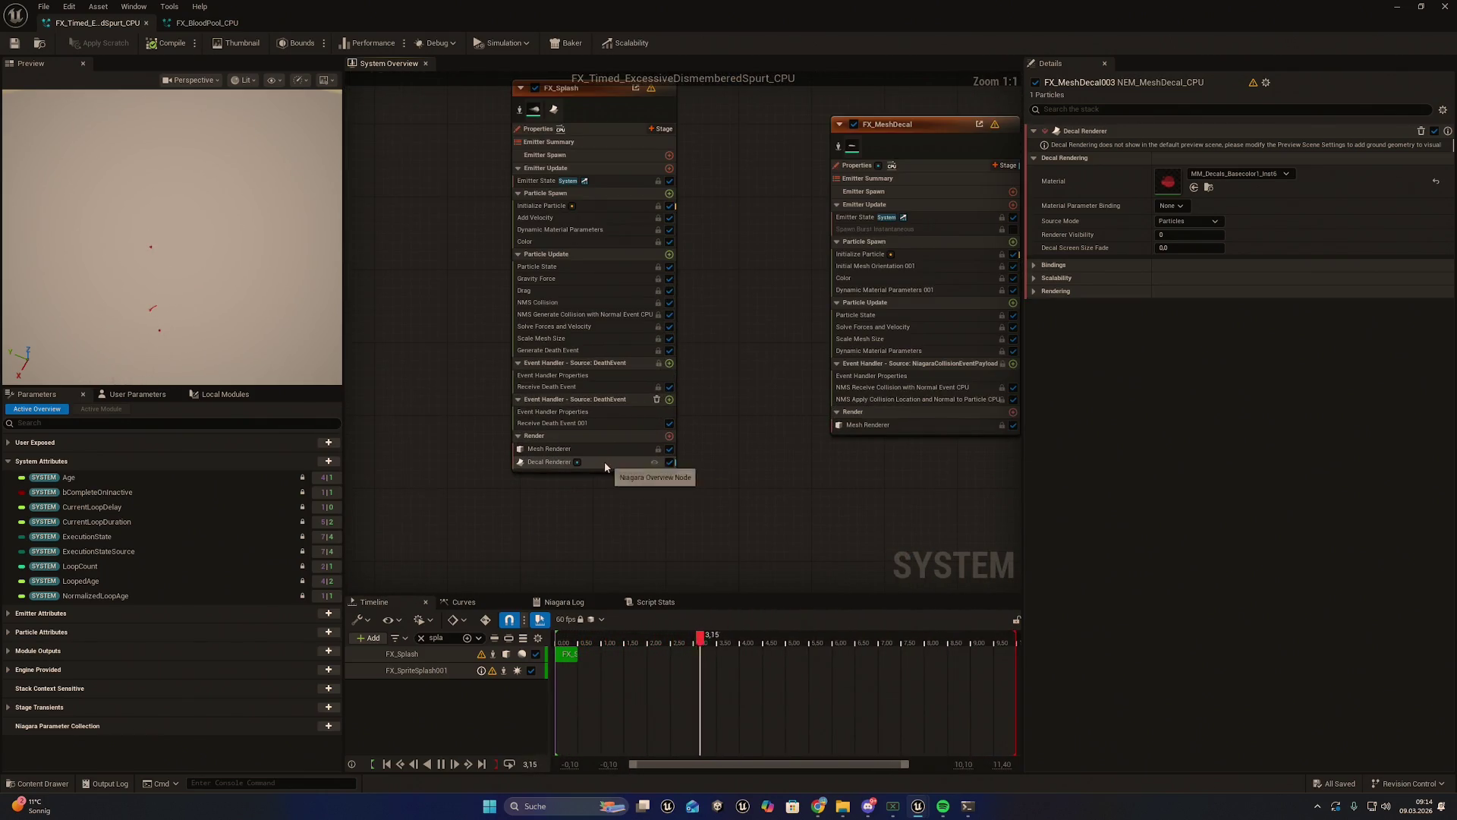
Delete FX_Splash's Decal Renderer, save the system, and float the window
{"action": "right_click", "coordinate": [604, 462]}
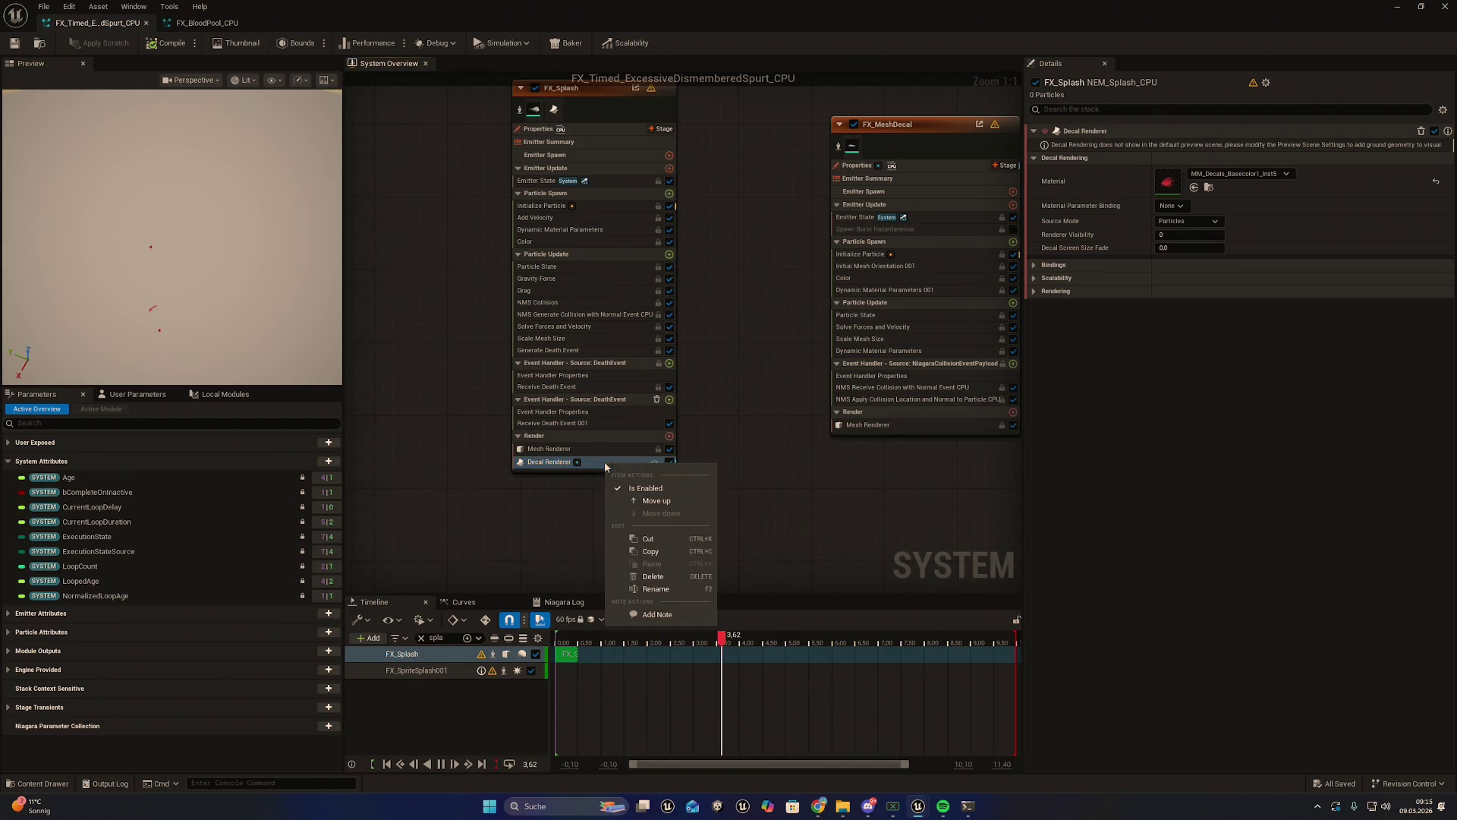
{"action": "left_click", "coordinate": [653, 576]}
{"action": "left_click", "coordinate": [43, 7]}
{"action": "left_click", "coordinate": [68, 76]}
{"action": "left_click_drag", "start_coordinate": [857, 9], "coordinate": [429, 386]}
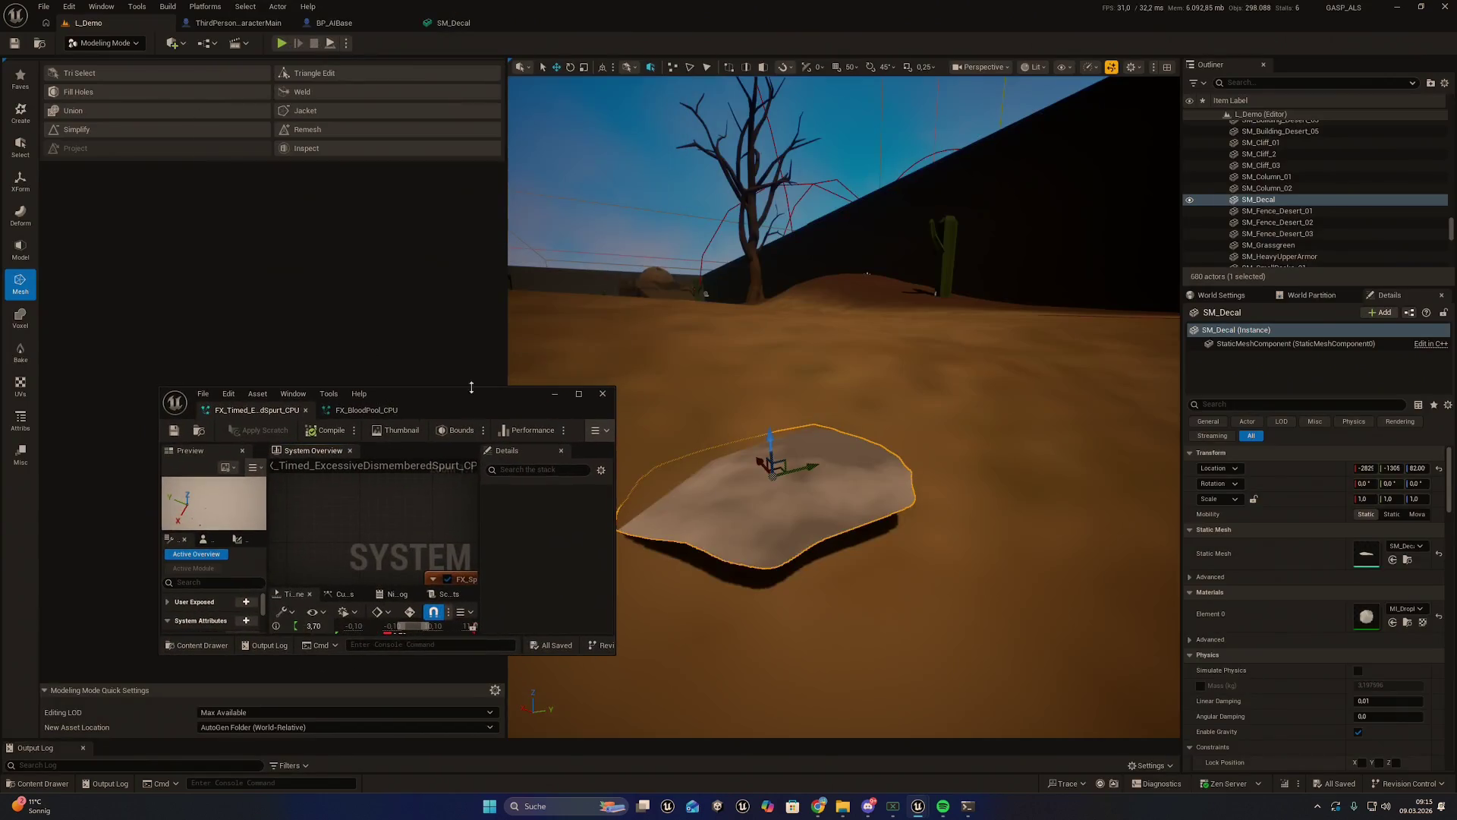
Minimize the Niagara editor and select the BP_Enemy_Zombie1 enemy in the level
{"action": "left_click", "coordinate": [555, 394]}
{"action": "mouse_move", "coordinate": [595, 316]}
{"action": "left_mouse_down"}
{"action": "mouse_move", "coordinate": [550, 277]}
{"action": "mouse_move", "coordinate": [550, 390]}
{"action": "mouse_move", "coordinate": [659, 421]}
{"action": "mouse_move", "coordinate": [768, 285]}
{"action": "left_mouse_up"}
{"action": "key", "text": "ctrl+space"}
{"action": "left_click", "coordinate": [833, 323]}
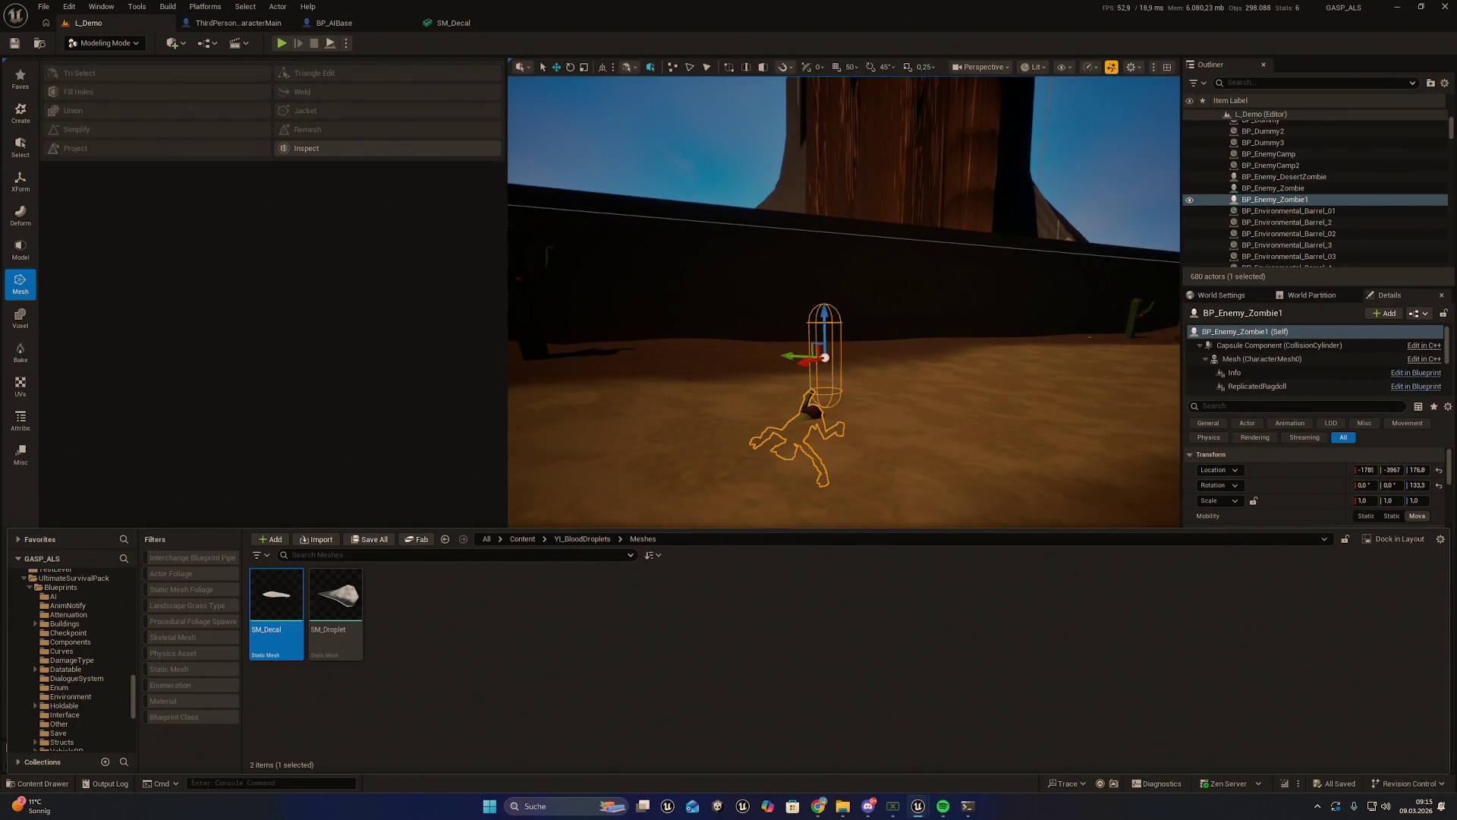
{"action": "scroll", "coordinate": [833, 406], "scroll_direction": "up", "scroll_amount": 3}
Reselect the zombie enemy and open its blueprint for editing
{"action": "right_click", "coordinate": [827, 407]}
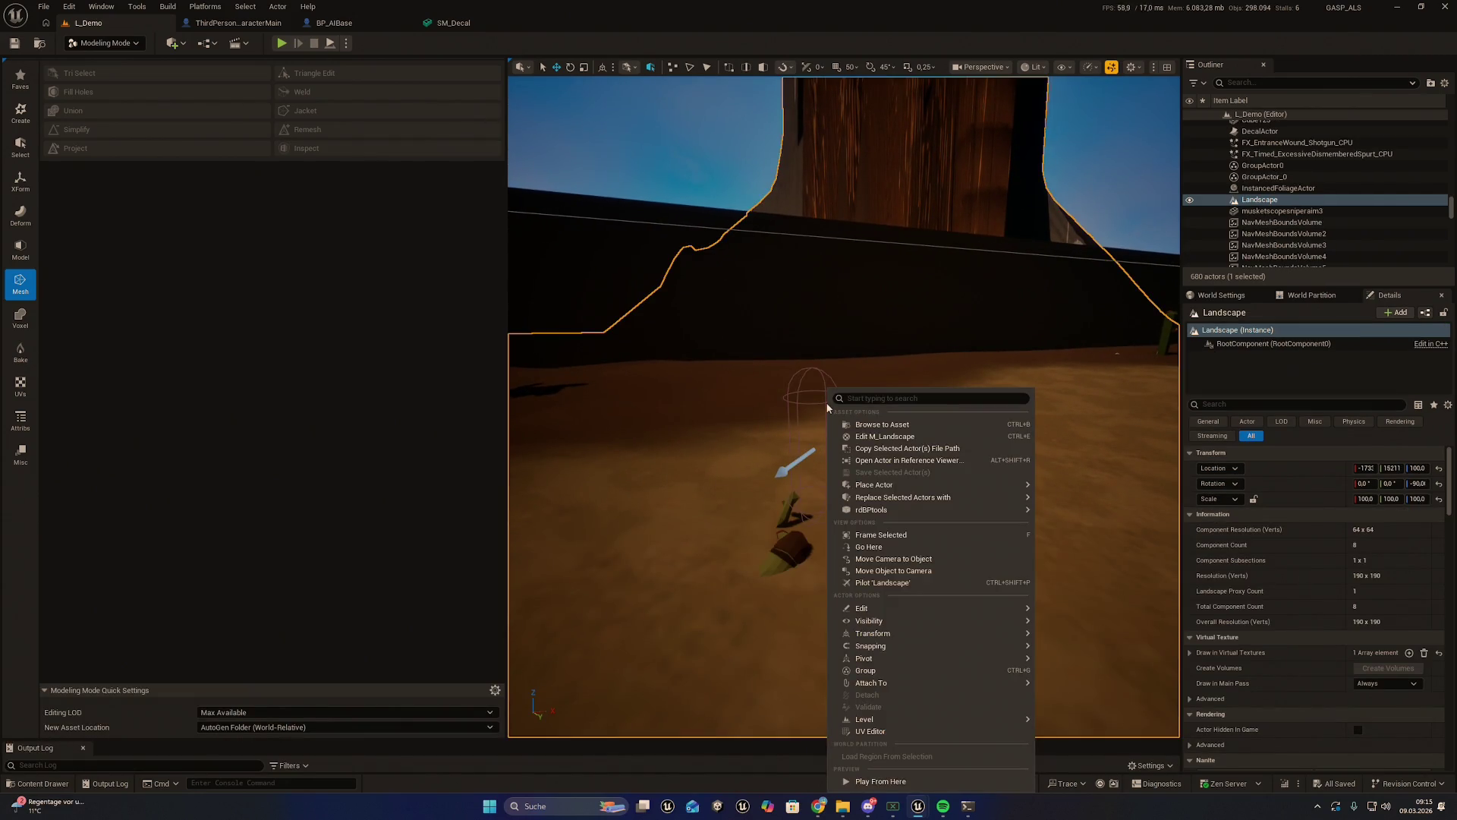
{"action": "left_click", "coordinate": [797, 392]}
{"action": "left_click", "coordinate": [781, 519]}
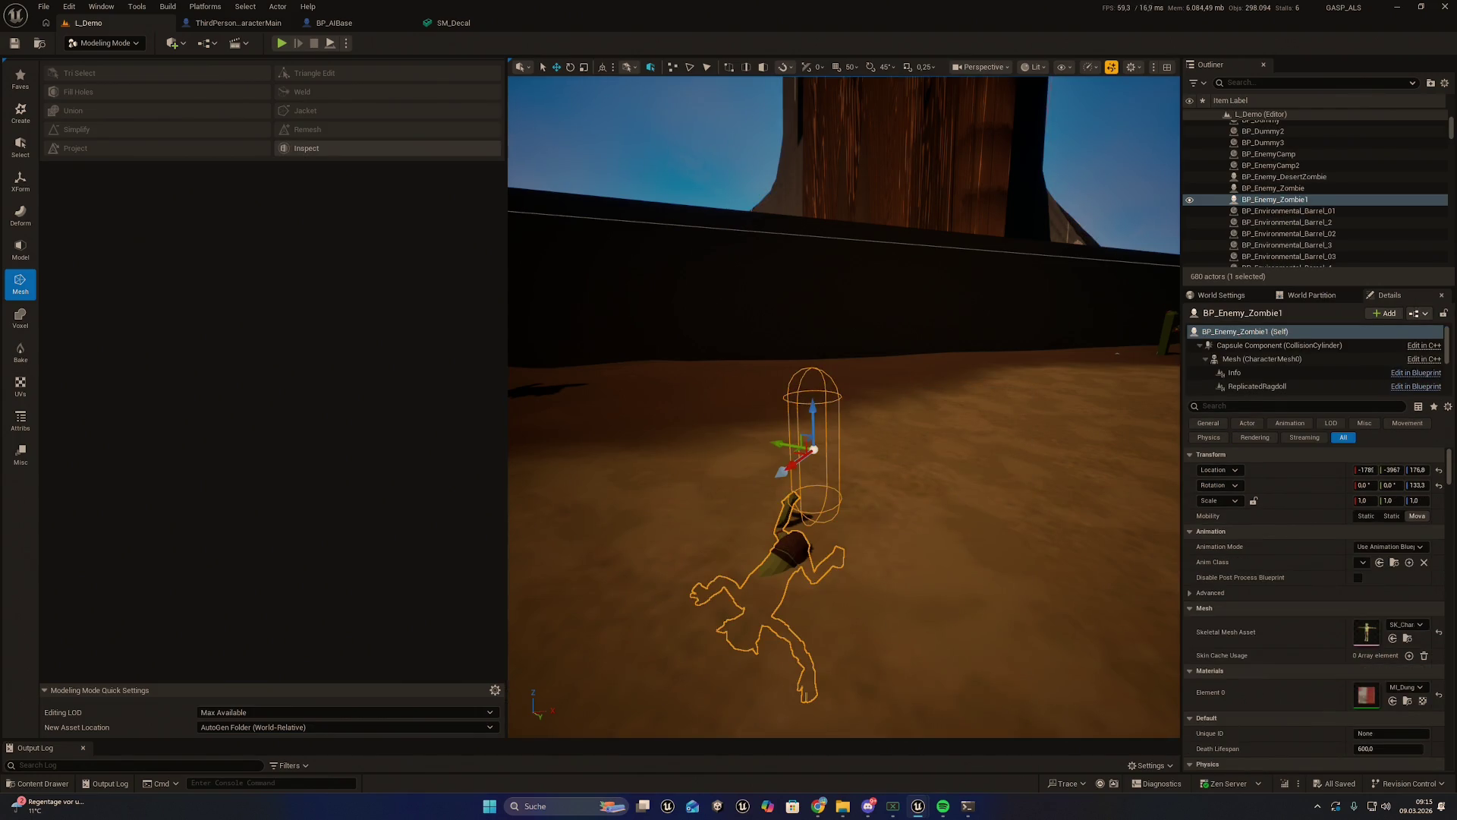
{"action": "right_click", "coordinate": [793, 143]}
{"action": "left_click", "coordinate": [839, 184]}
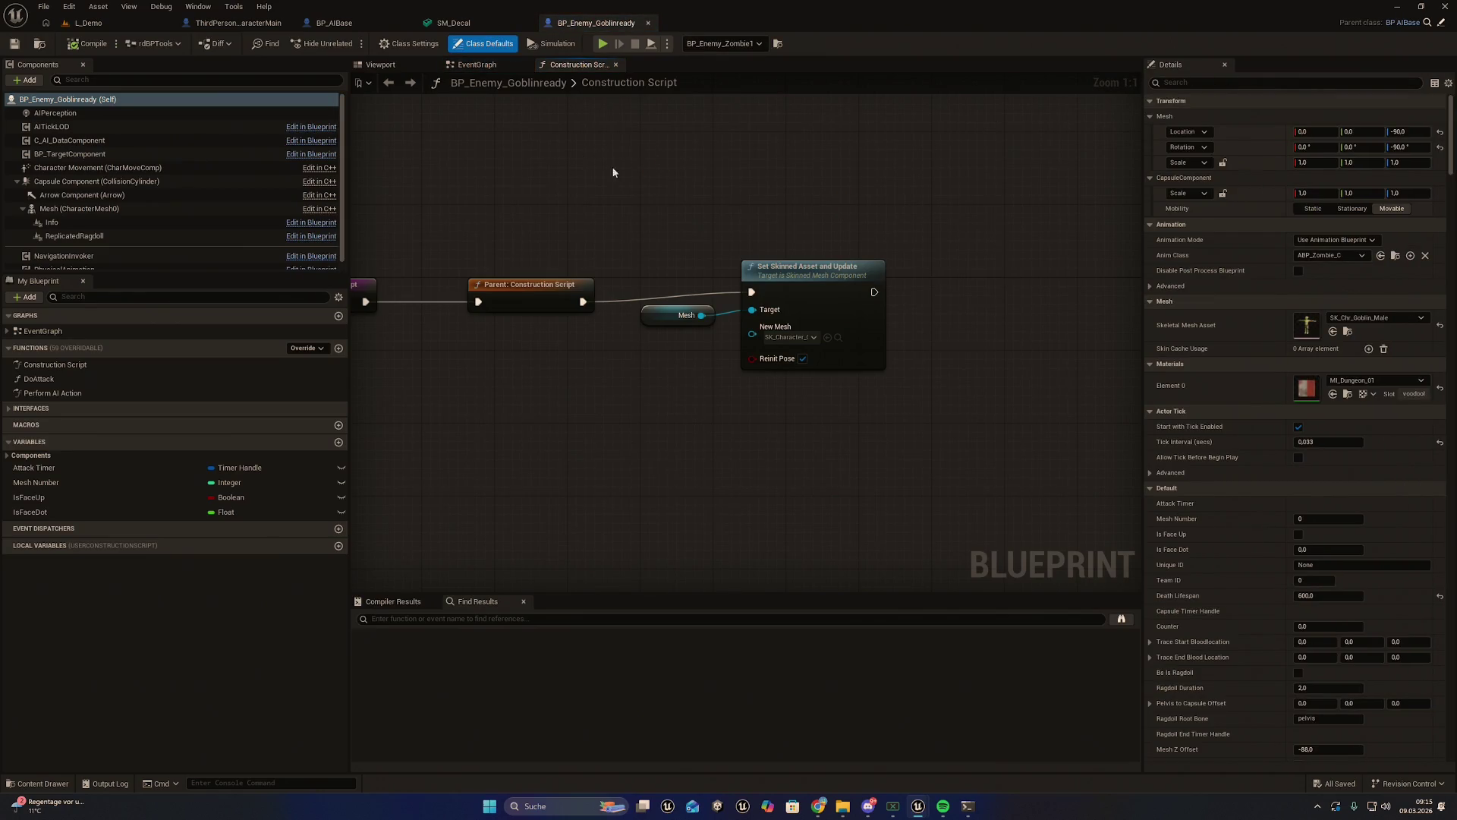
Review the BP_Enemy_Goblinready construction script, then return to ThirdPersonCharacterMain with the Content Drawer showing
{"action": "scroll", "coordinate": [675, 186], "scroll_direction": "down", "scroll_amount": 2}
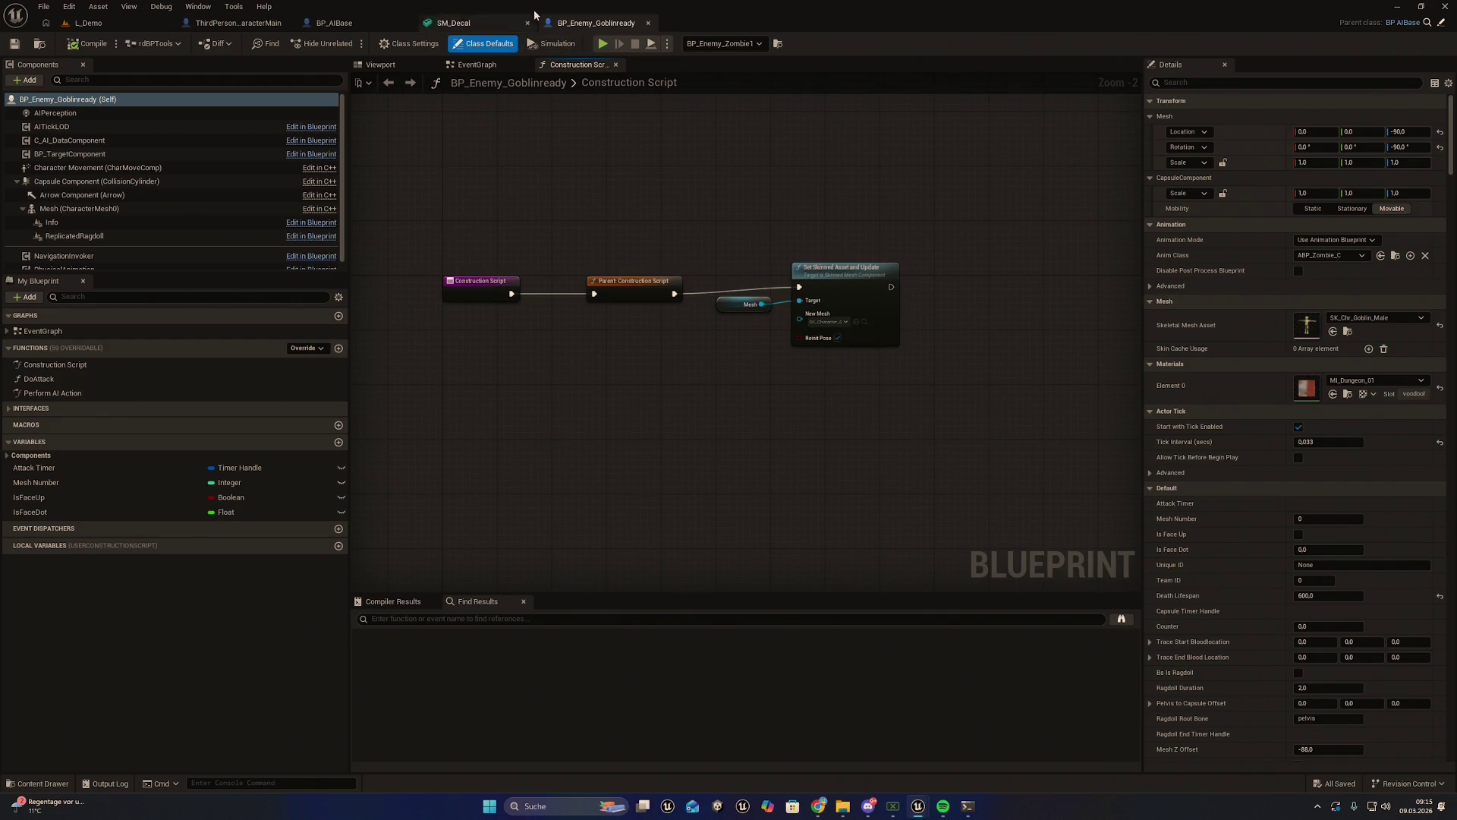
{"action": "left_click_drag", "start_coordinate": [696, 184], "coordinate": [727, 205]}
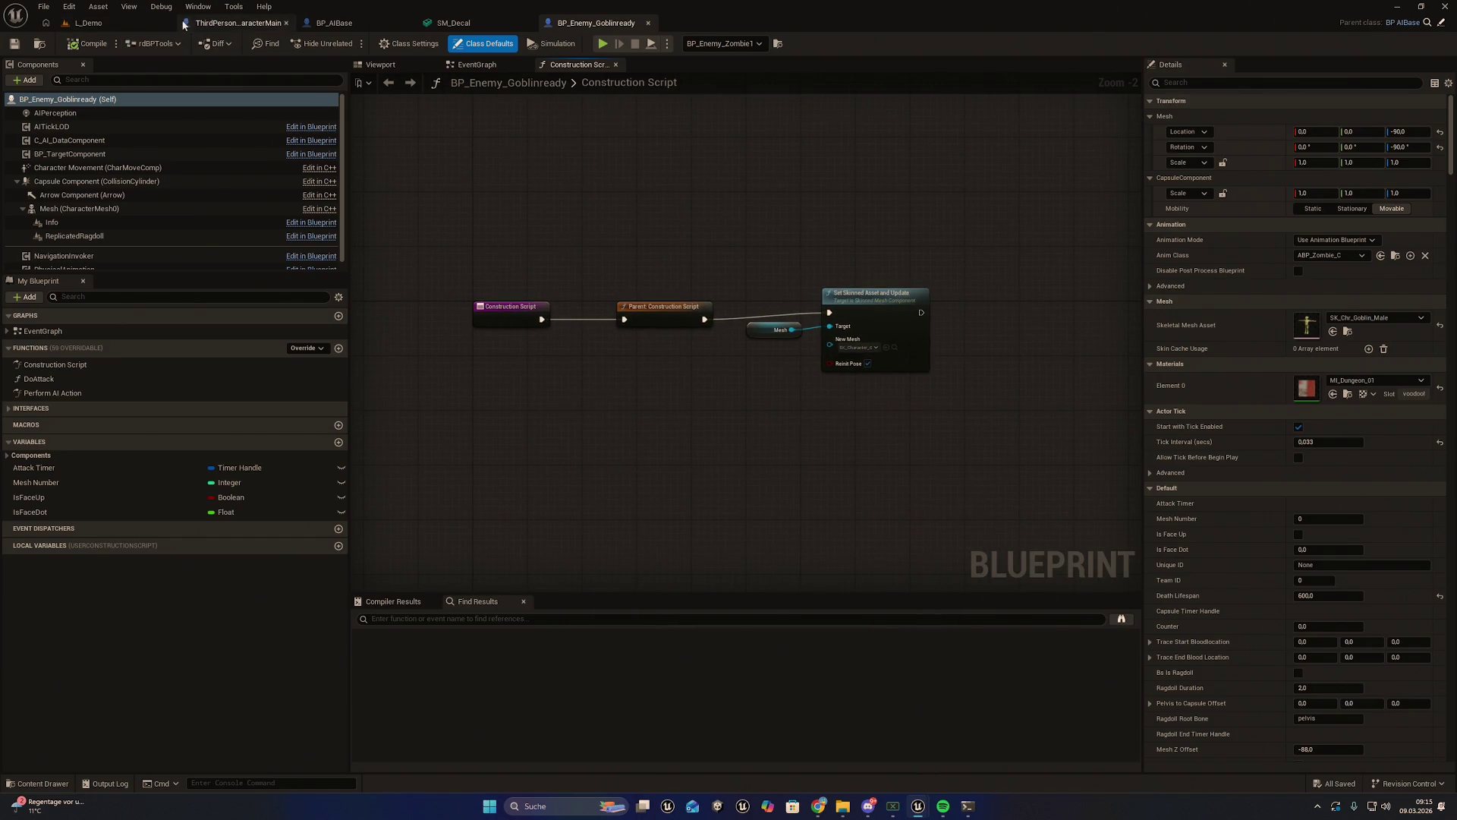
{"action": "left_click", "coordinate": [205, 23]}
{"action": "key", "text": "ctrl+space"}
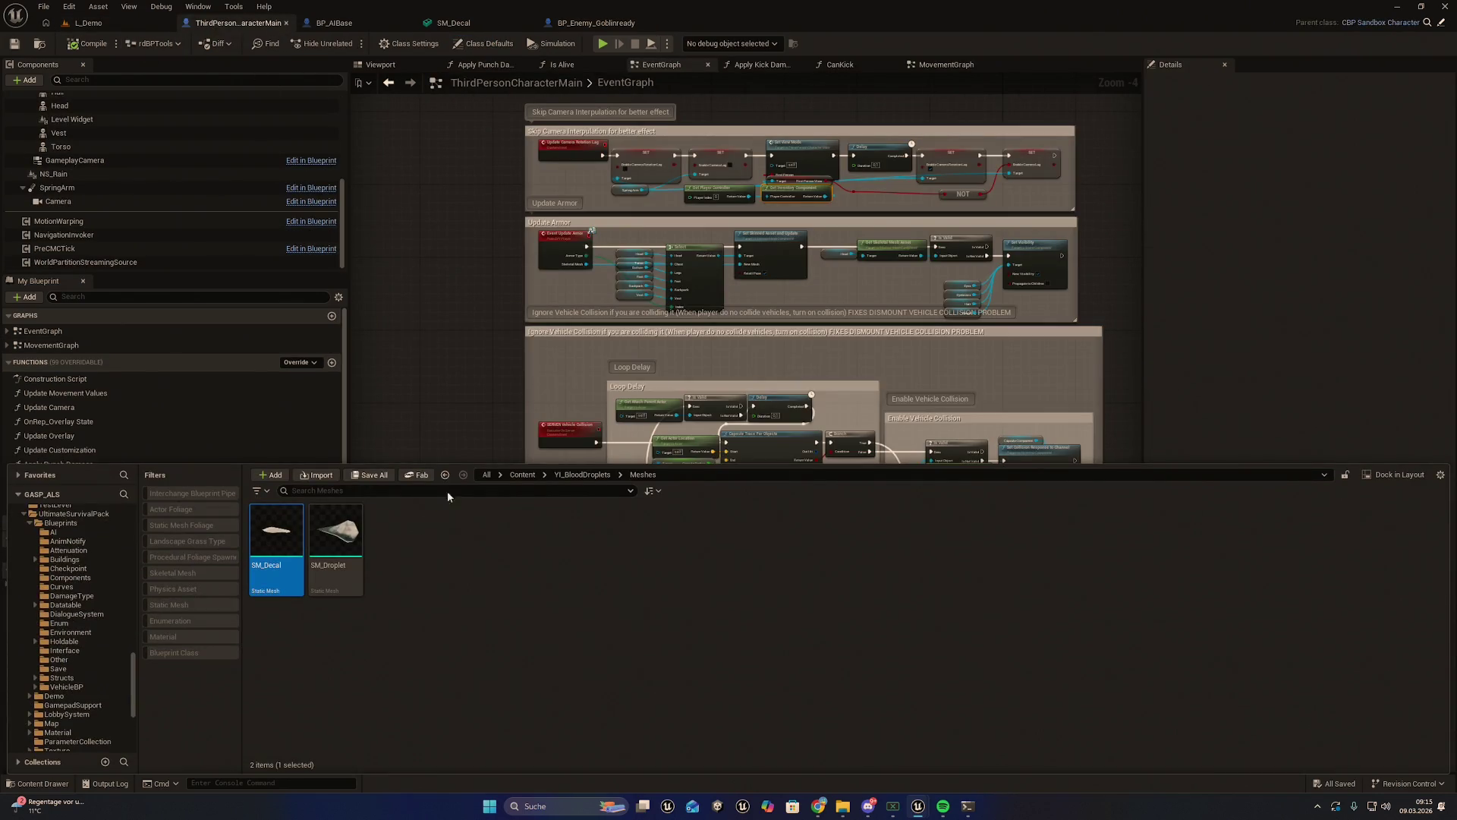
Drop the sword search filter and scroll the 109-item top-level Content folder back to its top
{"action": "left_click", "coordinate": [521, 474]}
{"action": "type", "text": "ord"}
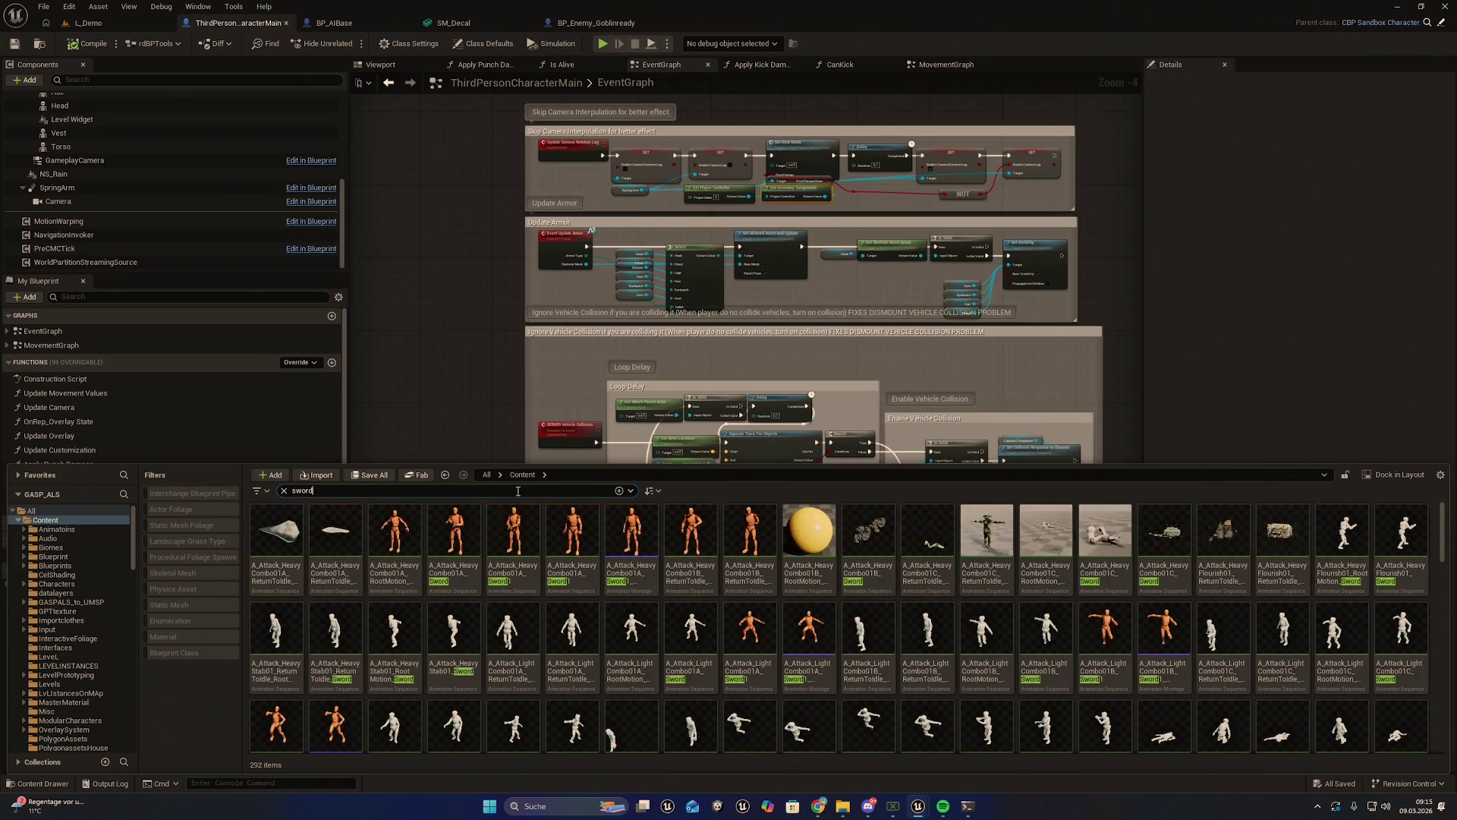
{"action": "scroll", "coordinate": [569, 532], "scroll_direction": "down", "scroll_amount": 1}
{"action": "scroll", "coordinate": [531, 531], "scroll_direction": "up", "scroll_amount": 1}
{"action": "scroll", "coordinate": [861, 602], "scroll_direction": "down", "scroll_amount": 10}
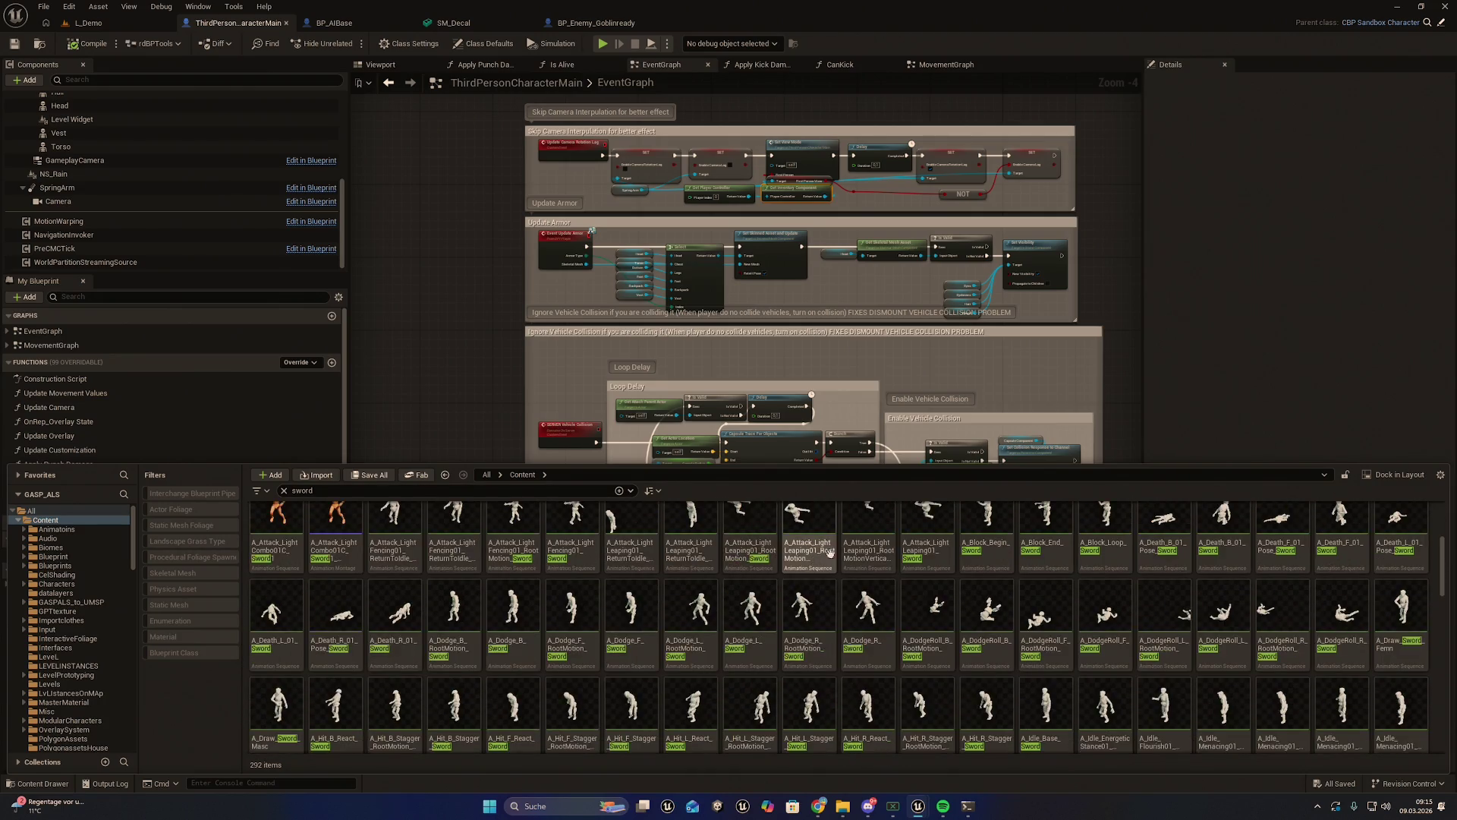
{"action": "scroll", "coordinate": [861, 602], "scroll_direction": "down", "scroll_amount": 1}
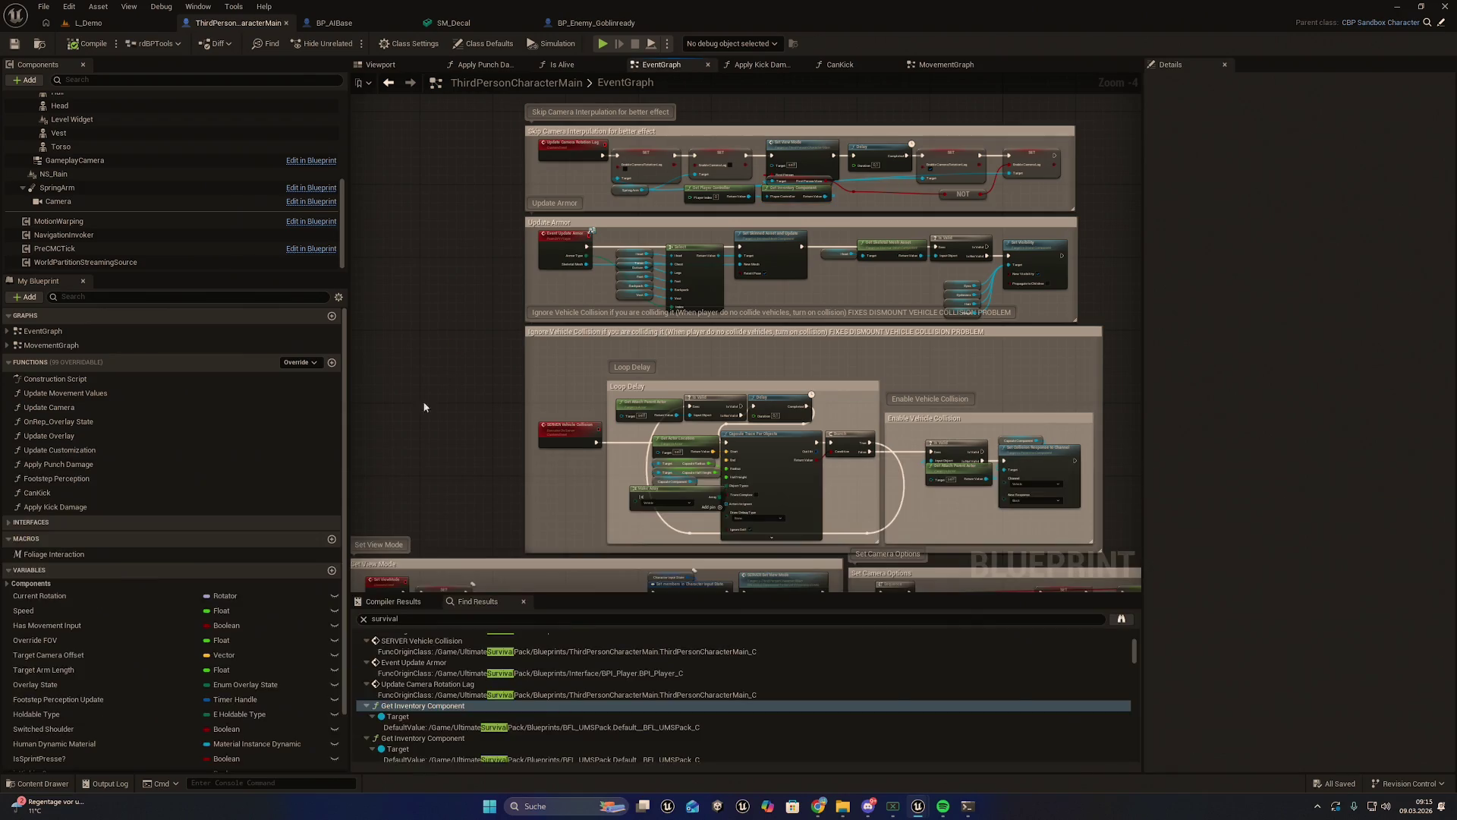
{"action": "scroll", "coordinate": [53, 697], "scroll_direction": "down", "scroll_amount": 8}
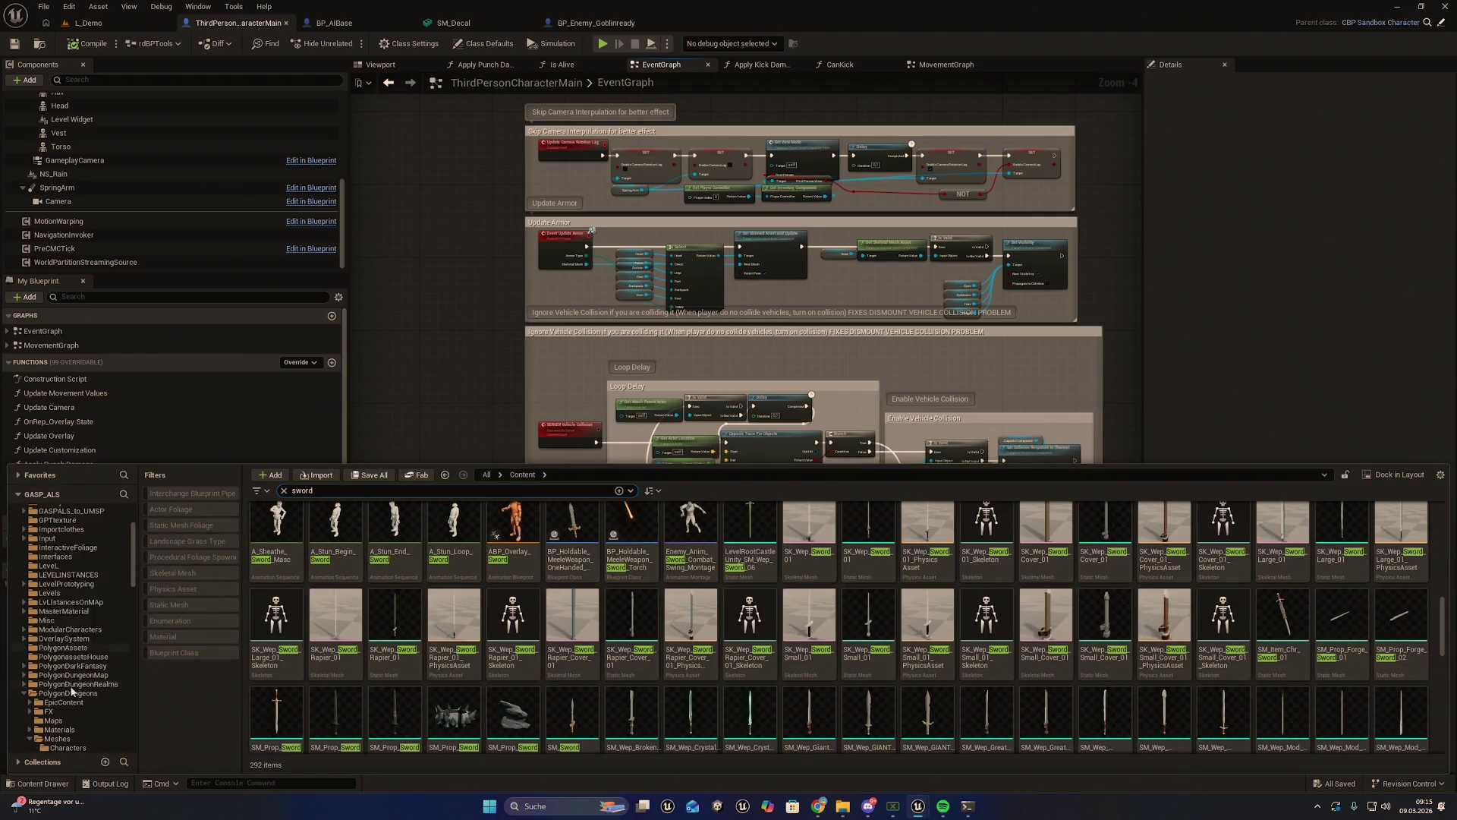
{"action": "scroll", "coordinate": [68, 707], "scroll_direction": "down", "scroll_amount": 6}
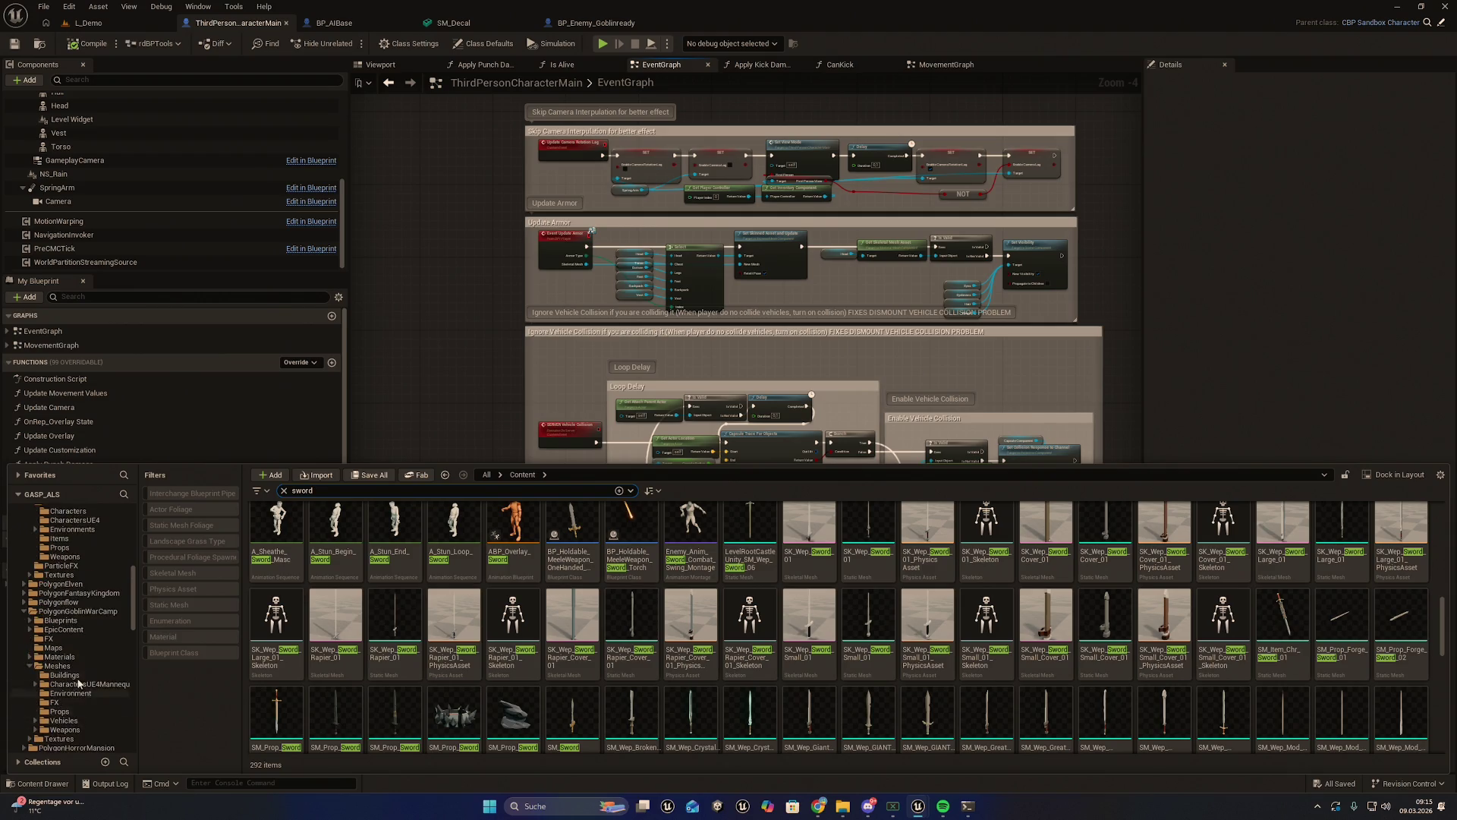
{"action": "scroll", "coordinate": [83, 645], "scroll_direction": "down", "scroll_amount": 10}
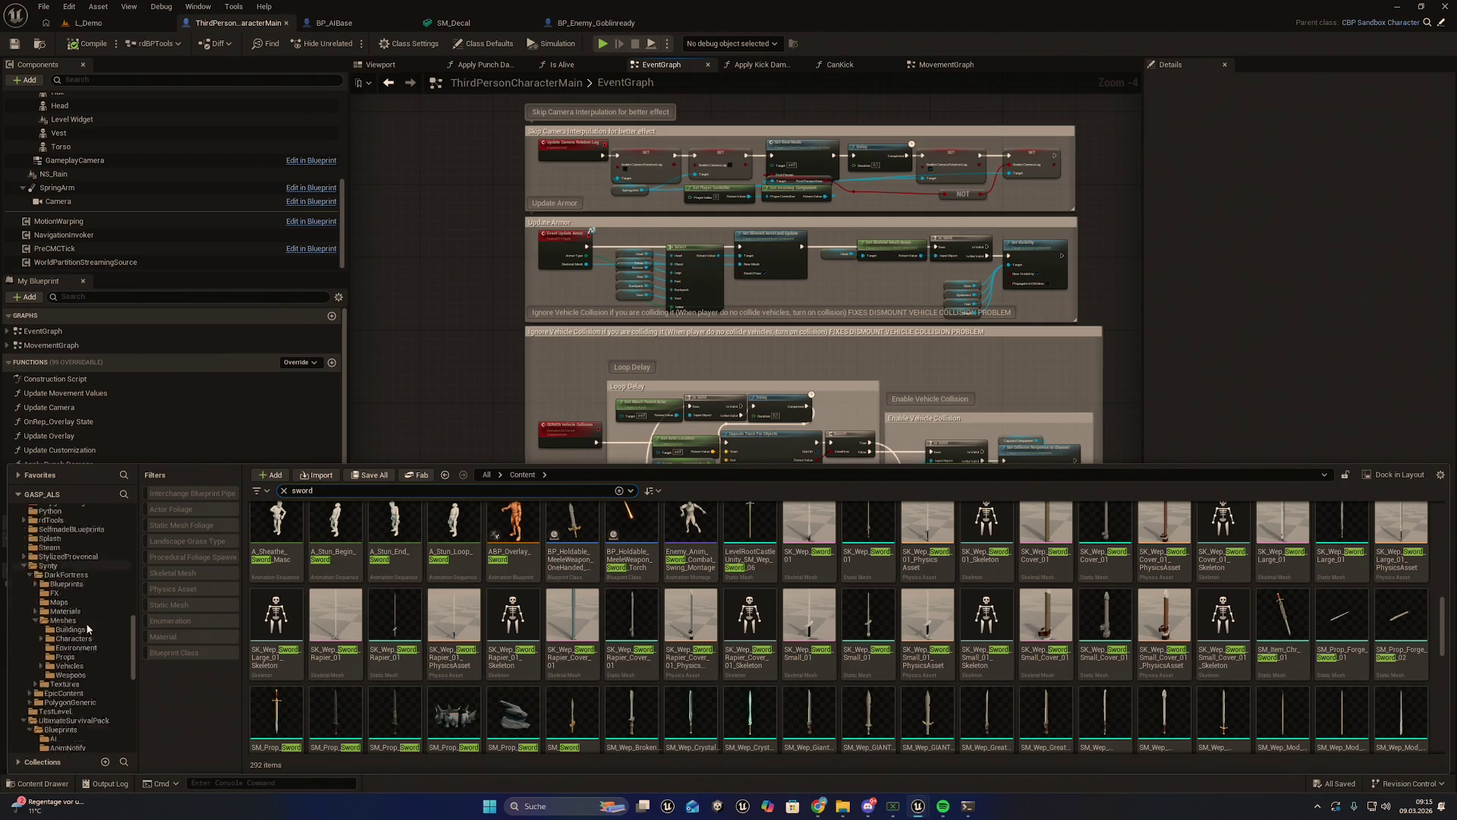
{"action": "scroll", "coordinate": [83, 665], "scroll_direction": "up", "scroll_amount": 15}
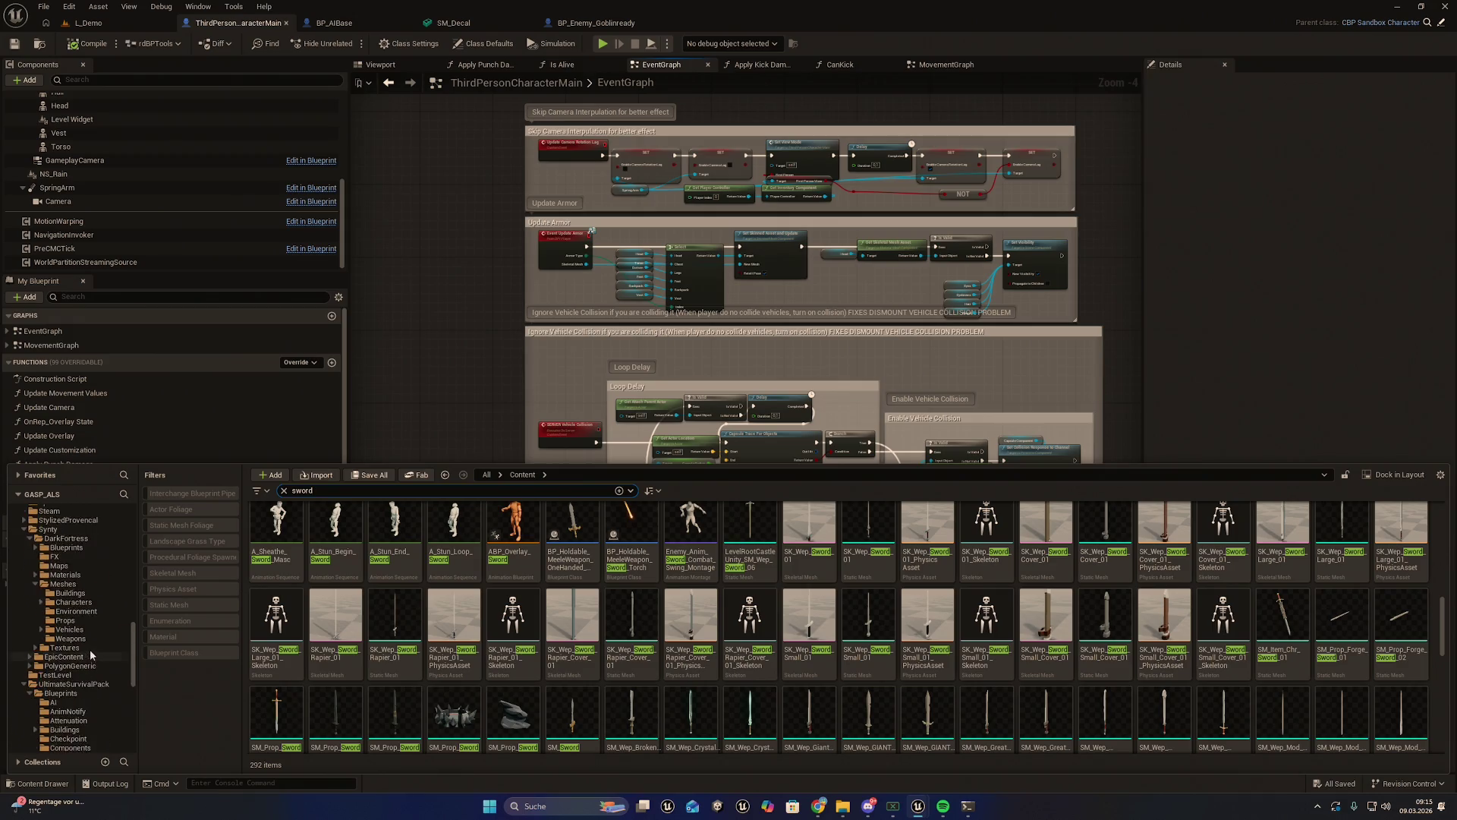
{"action": "scroll", "coordinate": [83, 622], "scroll_direction": "up", "scroll_amount": 5}
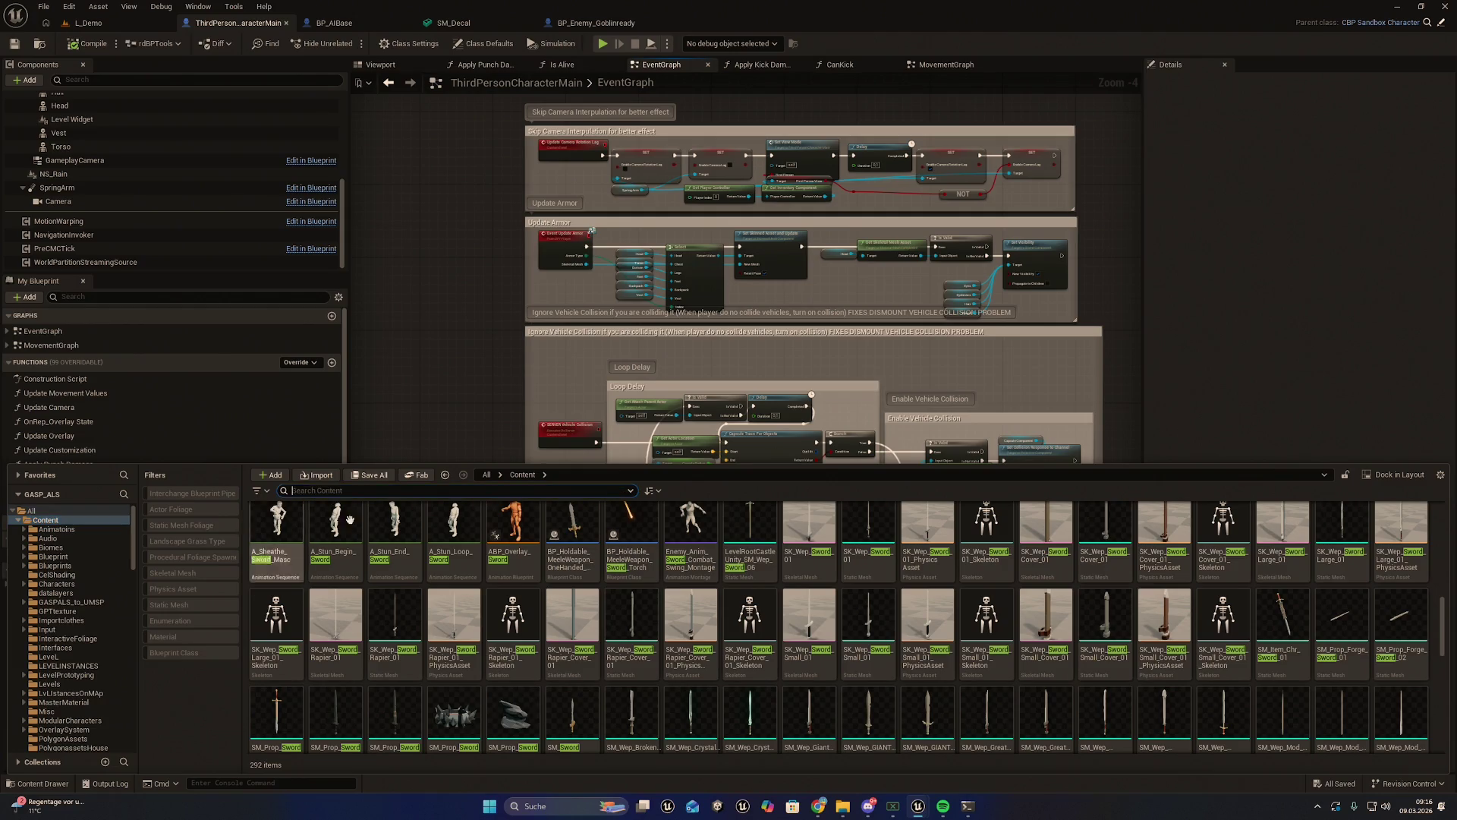
{"action": "scroll", "coordinate": [571, 608], "scroll_direction": "up", "scroll_amount": 5}
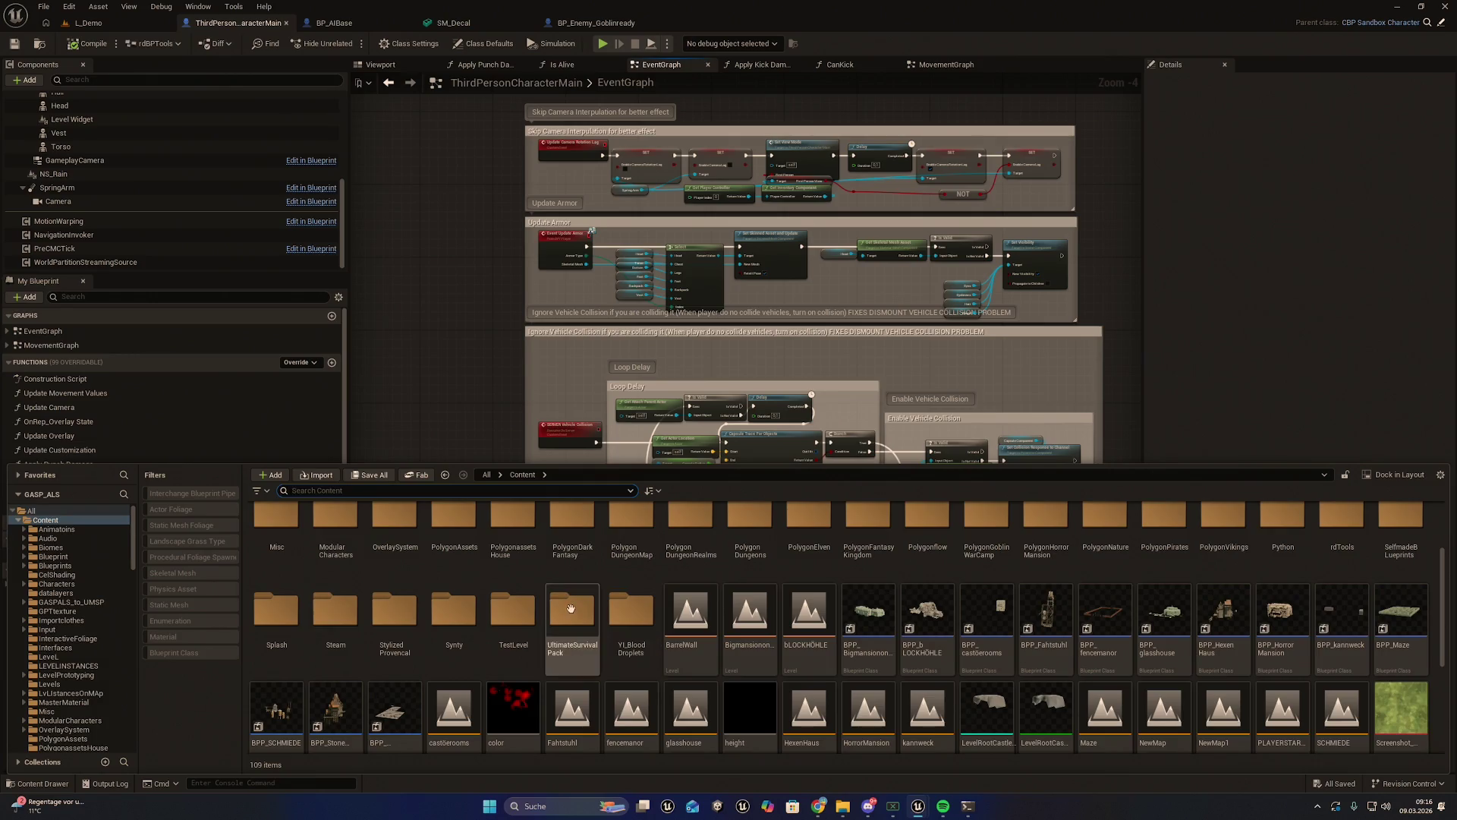
Browse UltimateSurvivalPack > Blueprints > Holdable > HoldableActors > Parent and open BP_Holdable_MeeleWeapon_OneHanded
{"action": "double_click", "coordinate": [571, 609]}
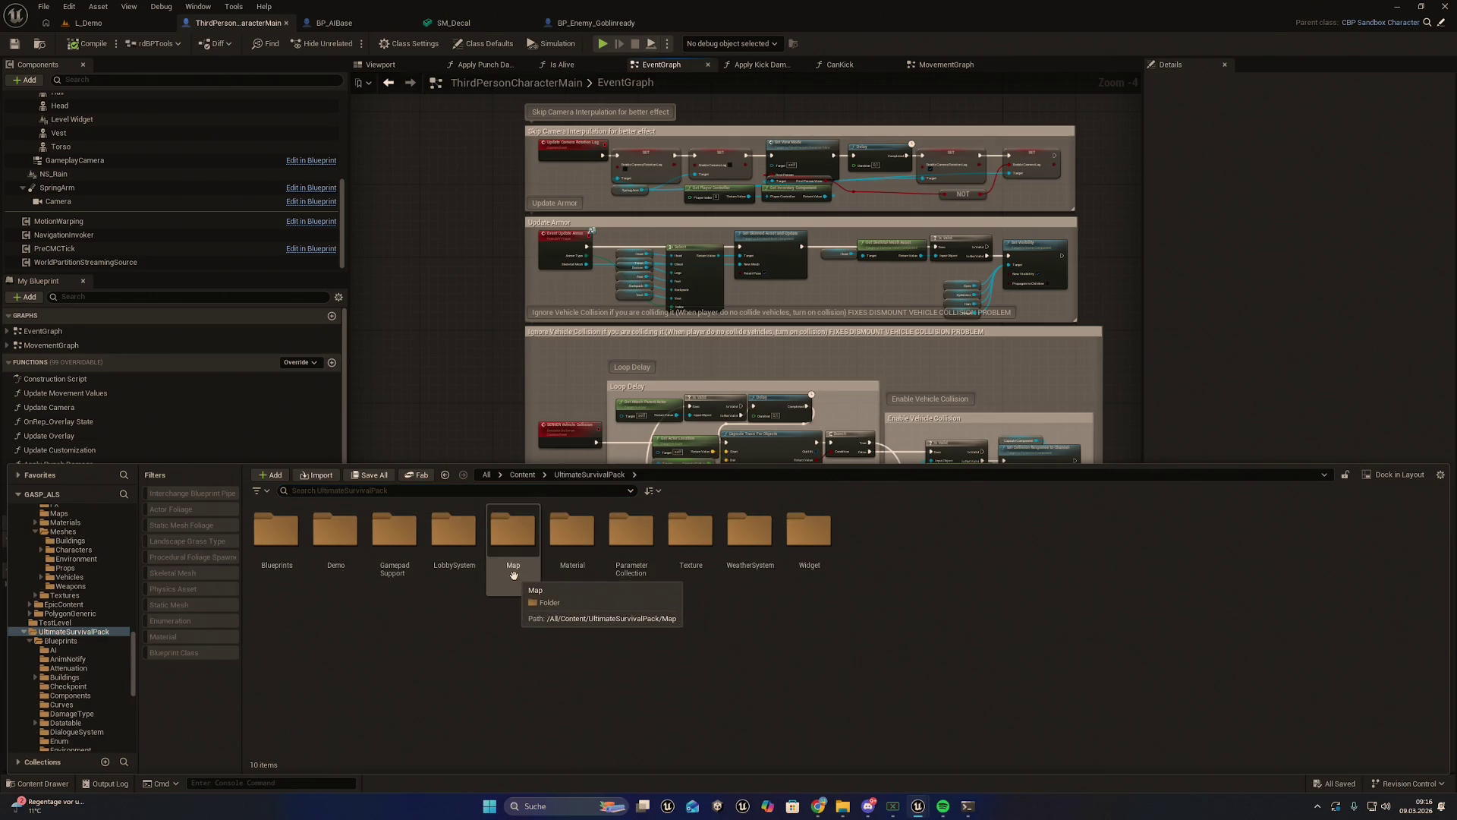
{"action": "double_click", "coordinate": [522, 526]}
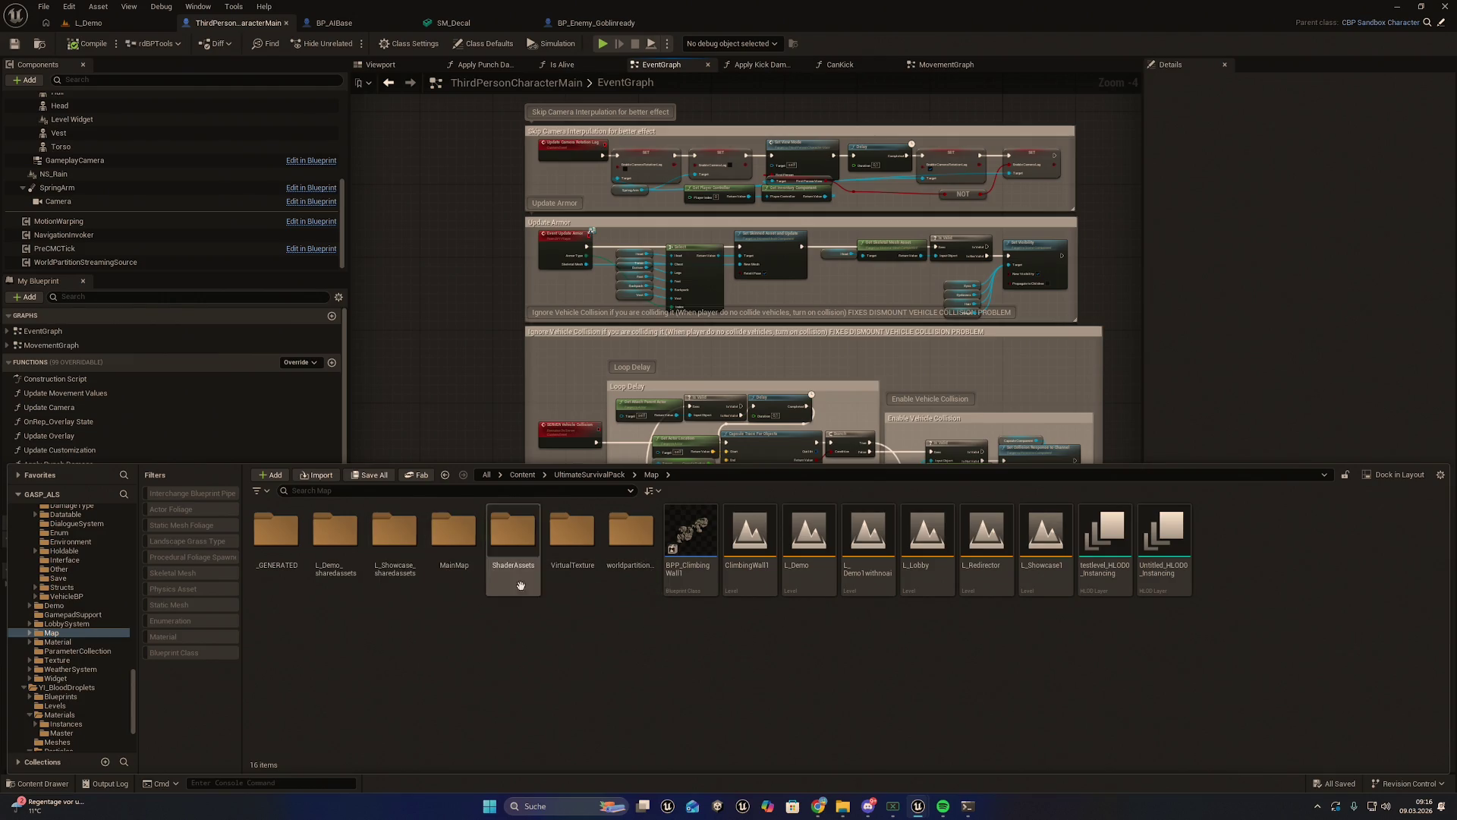
{"action": "left_click", "coordinate": [589, 475]}
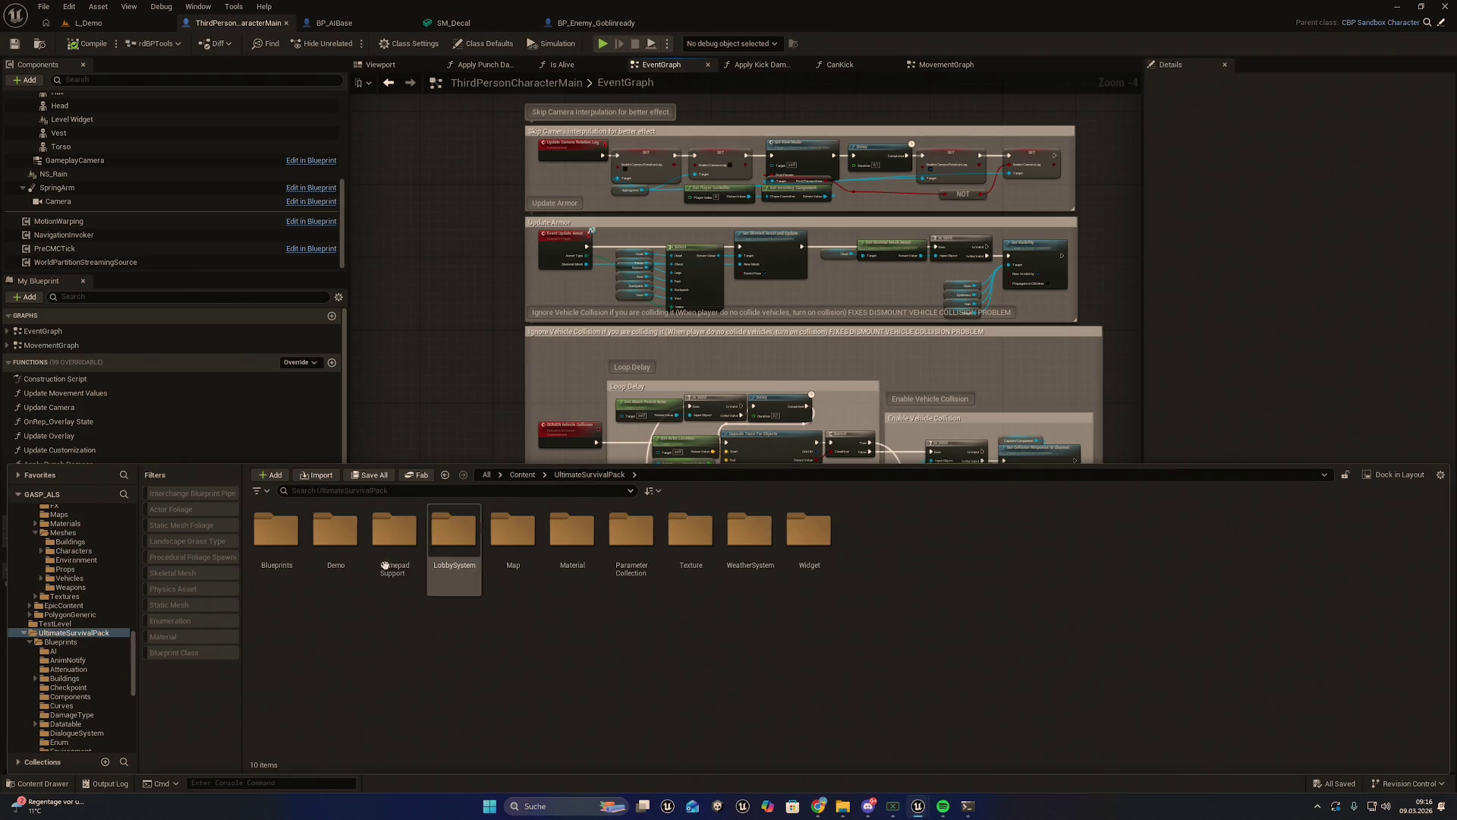
{"action": "double_click", "coordinate": [454, 535]}
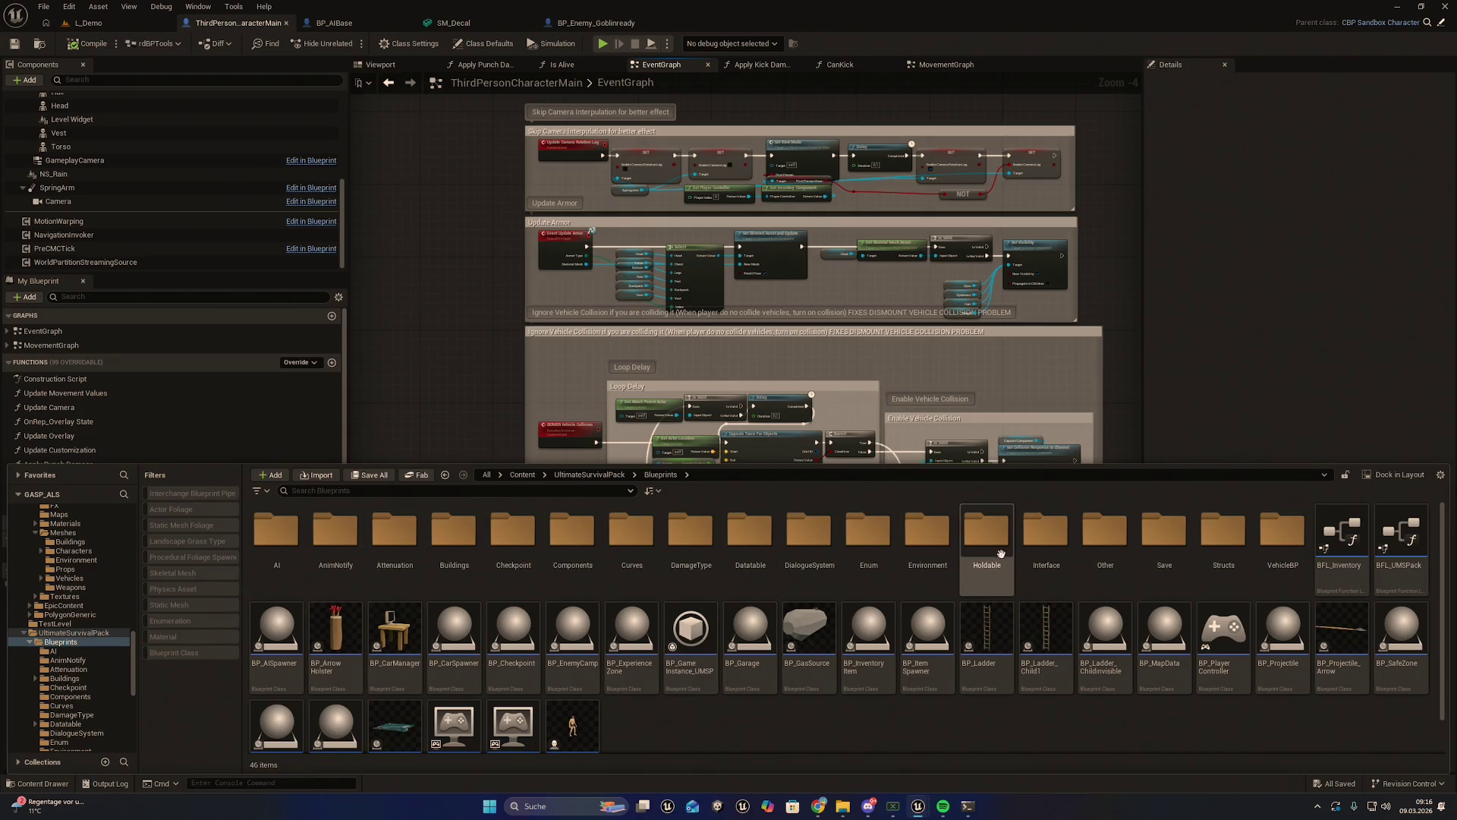
{"action": "double_click", "coordinate": [999, 551]}
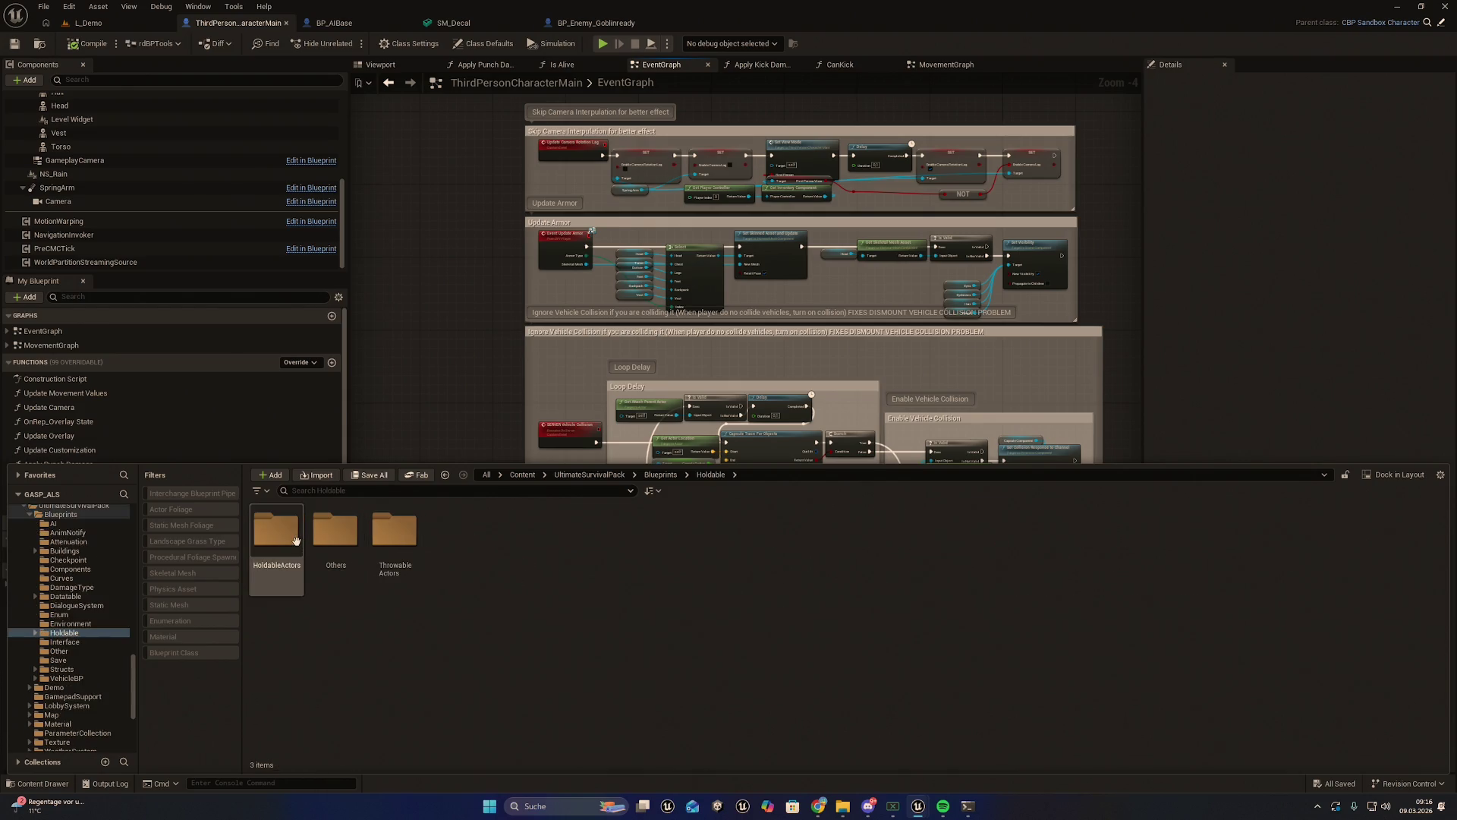
{"action": "double_click", "coordinate": [293, 541]}
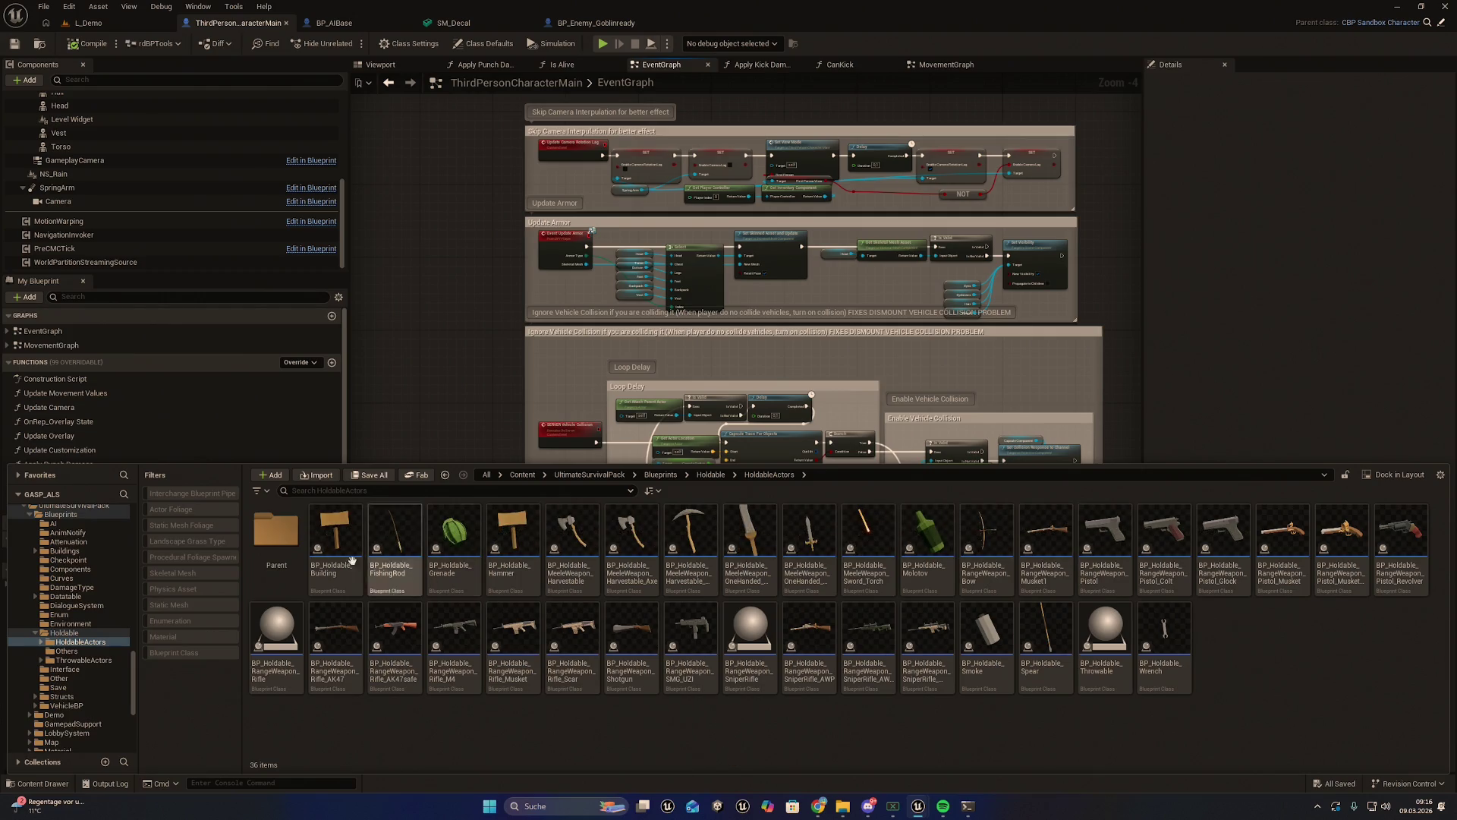
{"action": "double_click", "coordinate": [276, 531]}
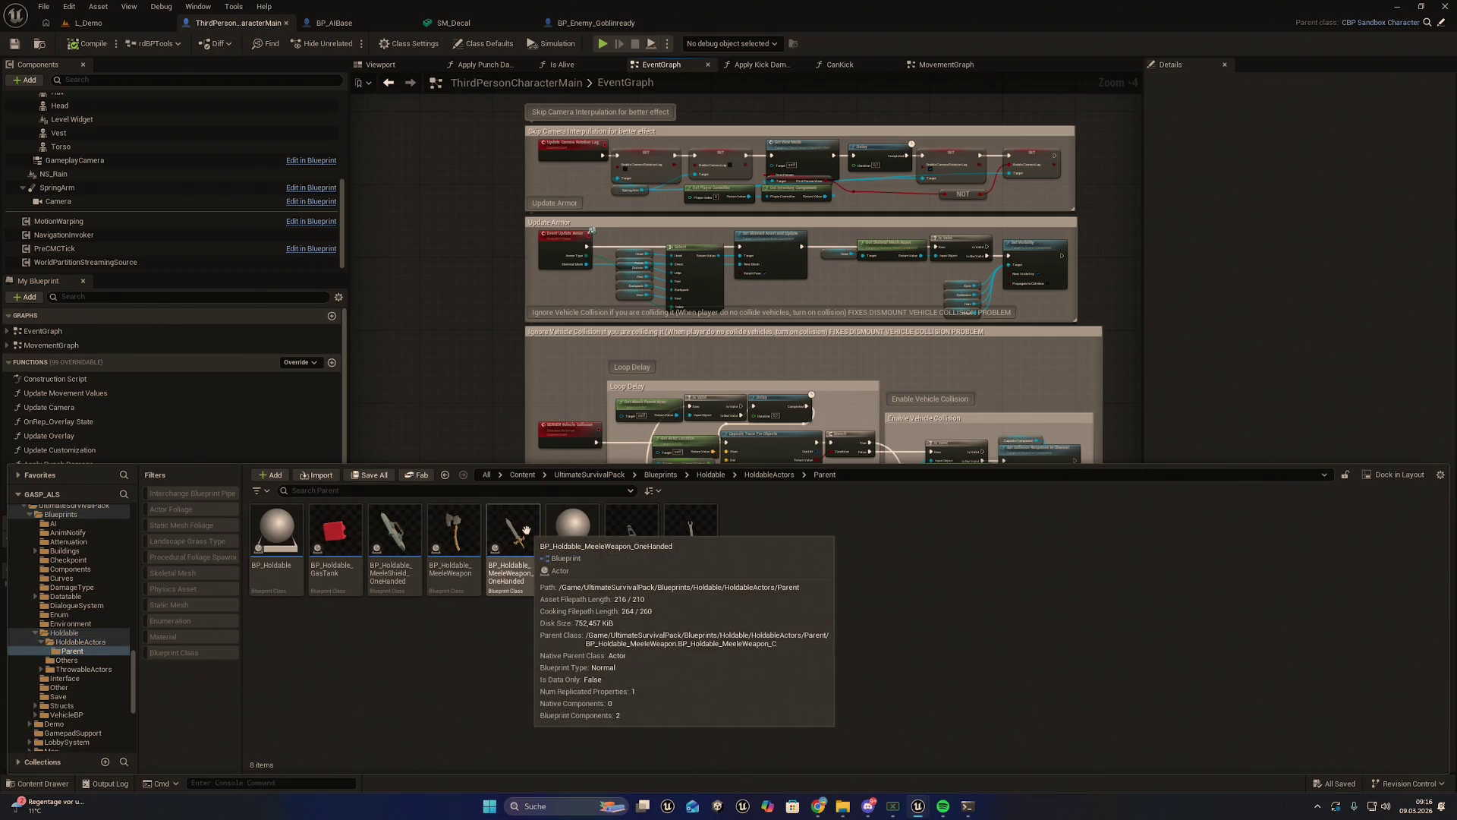
{"action": "double_click", "coordinate": [526, 529]}
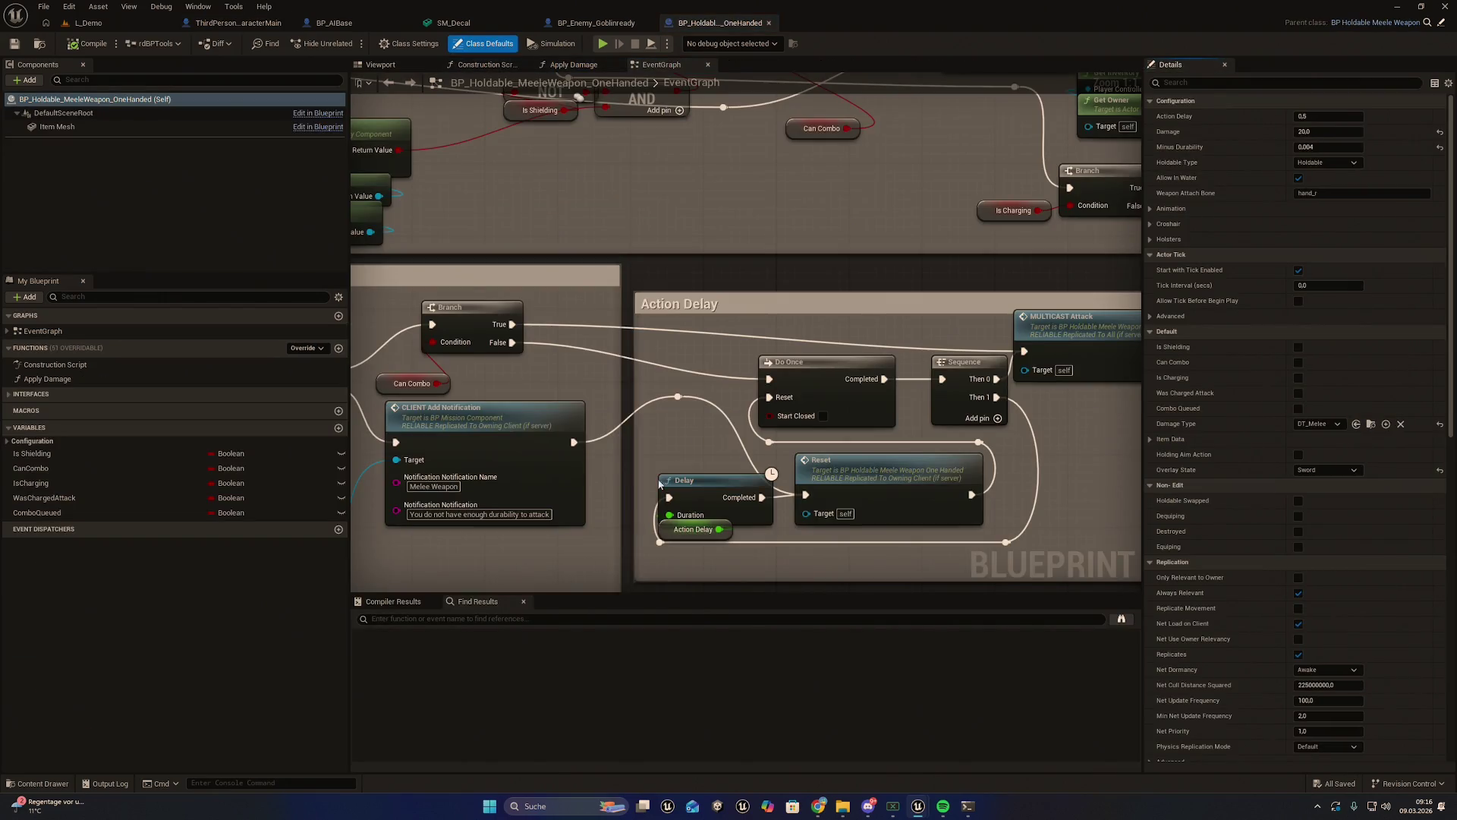
Pan the weapon's EventGraph past the On shielding hit logic, Print String and Cast nodes
{"action": "scroll", "coordinate": [693, 400], "scroll_direction": "down", "scroll_amount": 2}
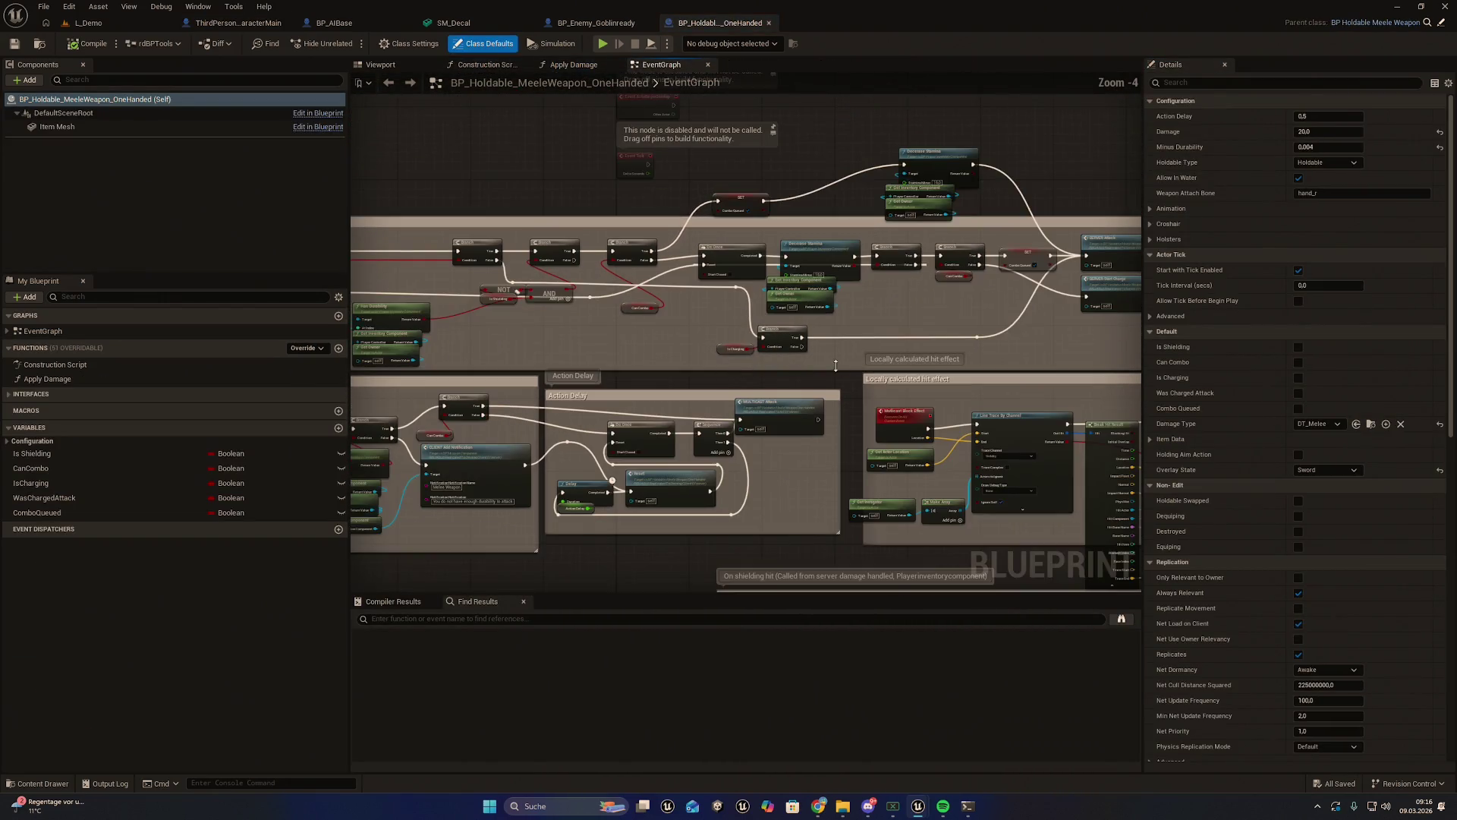
{"action": "mouse_move", "coordinate": [664, 382]}
{"action": "left_mouse_down"}
{"action": "mouse_move", "coordinate": [868, 353]}
{"action": "mouse_move", "coordinate": [895, 368]}
{"action": "mouse_move", "coordinate": [575, 369]}
{"action": "left_mouse_up"}
{"action": "scroll", "coordinate": [813, 376], "scroll_direction": "up", "scroll_amount": 1}
{"action": "scroll", "coordinate": [813, 375], "scroll_direction": "up", "scroll_amount": 1}
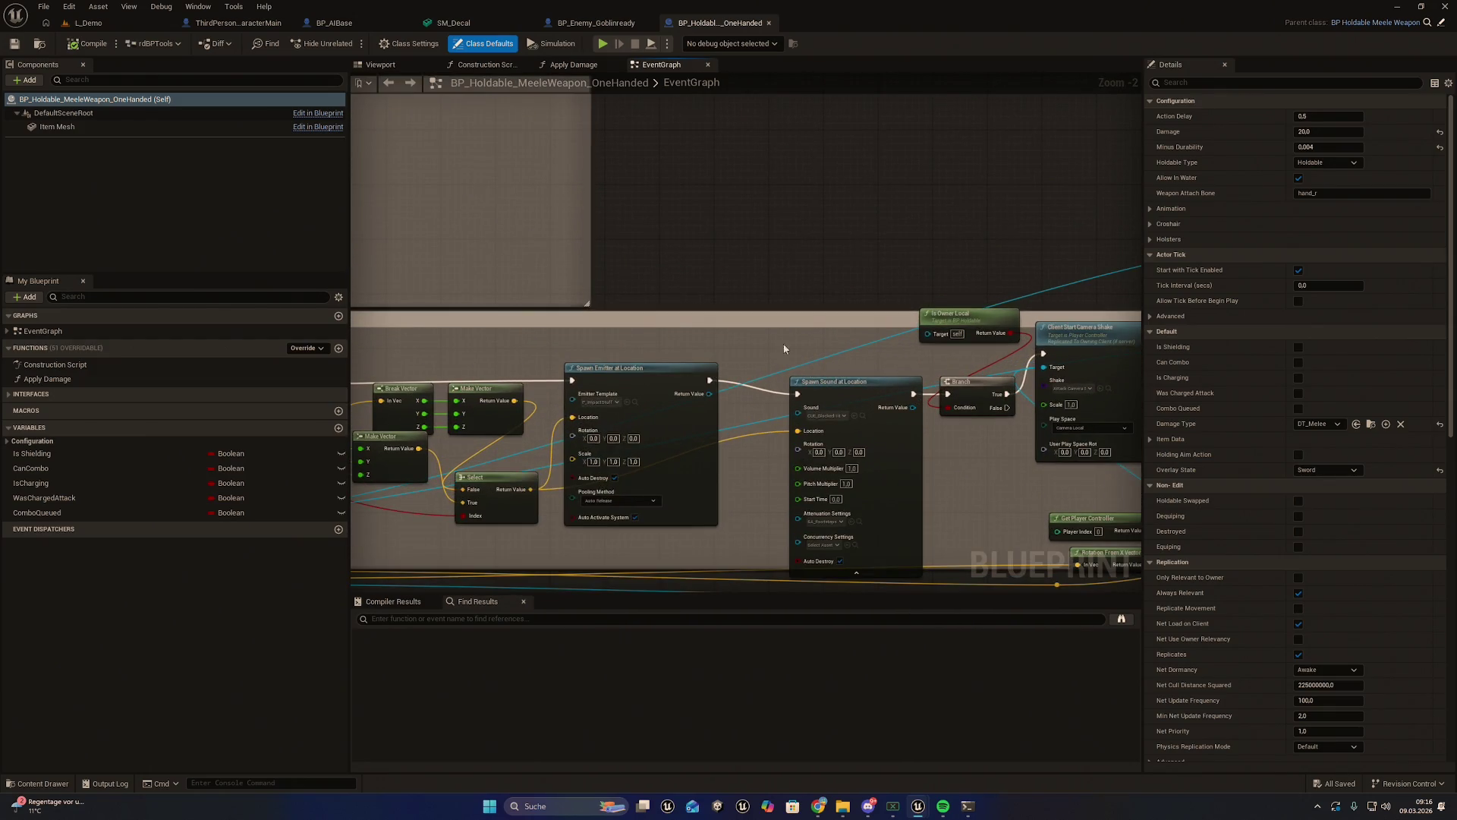
{"action": "left_click_drag", "start_coordinate": [790, 348], "coordinate": [698, 349]}
{"action": "mouse_move", "coordinate": [1081, 471]}
{"action": "left_mouse_down"}
{"action": "mouse_move", "coordinate": [862, 510]}
{"action": "mouse_move", "coordinate": [697, 475]}
{"action": "mouse_move", "coordinate": [356, 455]}
{"action": "left_mouse_up"}
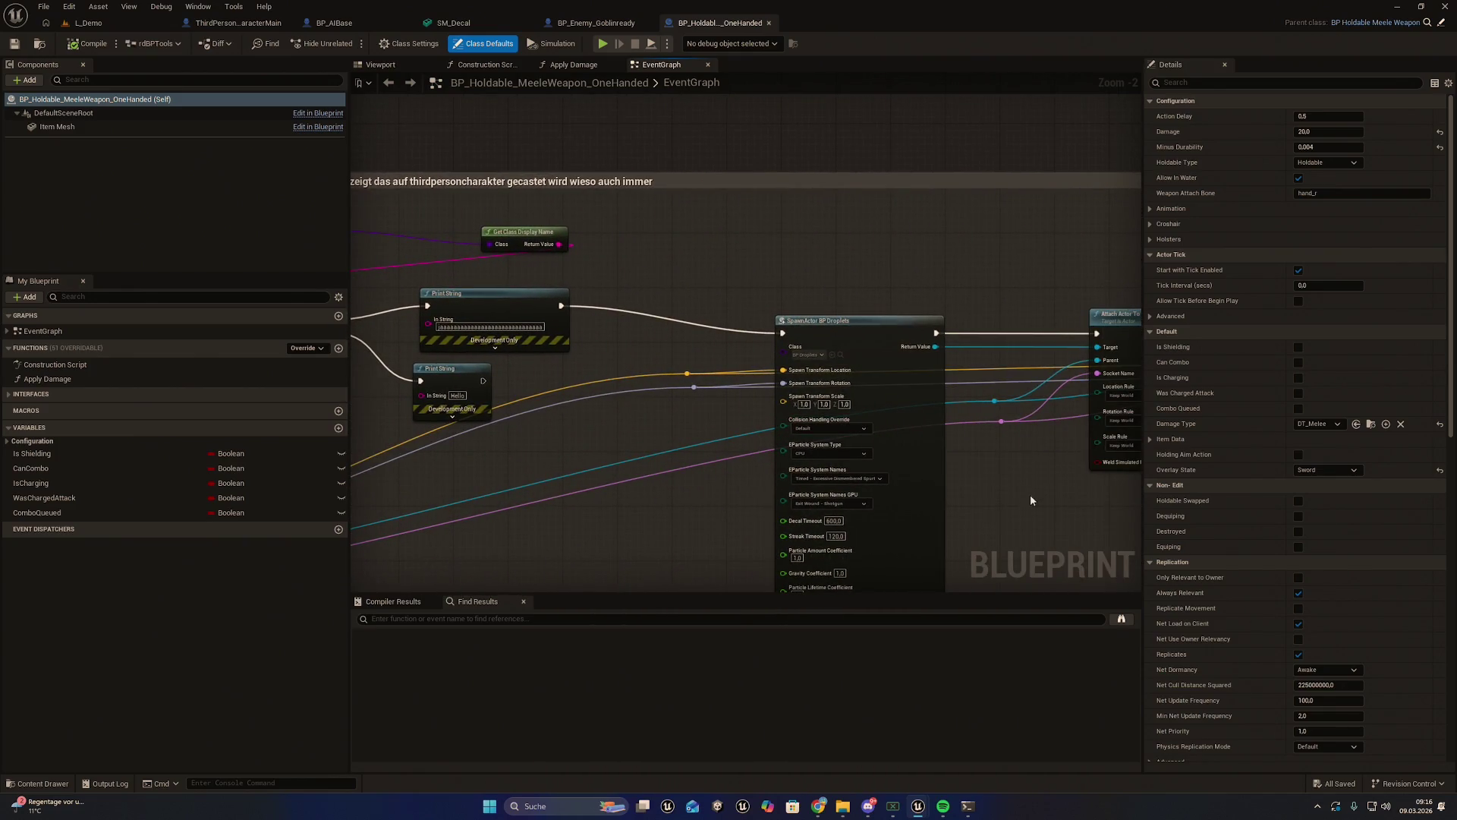
{"action": "scroll", "coordinate": [1030, 495], "scroll_direction": "down", "scroll_amount": 1}
{"action": "scroll", "coordinate": [651, 521], "scroll_direction": "down", "scroll_amount": 1}
Inspect the hit-effect Line Trace, Break Hit Result and Make Array nodes, then return to L_Demo
{"action": "mouse_move", "coordinate": [651, 521]}
{"action": "left_mouse_down"}
{"action": "mouse_move", "coordinate": [927, 430]}
{"action": "mouse_move", "coordinate": [1084, 524]}
{"action": "left_mouse_up"}
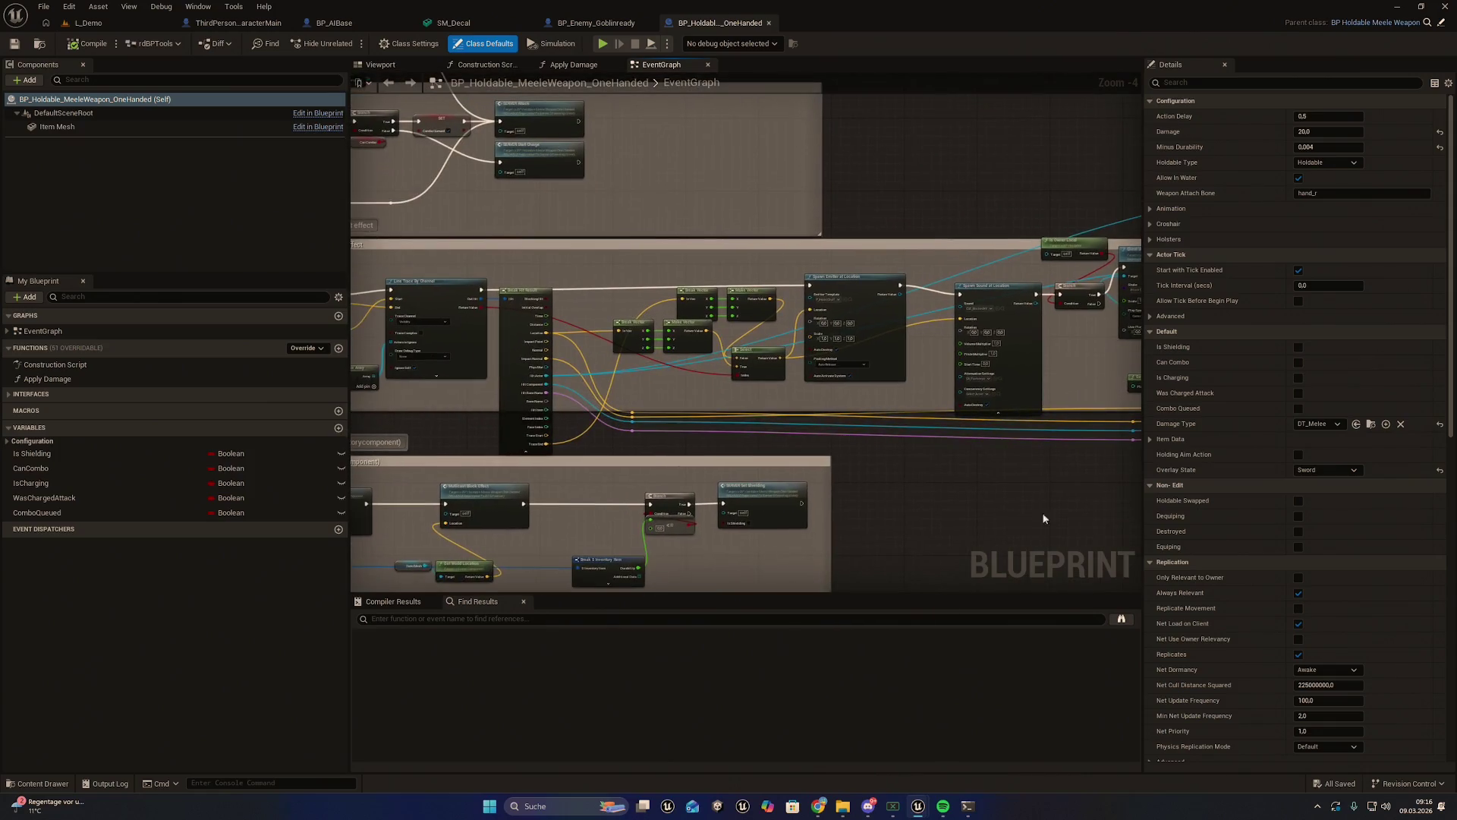
{"action": "scroll", "coordinate": [628, 453], "scroll_direction": "up", "scroll_amount": 1}
{"action": "left_click_drag", "start_coordinate": [360, 401], "coordinate": [640, 480]}
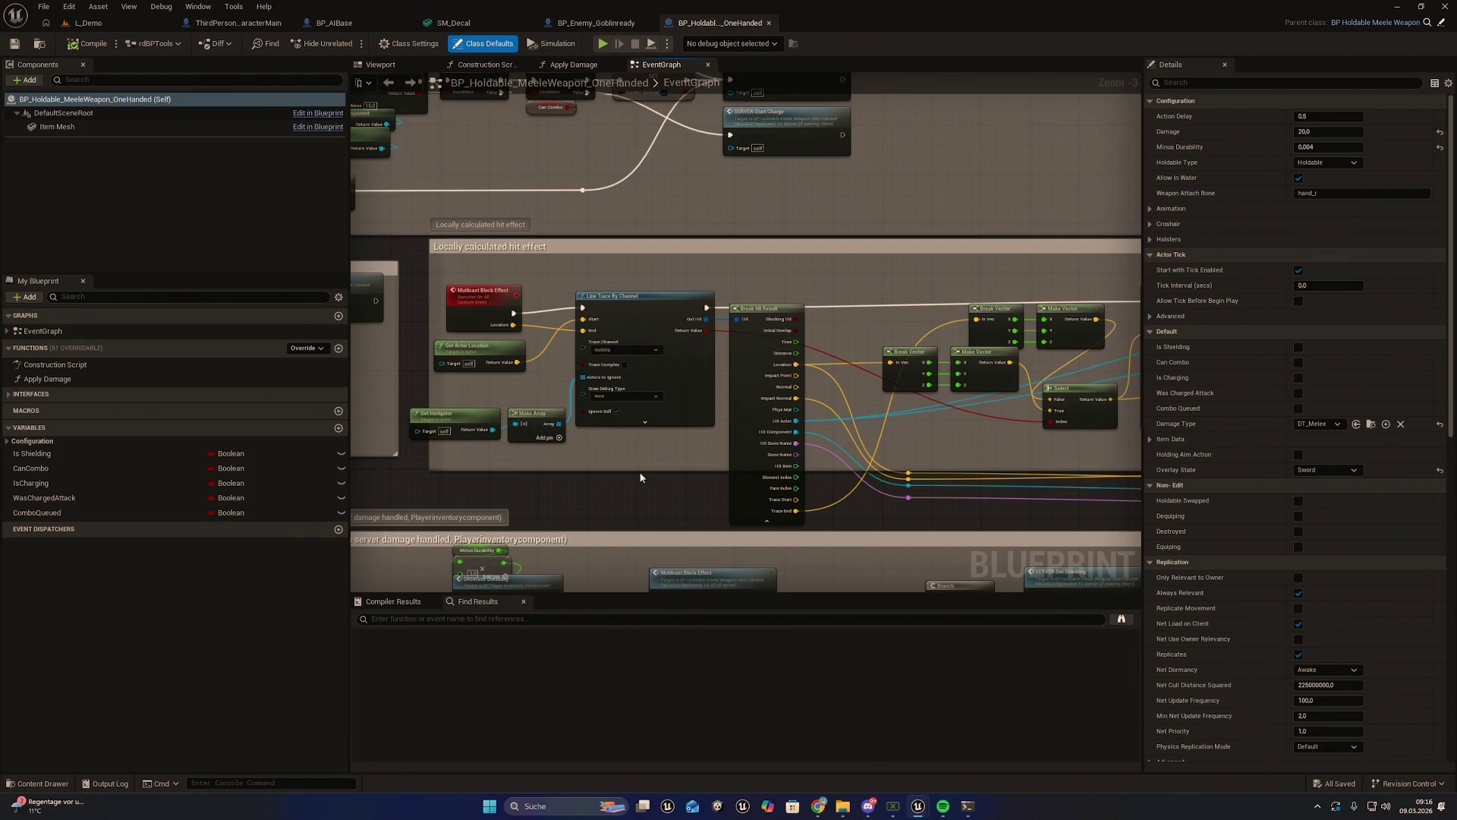
{"action": "scroll", "coordinate": [640, 477], "scroll_direction": "up", "scroll_amount": 1}
{"action": "scroll", "coordinate": [637, 481], "scroll_direction": "up", "scroll_amount": 1}
{"action": "mouse_move", "coordinate": [637, 482]}
{"action": "left_mouse_down"}
{"action": "mouse_move", "coordinate": [584, 464]}
{"action": "mouse_move", "coordinate": [572, 476]}
{"action": "mouse_move", "coordinate": [632, 480]}
{"action": "left_mouse_up"}
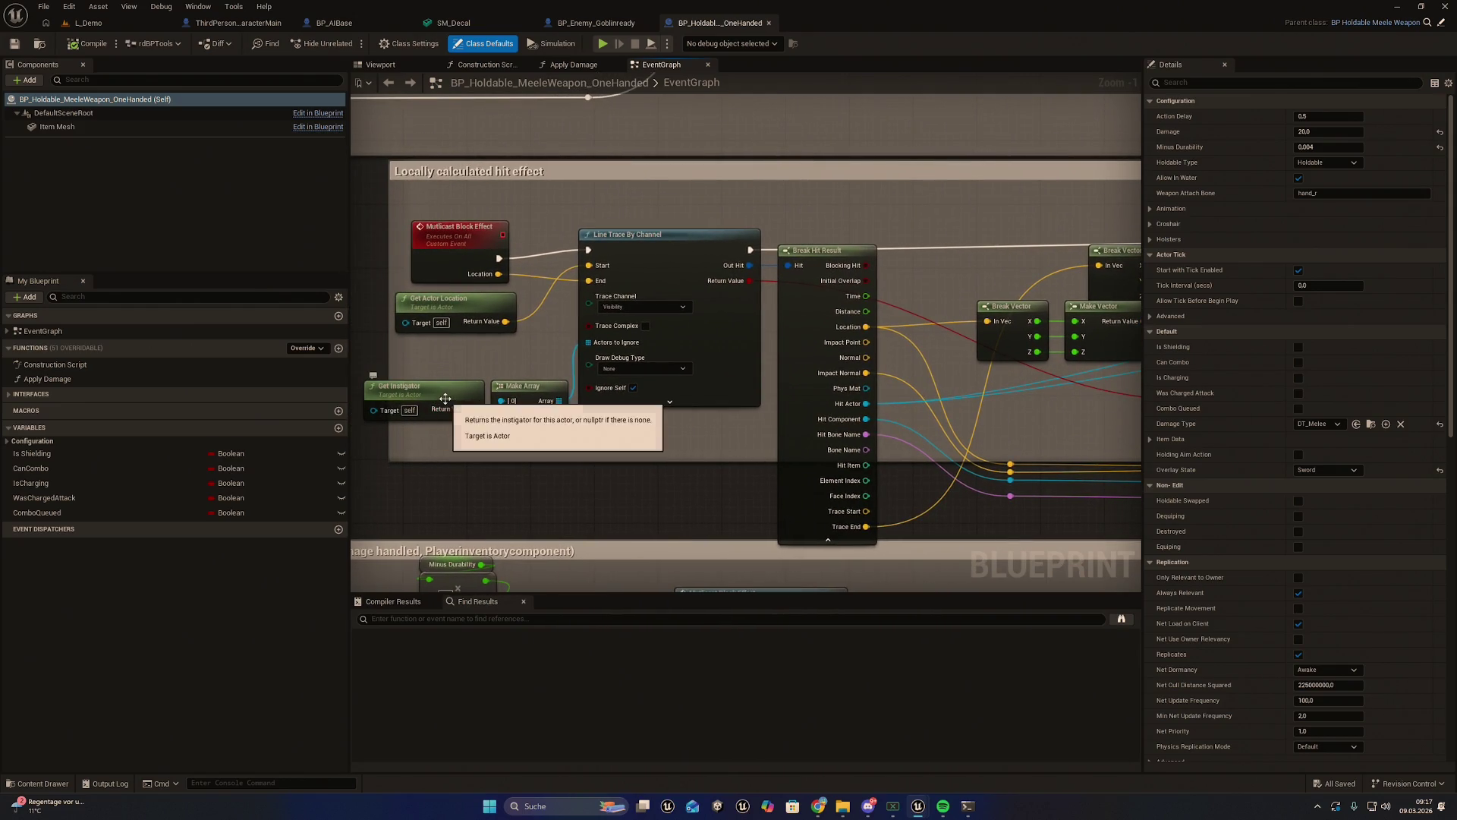
{"action": "left_click", "coordinate": [507, 393]}
{"action": "left_click_drag", "start_coordinate": [694, 475], "coordinate": [621, 454]}
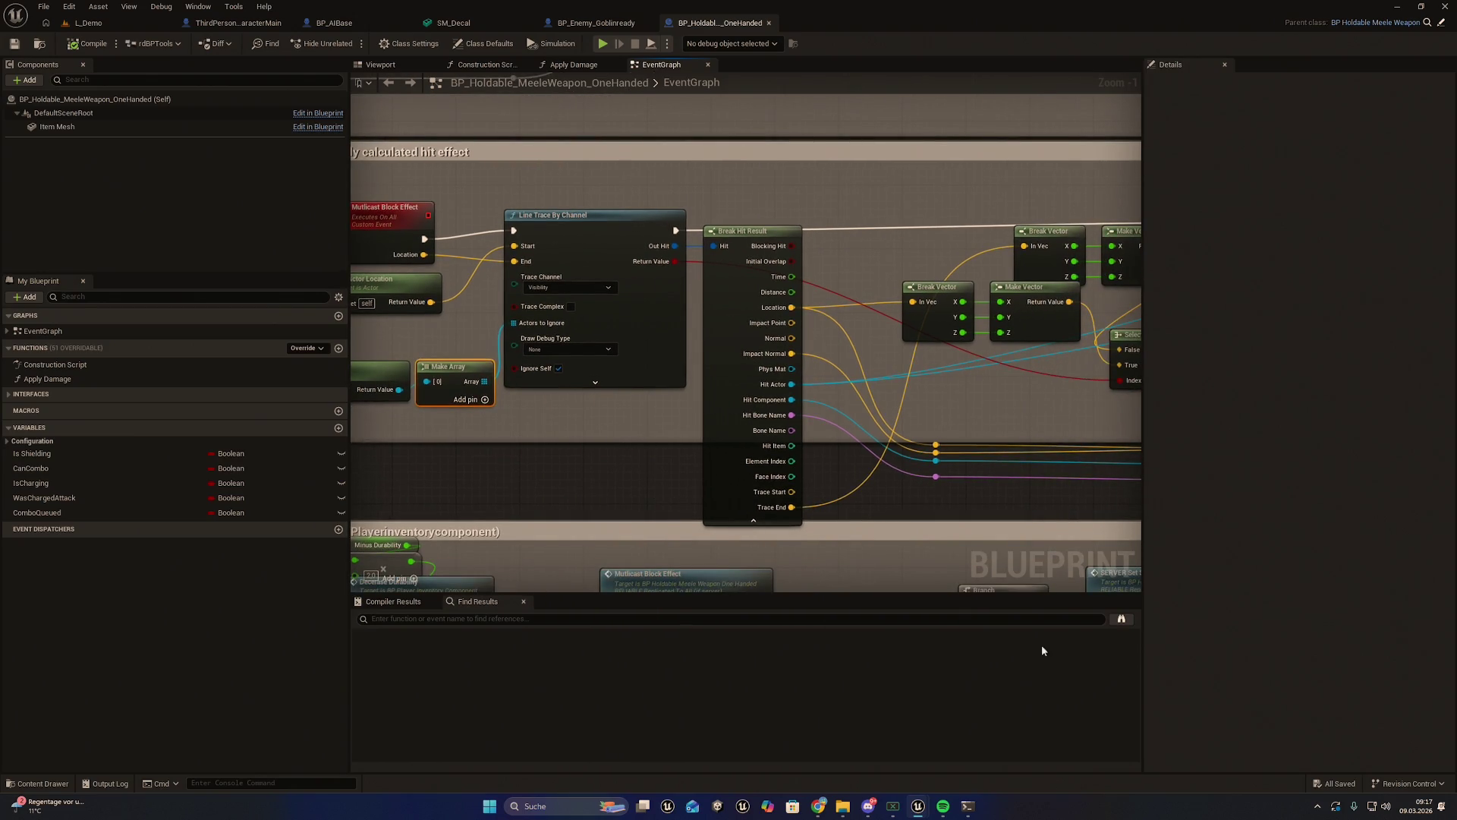
{"action": "left_click", "coordinate": [88, 22]}
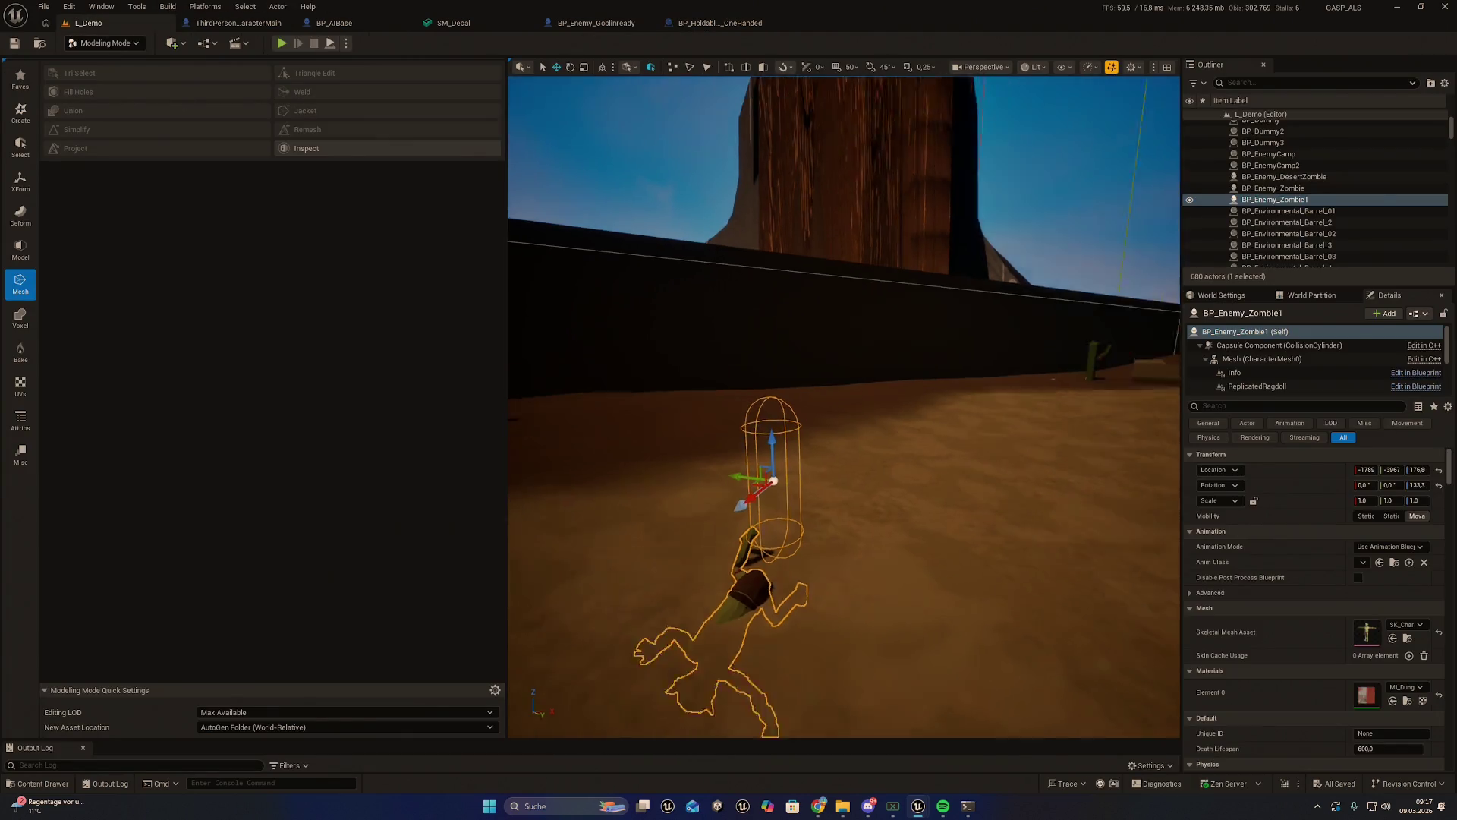
Bring the Claude Code window over L_Demo and scroll up to its ragdoll bone-name analysis
{"action": "mouse_move", "coordinate": [852, 570]}
{"action": "left_mouse_down"}
{"action": "mouse_move", "coordinate": [774, 599]}
{"action": "mouse_move", "coordinate": [774, 630]}
{"action": "left_mouse_up"}
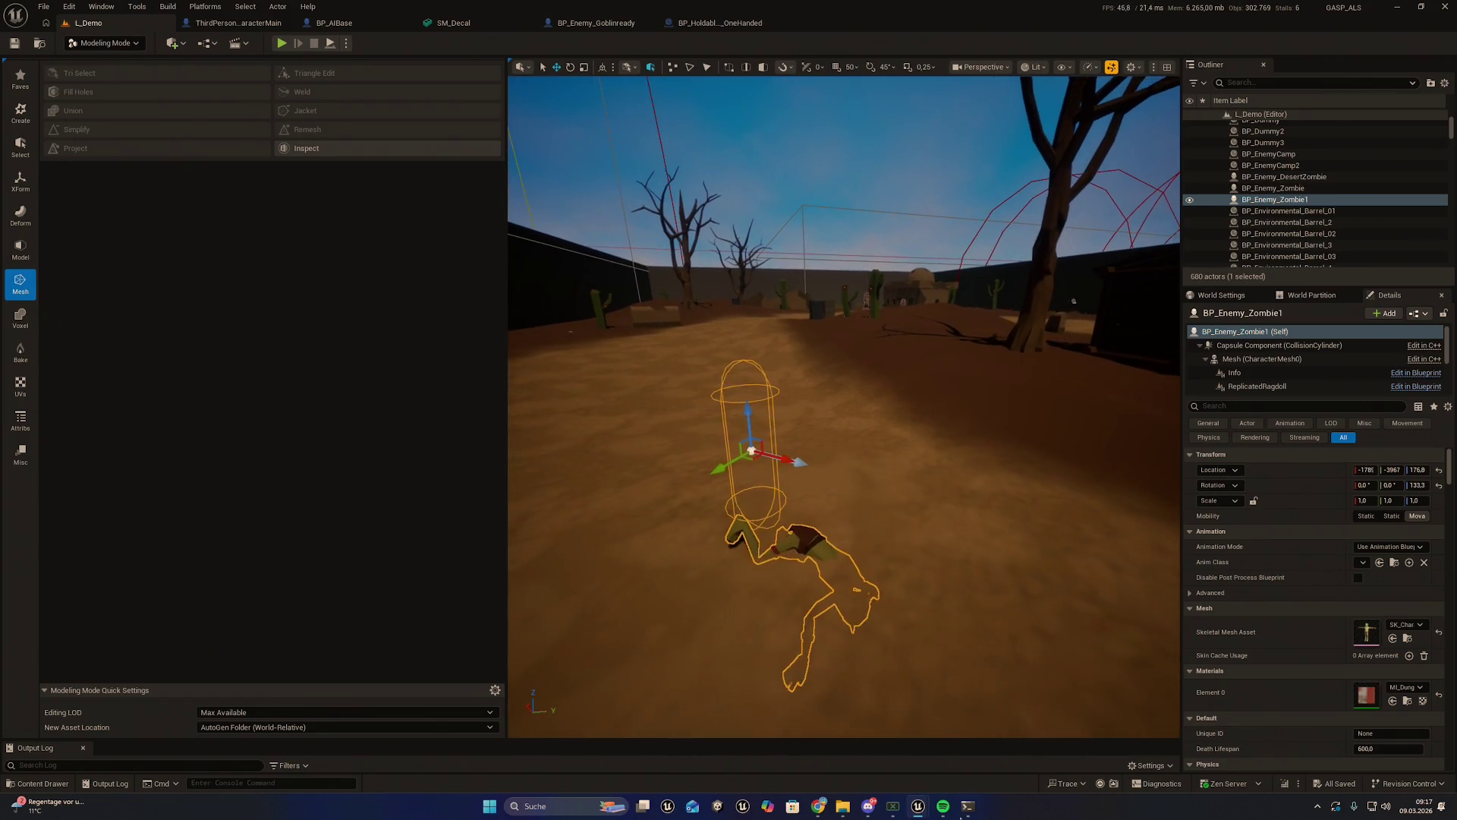
{"action": "left_click", "coordinate": [968, 805]}
{"action": "scroll", "coordinate": [721, 523], "scroll_direction": "up", "scroll_amount": 15}
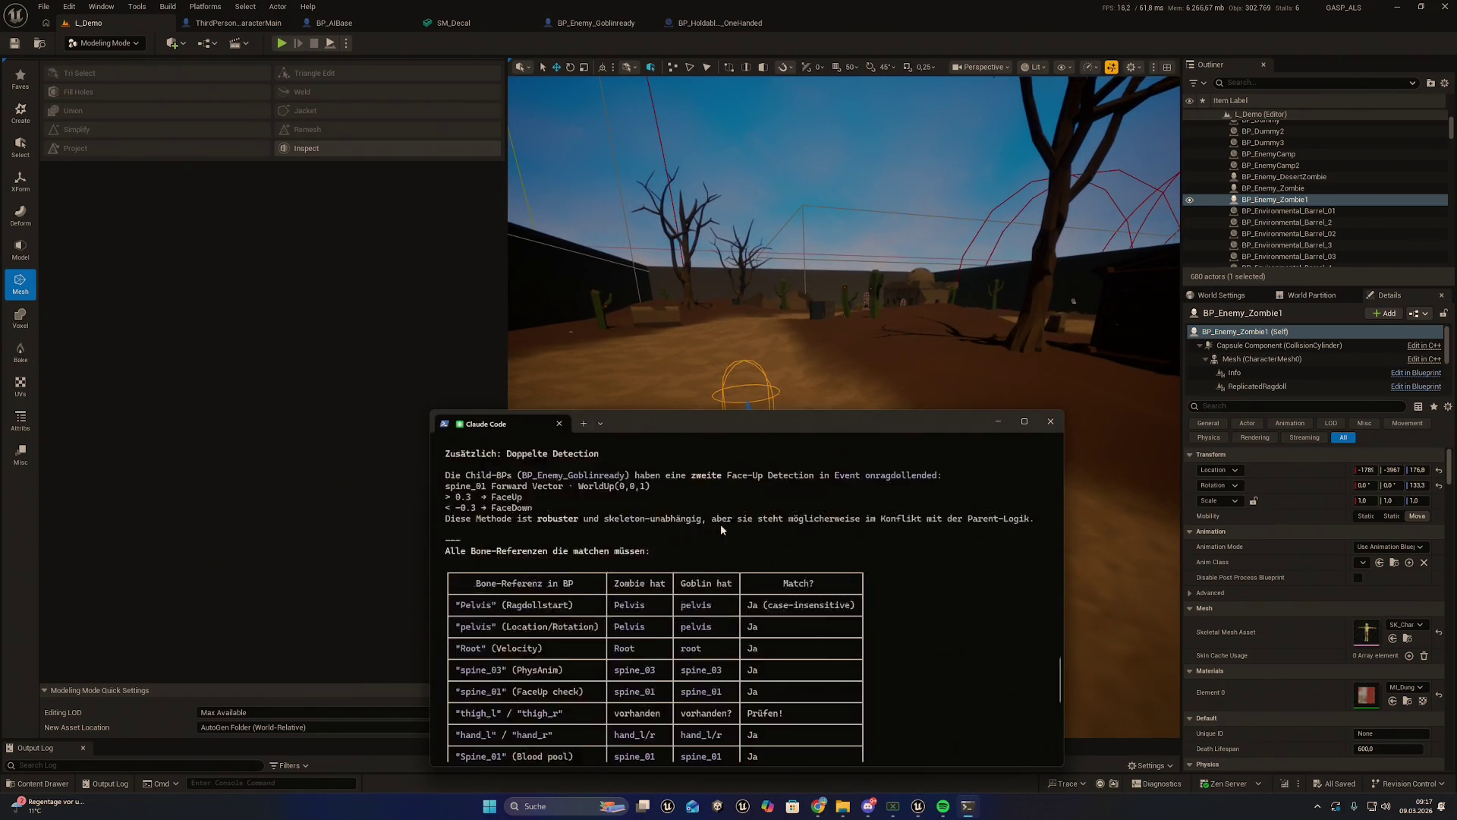
{"action": "scroll", "coordinate": [724, 531], "scroll_direction": "up", "scroll_amount": 5}
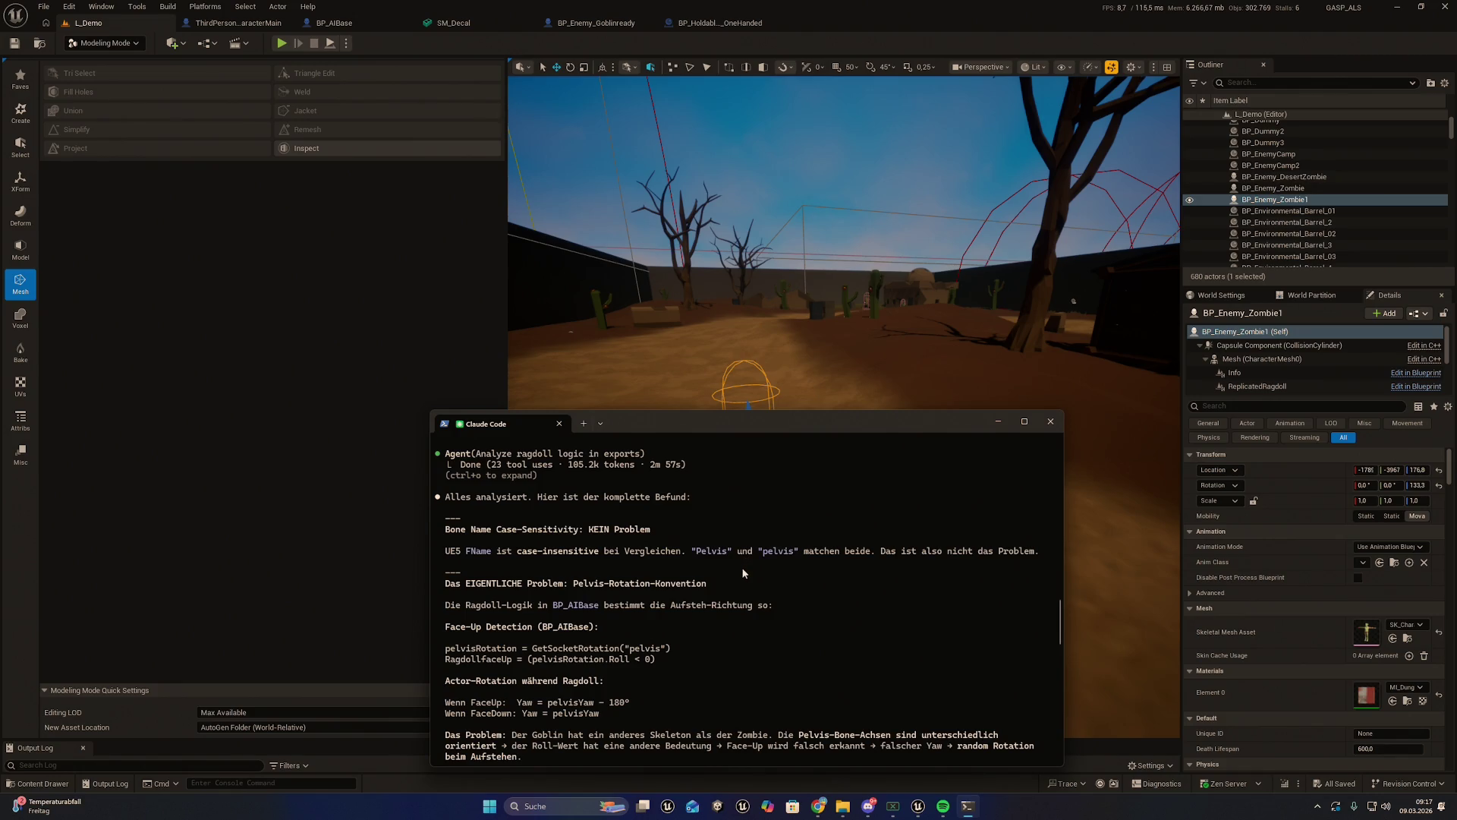
Maximize the Claude Code window to read the full pelvis-rotation diagnosis
{"action": "double_click", "coordinate": [682, 419]}
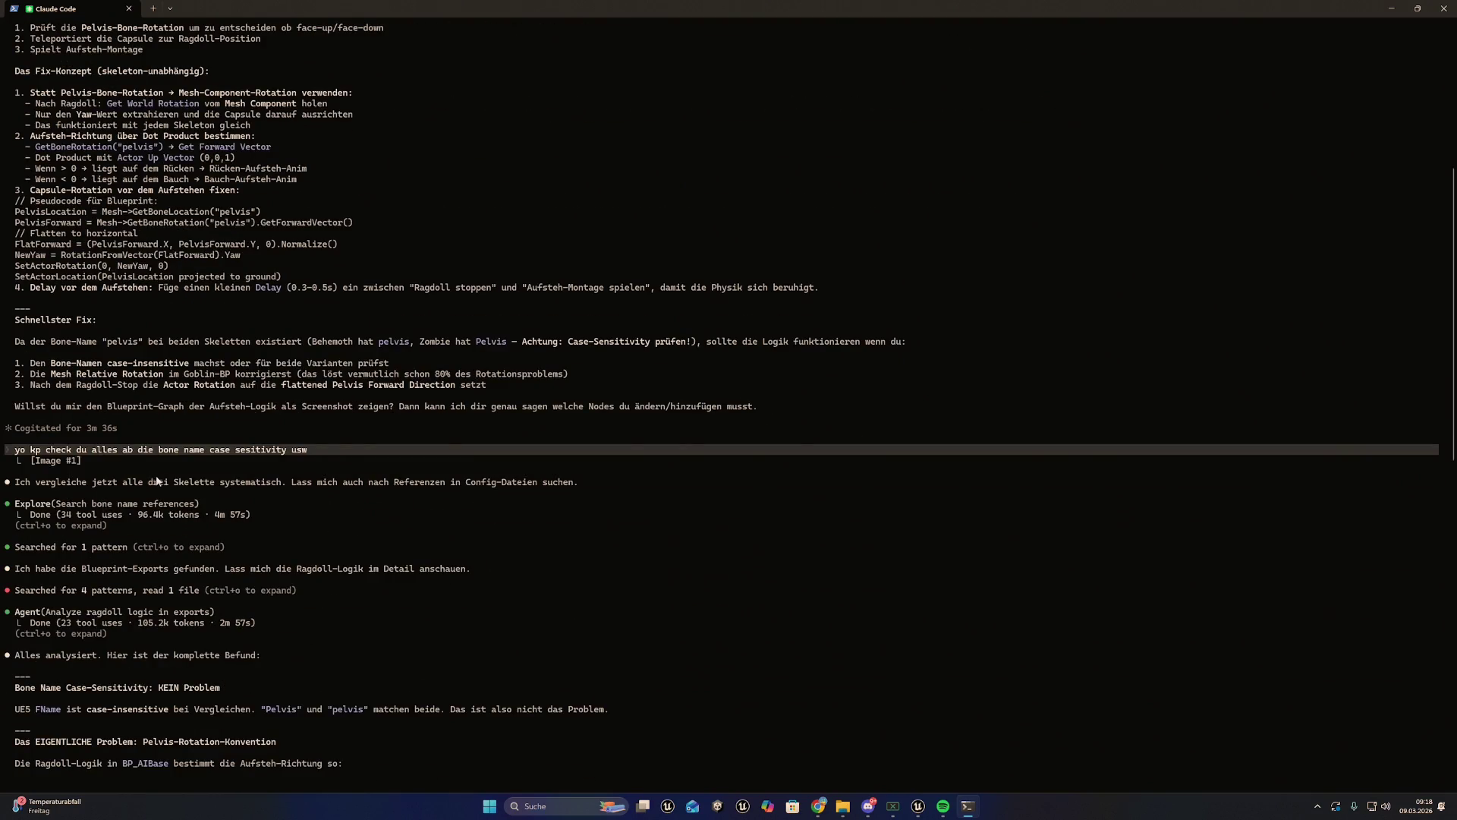
{"action": "scroll", "coordinate": [155, 480], "scroll_direction": "down", "scroll_amount": 10}
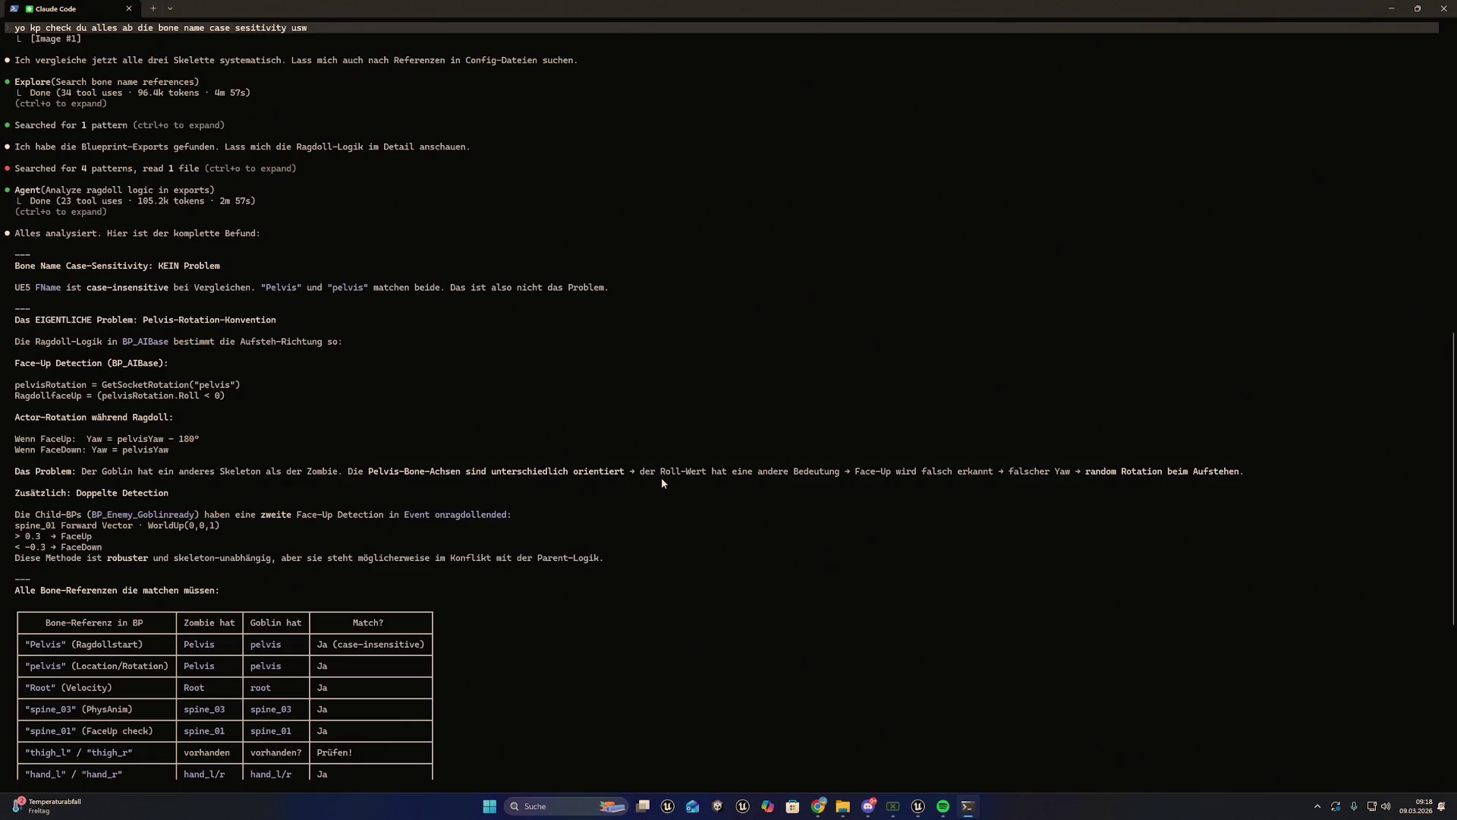
{"action": "scroll", "coordinate": [652, 476], "scroll_direction": "down", "scroll_amount": 1}
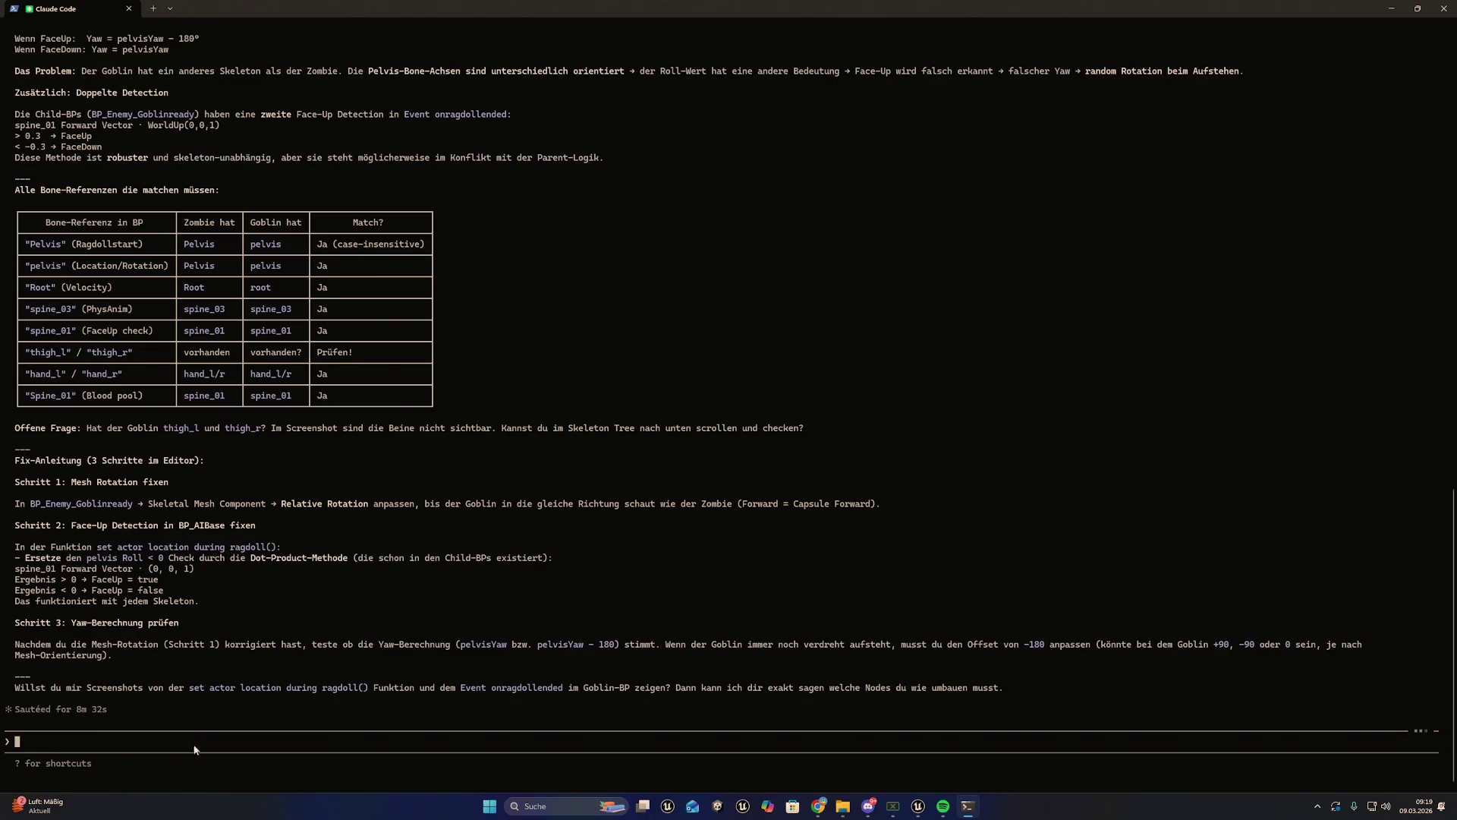
Reply 'wieso du braucht keine screens ich hatte alles exportiert' so Claude Code reads the BP_AIBase export
{"action": "type", "text": "wieso du br"}
{"action": "type", "text": "aucht "}
{"action": "type", "text": "keine scr"}
{"action": "type", "text": "eens ich ha"}
{"action": "type", "text": "tte alles exportei"}
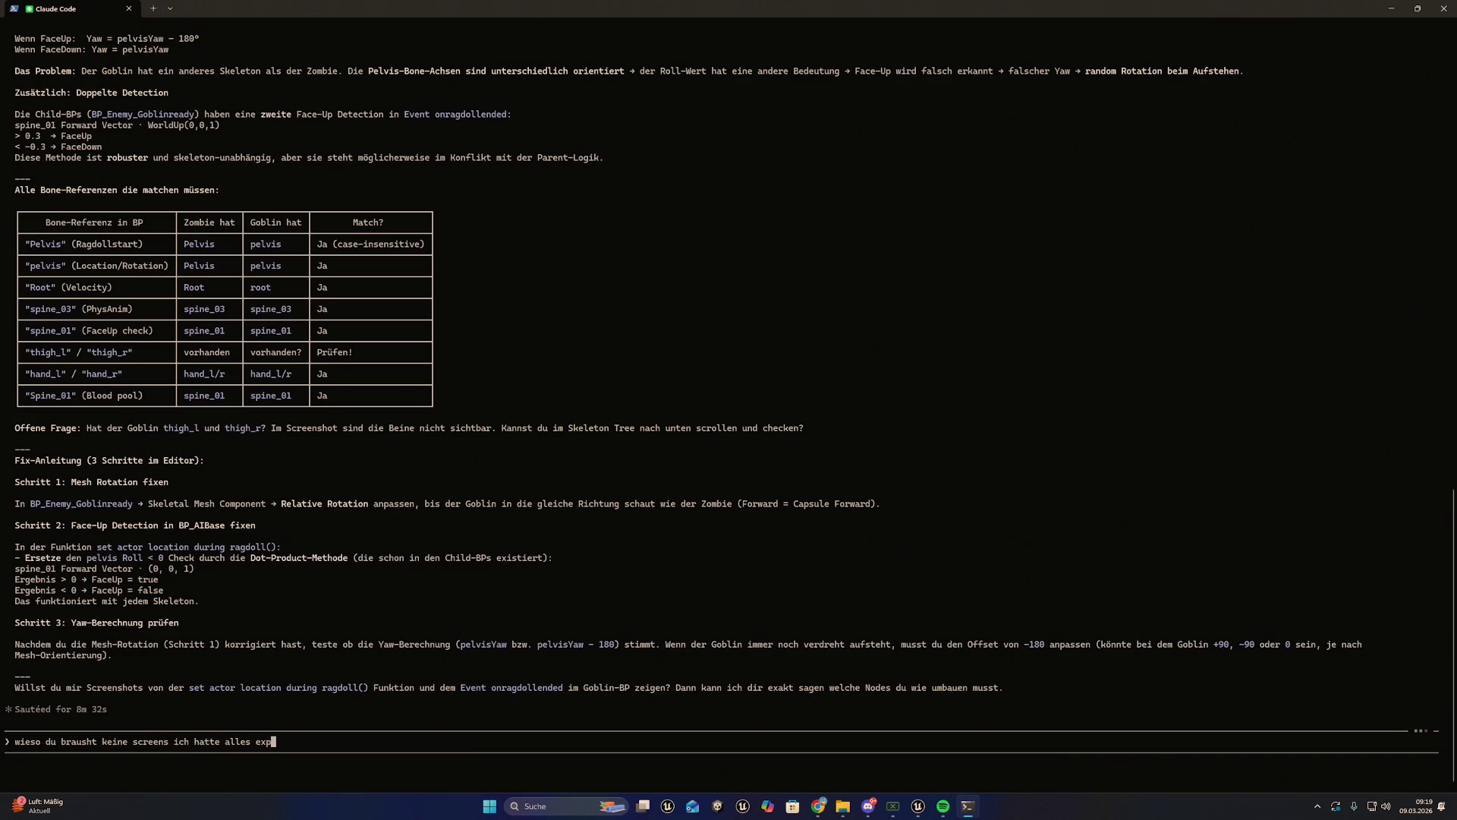
{"action": "key", "text": "BackSpace"}
{"action": "key", "text": "BackSpace"}
{"action": "type", "text": "iert"}
{"action": "key", "text": "Return"}
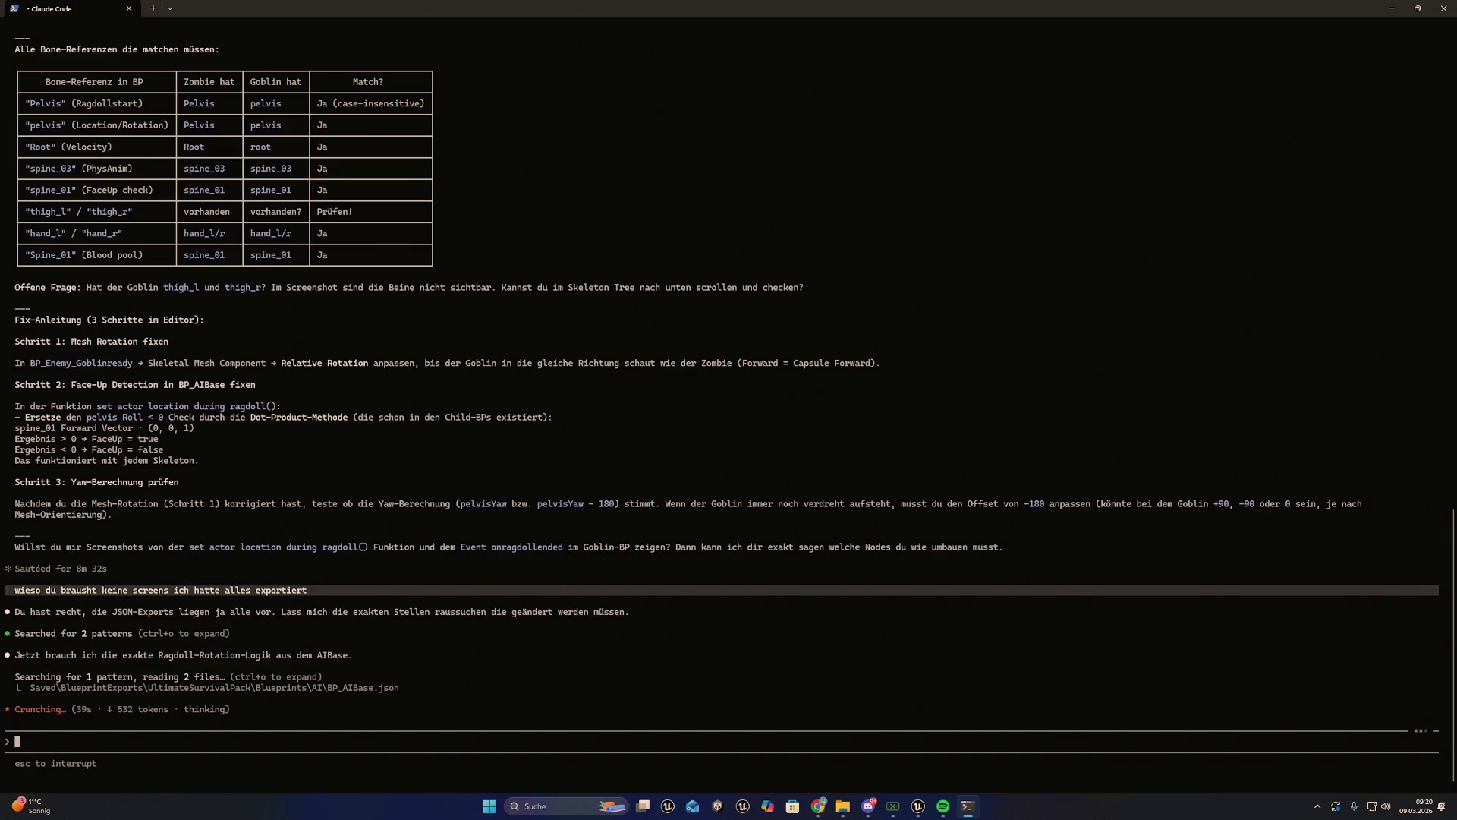
{"action": "mouse_move", "coordinate": [818, 806]}
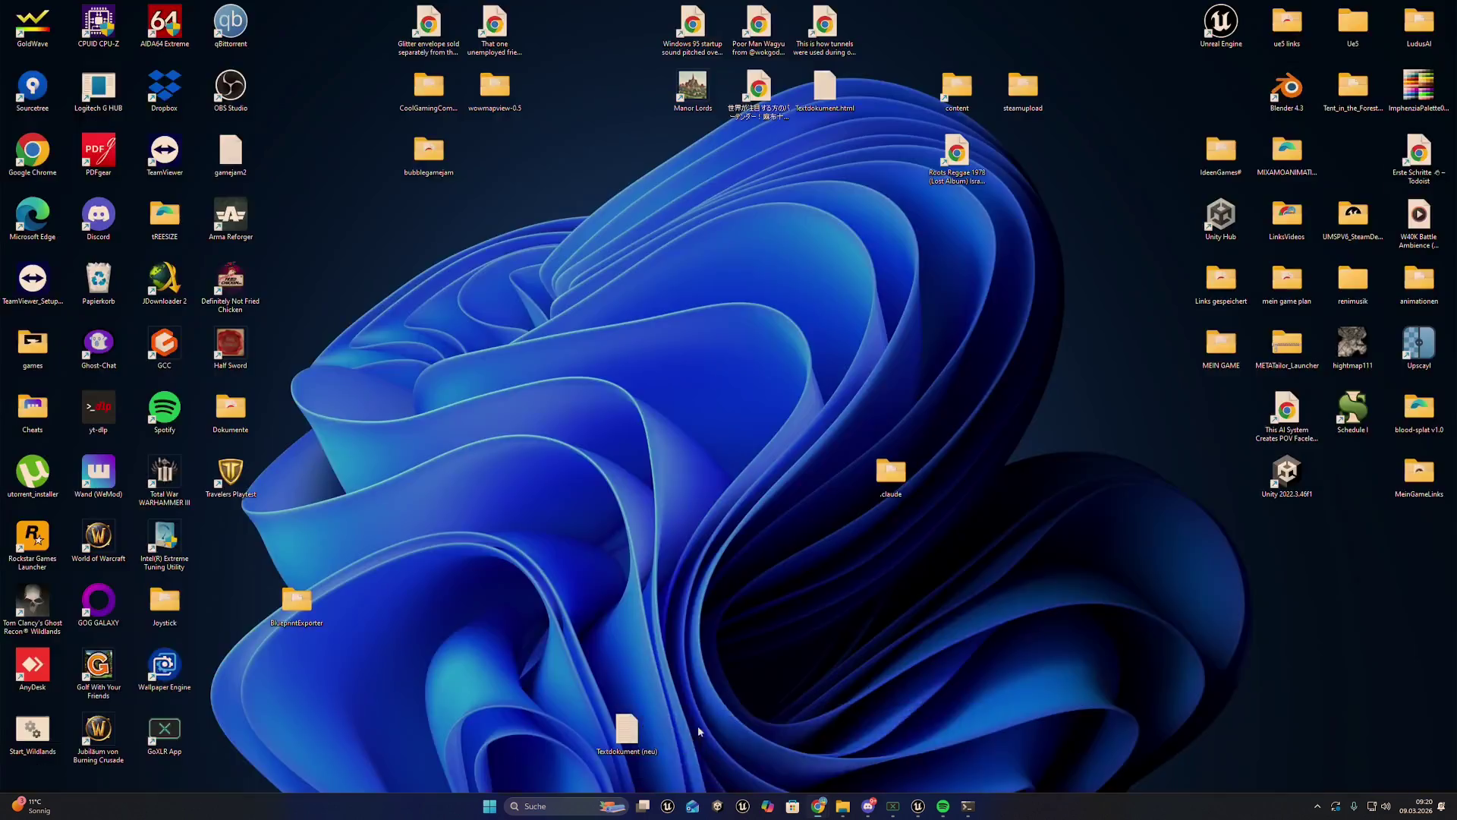
{"action": "left_click", "coordinate": [698, 726]}
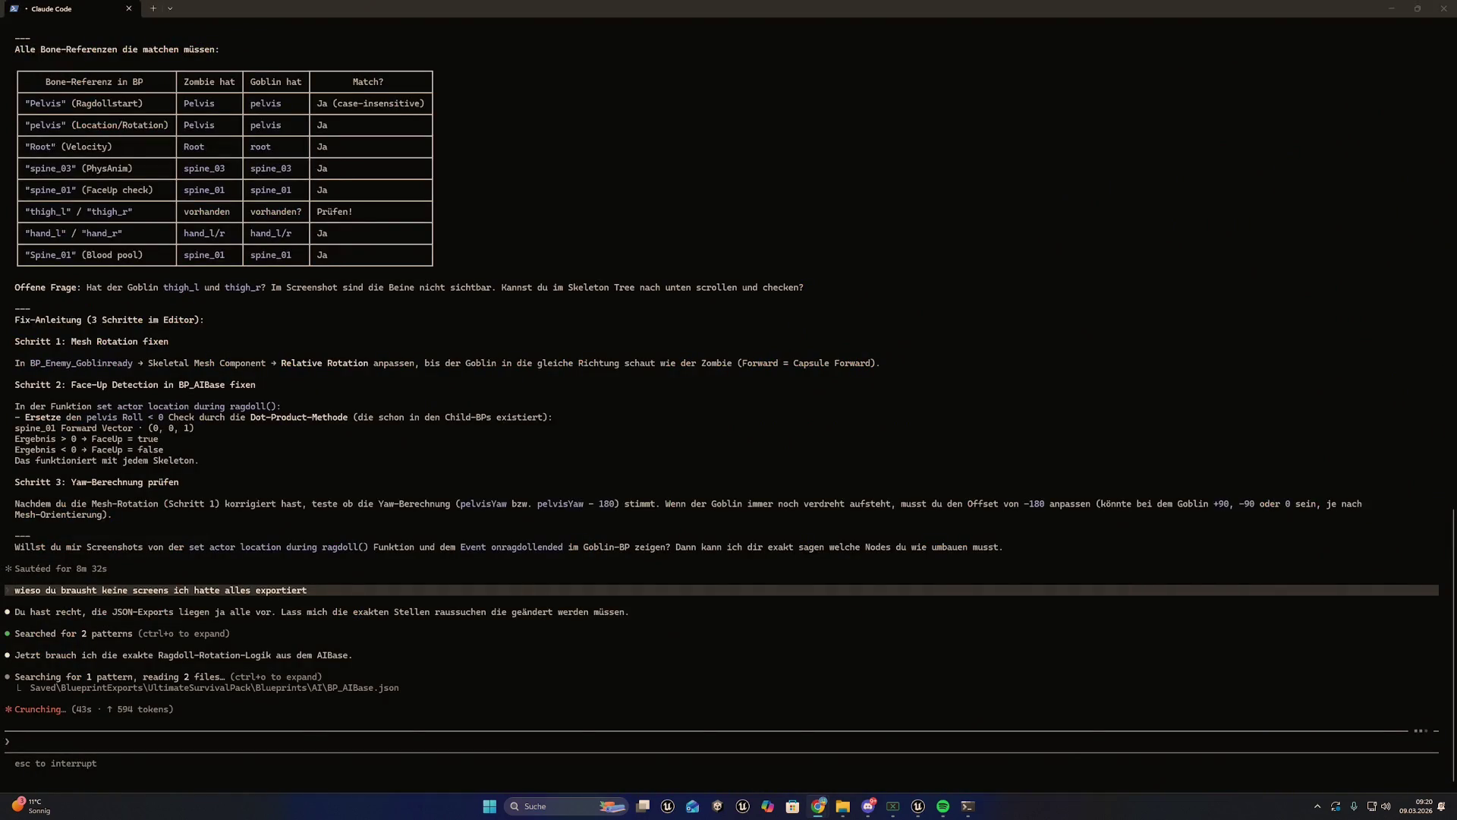
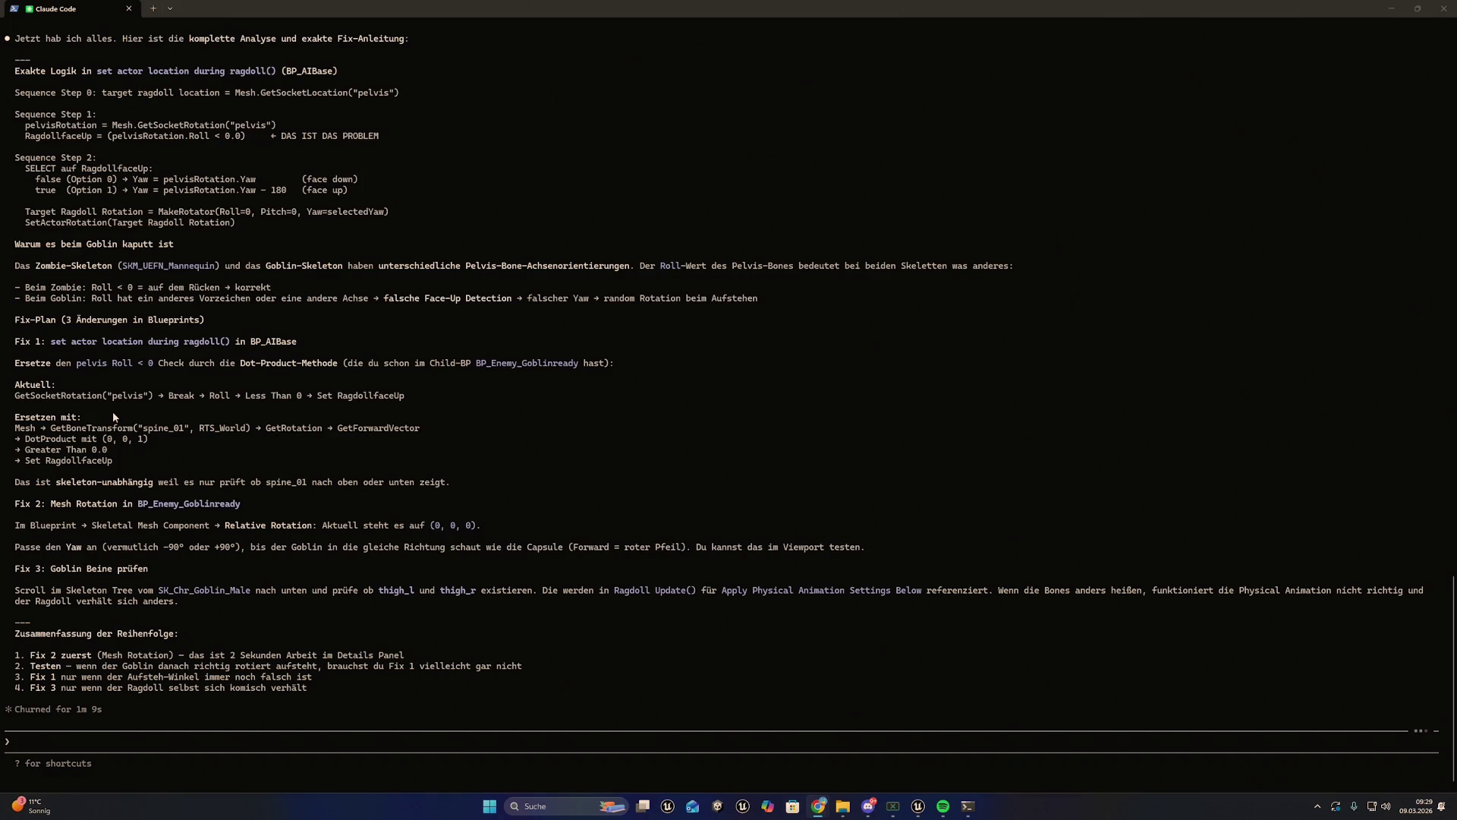
Ask Claude Code to google the best way to do the ragdoll fix with your own method
{"action": "left_click", "coordinate": [136, 744]}
{"action": "type", "text": "google das mal vorher w"}
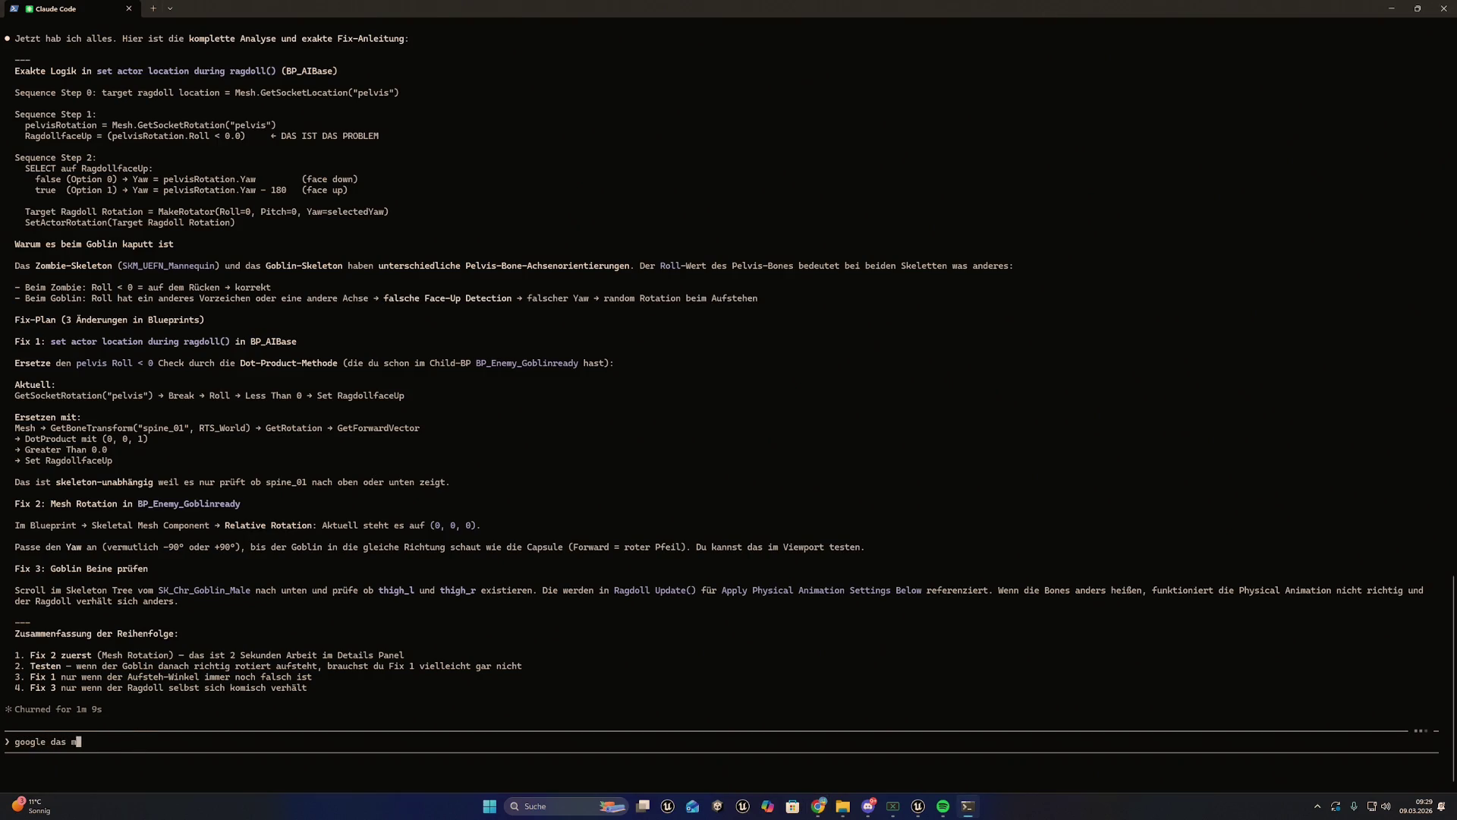
{"action": "type", "text": "ie man das am "}
{"action": "type", "text": "besten macht m"}
{"action": "type", "text": "it meiner me"}
{"action": "type", "text": "thode ?"}
{"action": "key", "text": "Return"}
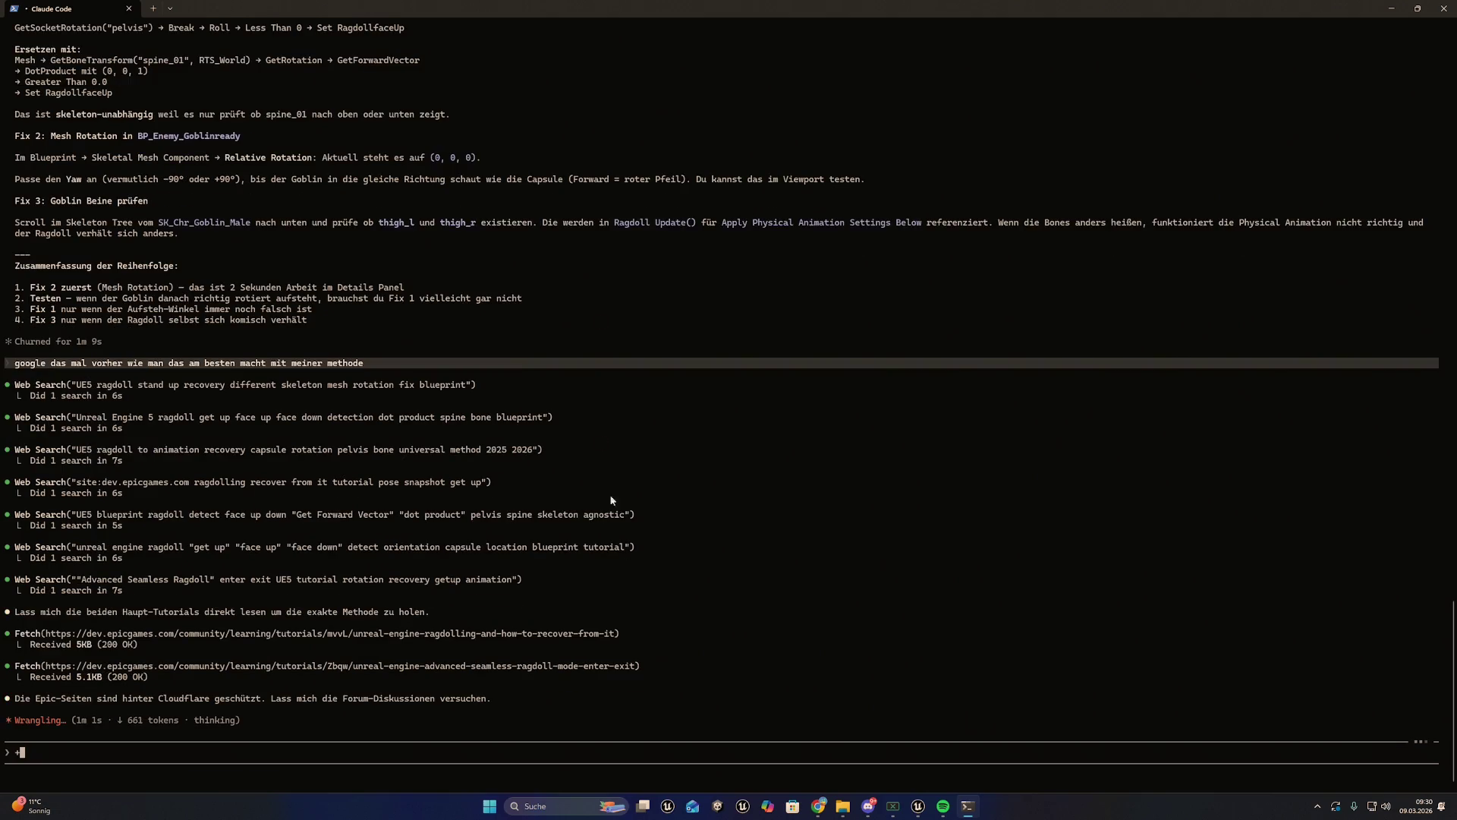
{"action": "double_click", "coordinate": [393, 8]}
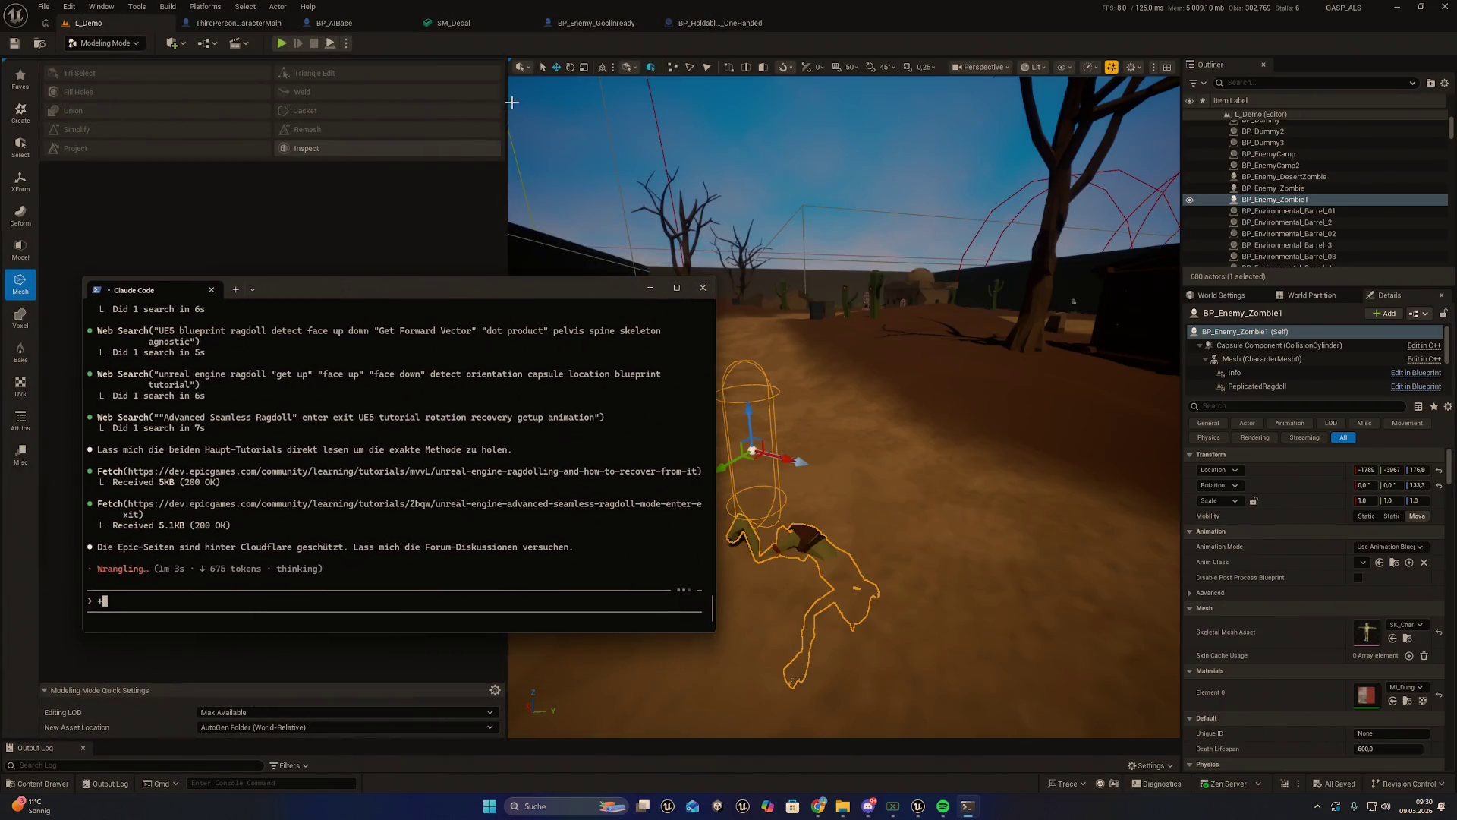
Bring the BP_Enemy_Goblinready editor forward and zoom around its EventGraph
{"action": "left_click", "coordinate": [596, 23]}
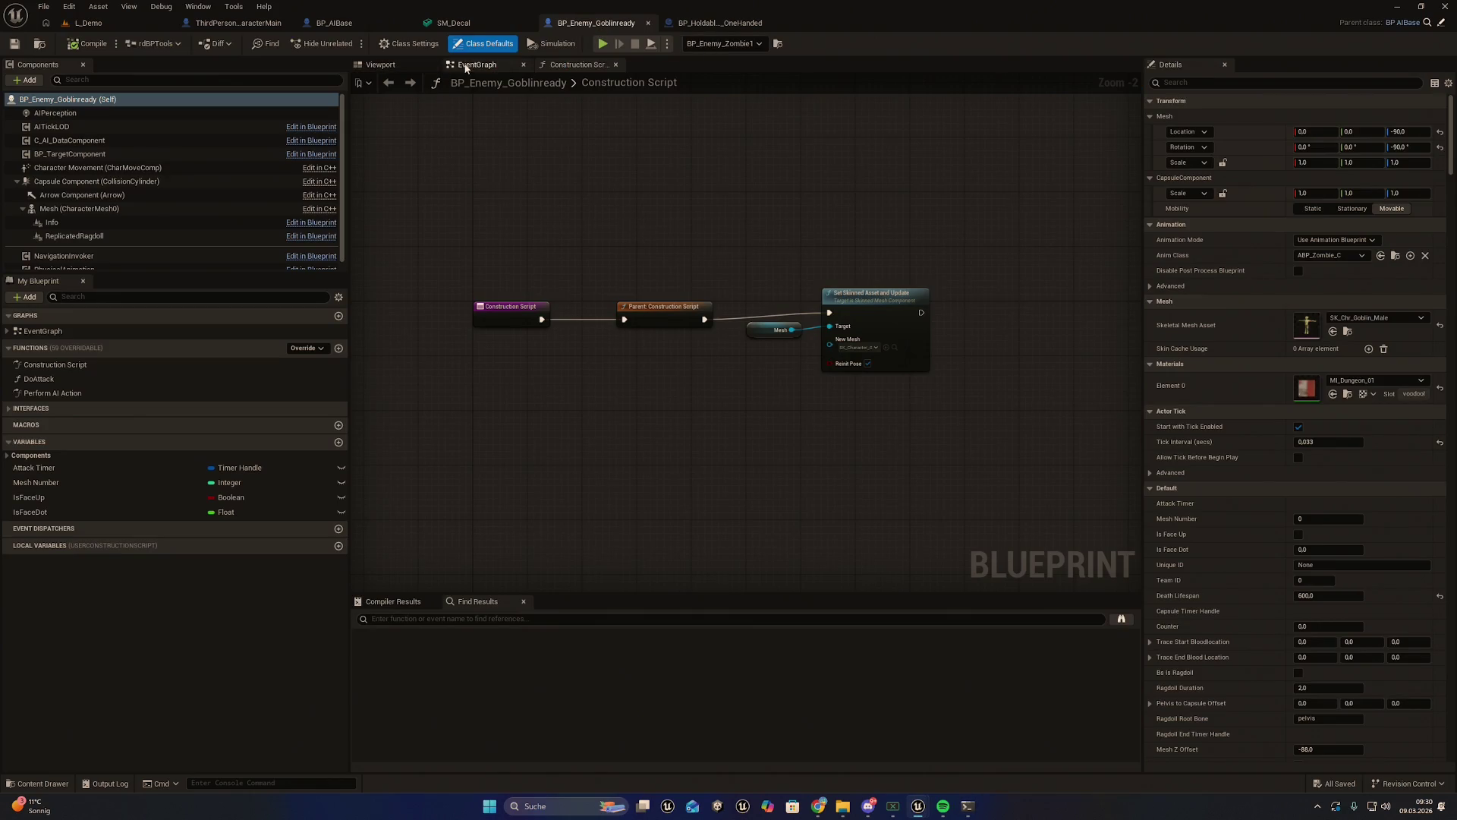
{"action": "left_click", "coordinate": [477, 65]}
{"action": "scroll", "coordinate": [545, 442], "scroll_direction": "up", "scroll_amount": 2}
{"action": "scroll", "coordinate": [845, 319], "scroll_direction": "up", "scroll_amount": 2}
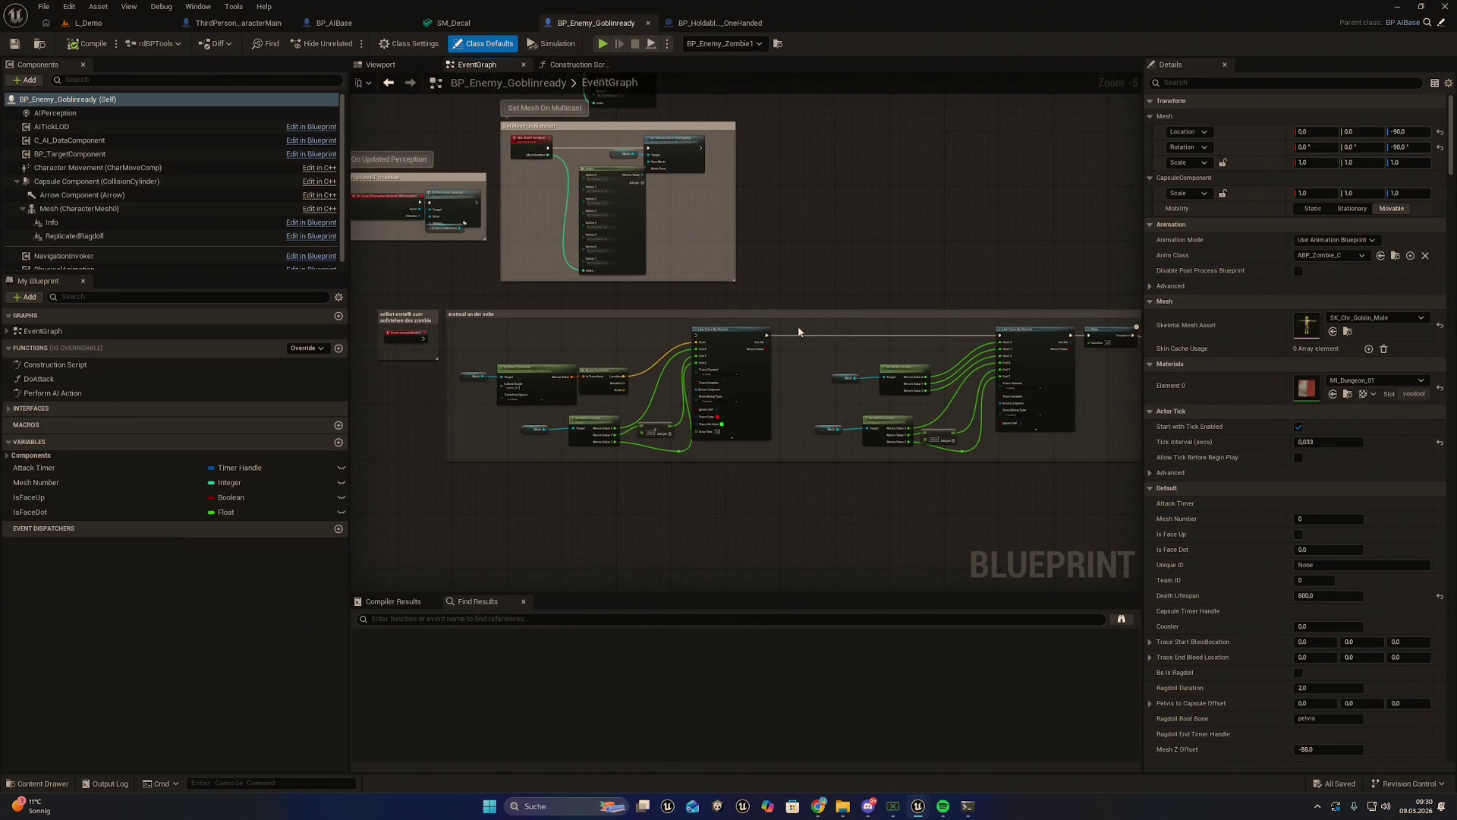
{"action": "scroll", "coordinate": [875, 326], "scroll_direction": "down", "scroll_amount": 3}
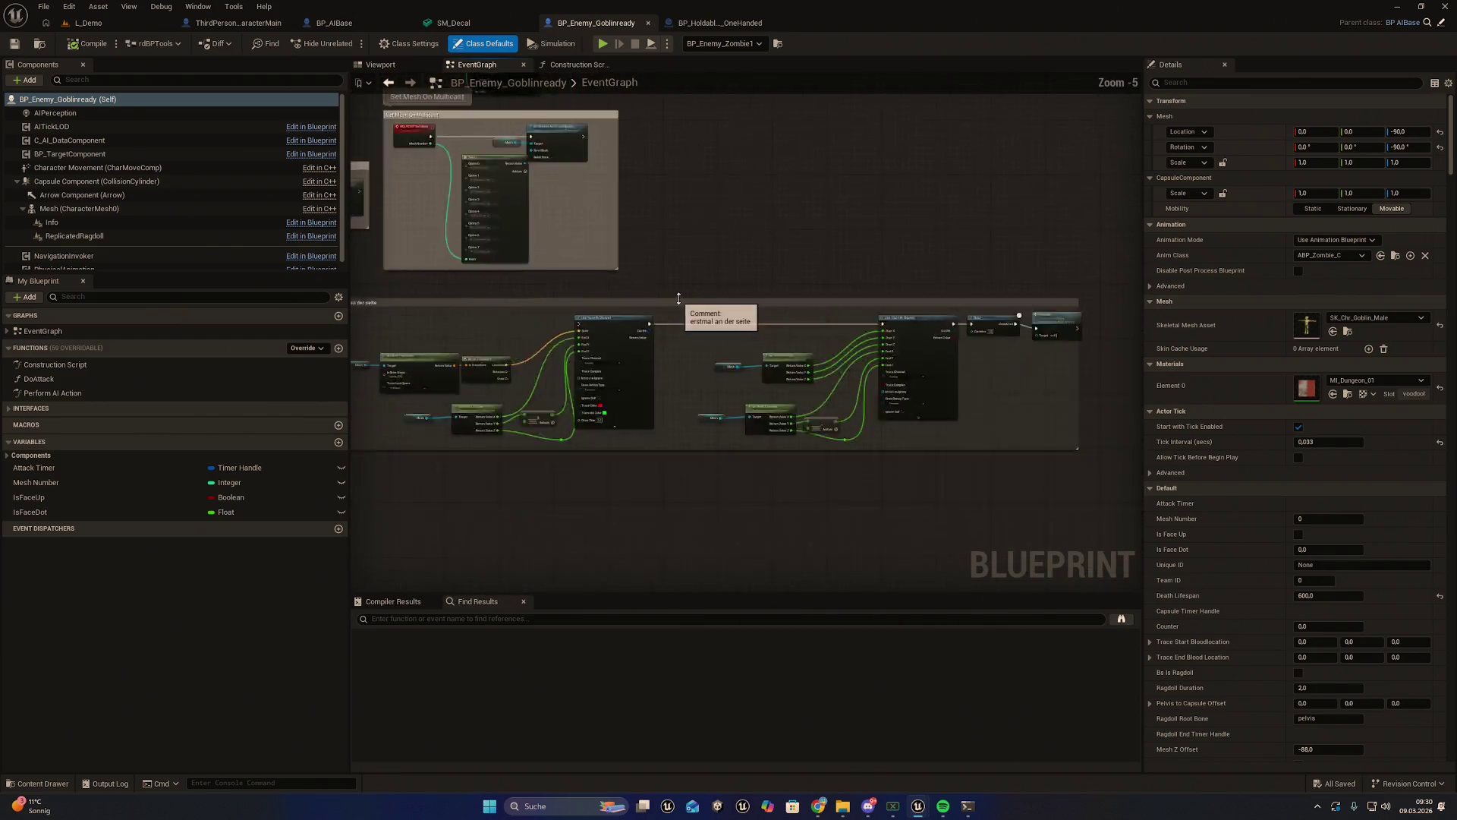
{"action": "scroll", "coordinate": [784, 384], "scroll_direction": "up", "scroll_amount": 2}
{"action": "scroll", "coordinate": [648, 381], "scroll_direction": "up", "scroll_amount": 1}
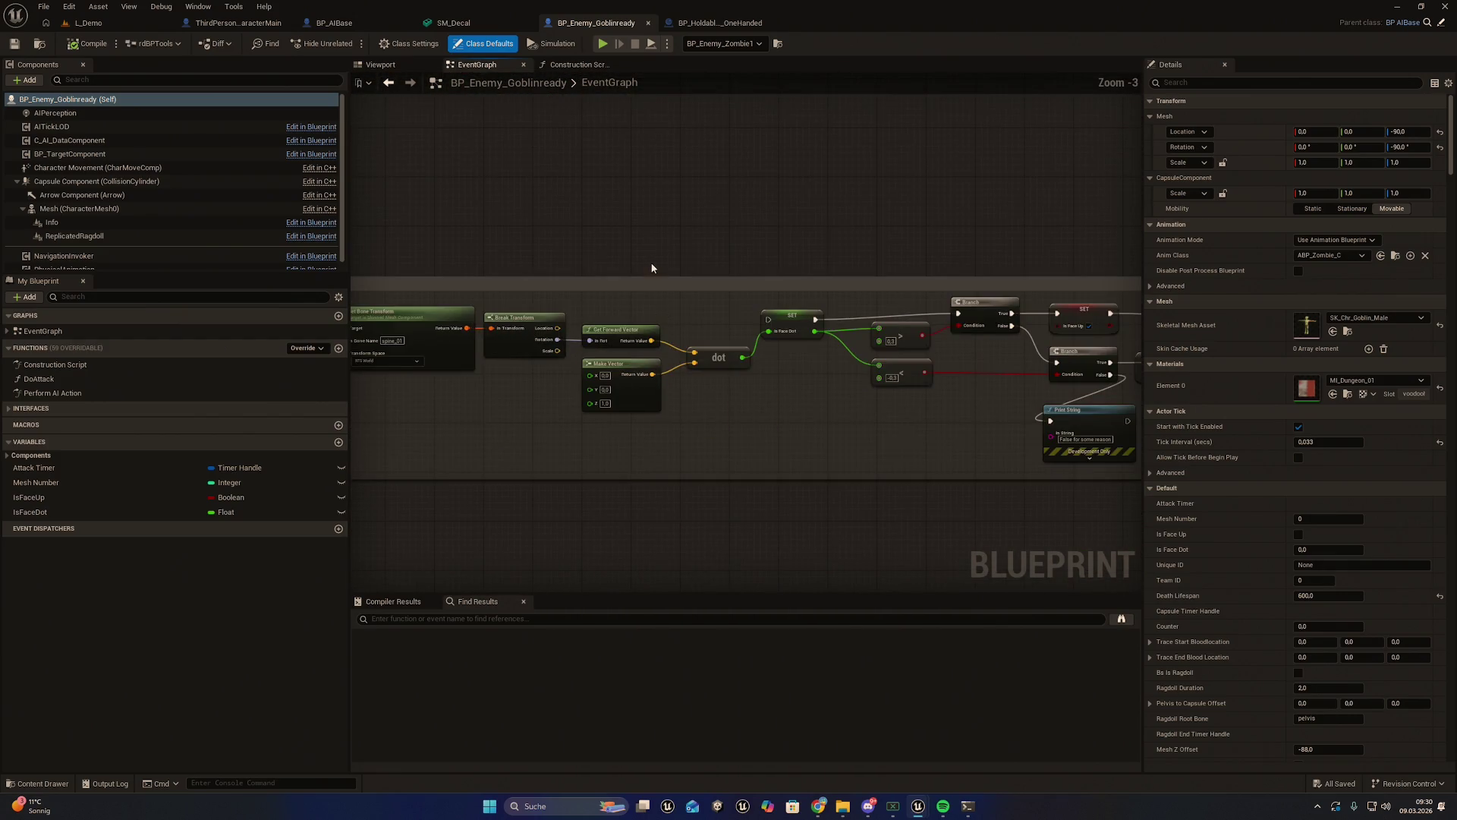
{"action": "scroll", "coordinate": [787, 290], "scroll_direction": "down", "scroll_amount": 1}
{"action": "scroll", "coordinate": [759, 290], "scroll_direction": "up", "scroll_amount": 1}
{"action": "scroll", "coordinate": [624, 280], "scroll_direction": "down", "scroll_amount": 1}
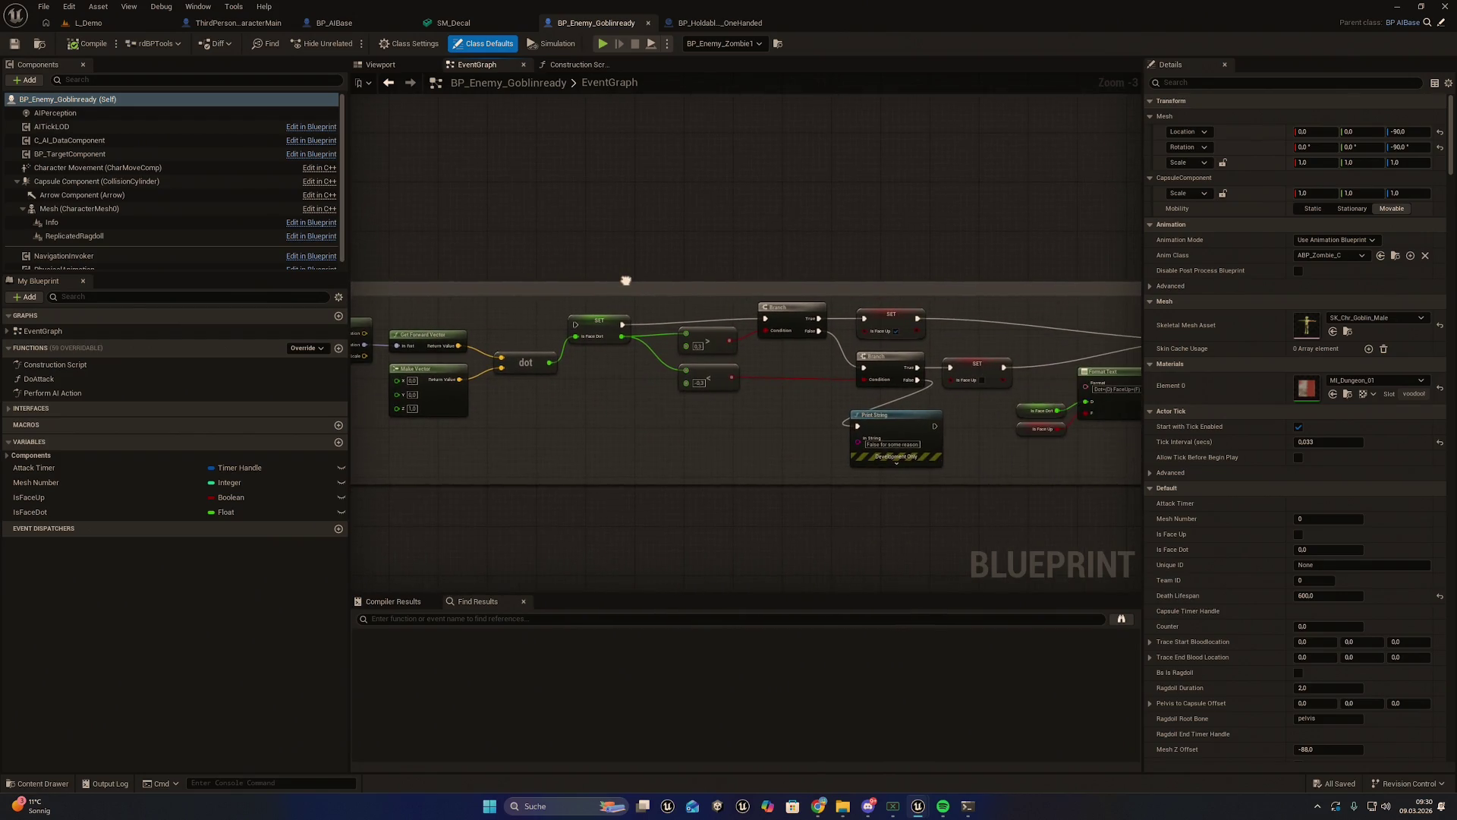
{"action": "scroll", "coordinate": [634, 293], "scroll_direction": "down", "scroll_amount": 1}
{"action": "scroll", "coordinate": [863, 294], "scroll_direction": "up", "scroll_amount": 2}
Frame the face-up check chain with its bone transform and dot-product nodes
{"action": "mouse_move", "coordinate": [863, 294]}
{"action": "left_mouse_down"}
{"action": "mouse_move", "coordinate": [935, 284]}
{"action": "mouse_move", "coordinate": [538, 304]}
{"action": "mouse_move", "coordinate": [768, 297]}
{"action": "left_mouse_up"}
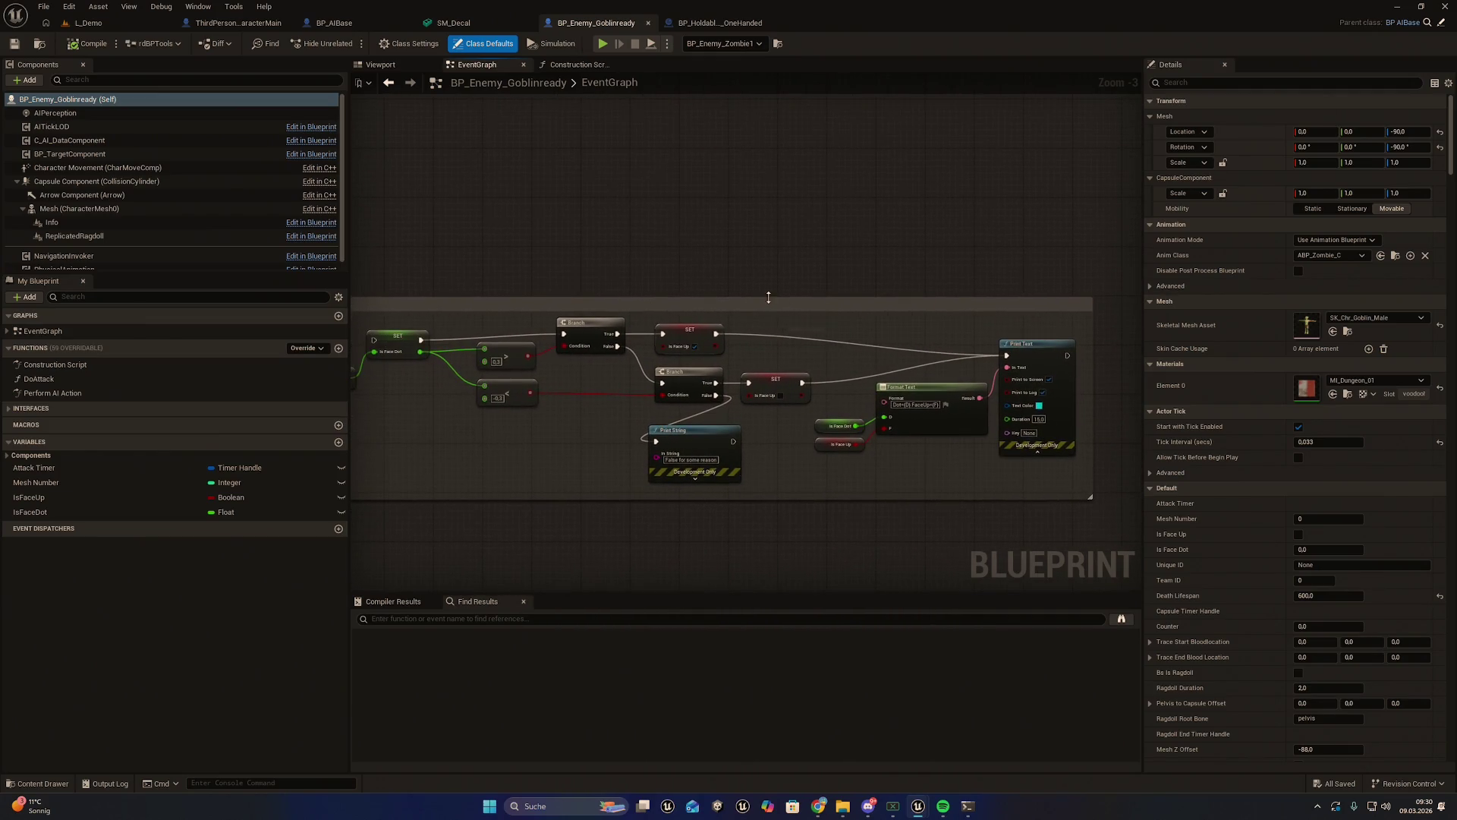
{"action": "left_click_drag", "start_coordinate": [661, 323], "coordinate": [976, 326]}
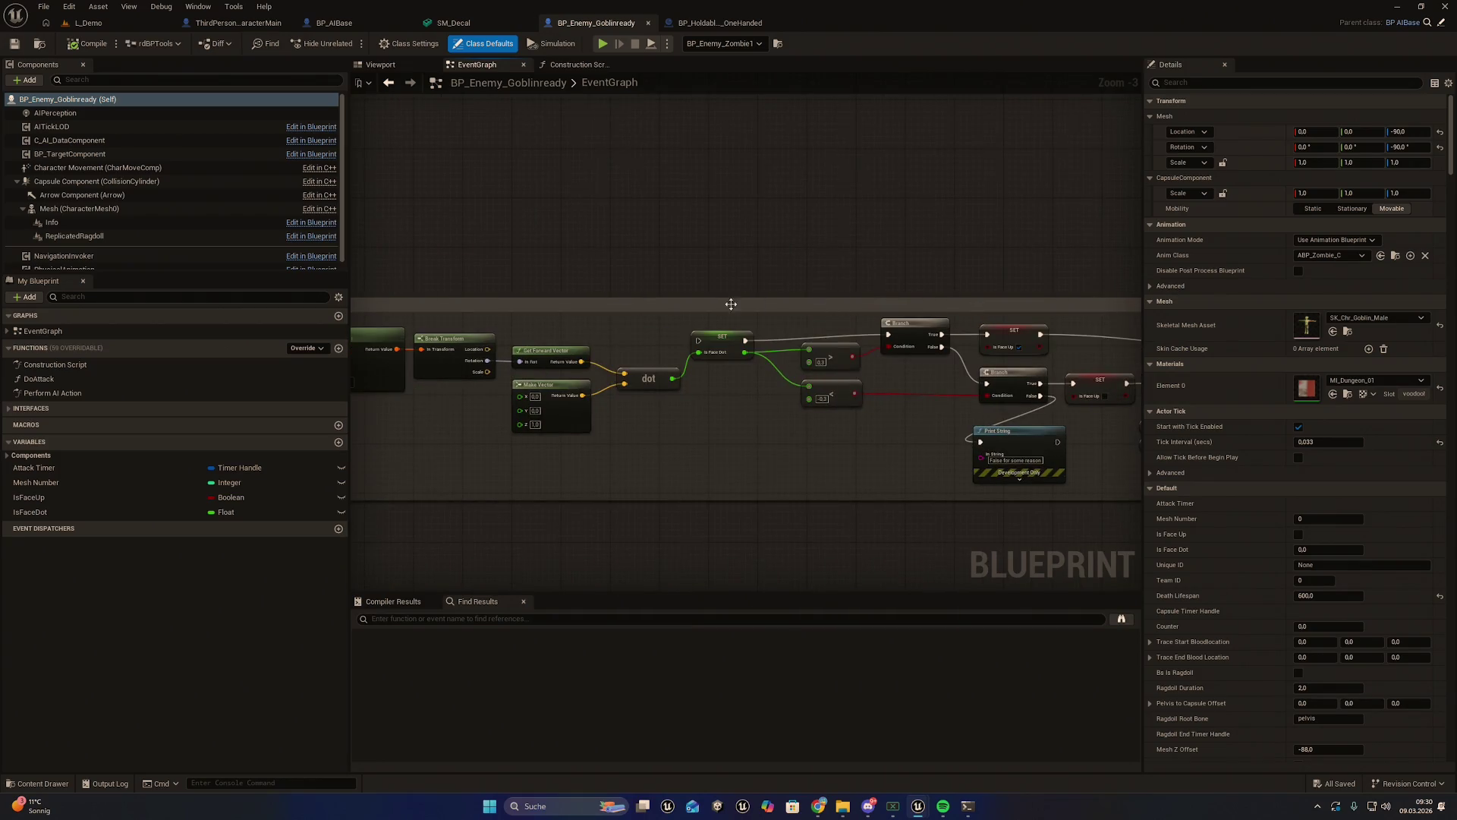
{"action": "left_click_drag", "start_coordinate": [732, 318], "coordinate": [888, 322]}
{"action": "mouse_move", "coordinate": [672, 324]}
{"action": "left_mouse_down"}
{"action": "mouse_move", "coordinate": [836, 315]}
{"action": "mouse_move", "coordinate": [532, 319]}
{"action": "mouse_move", "coordinate": [666, 322]}
{"action": "left_mouse_up"}
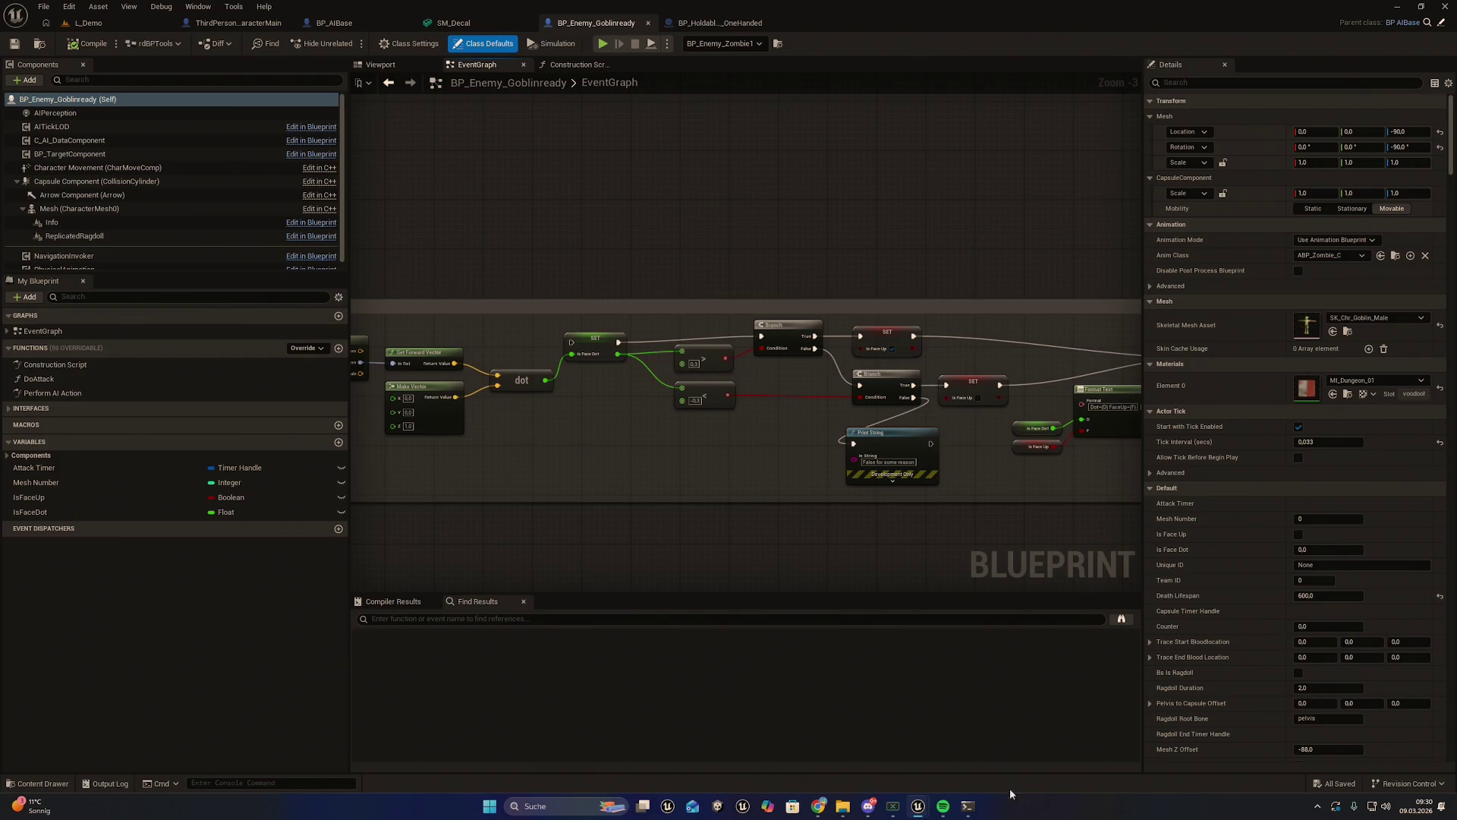
{"action": "left_click", "coordinate": [968, 806]}
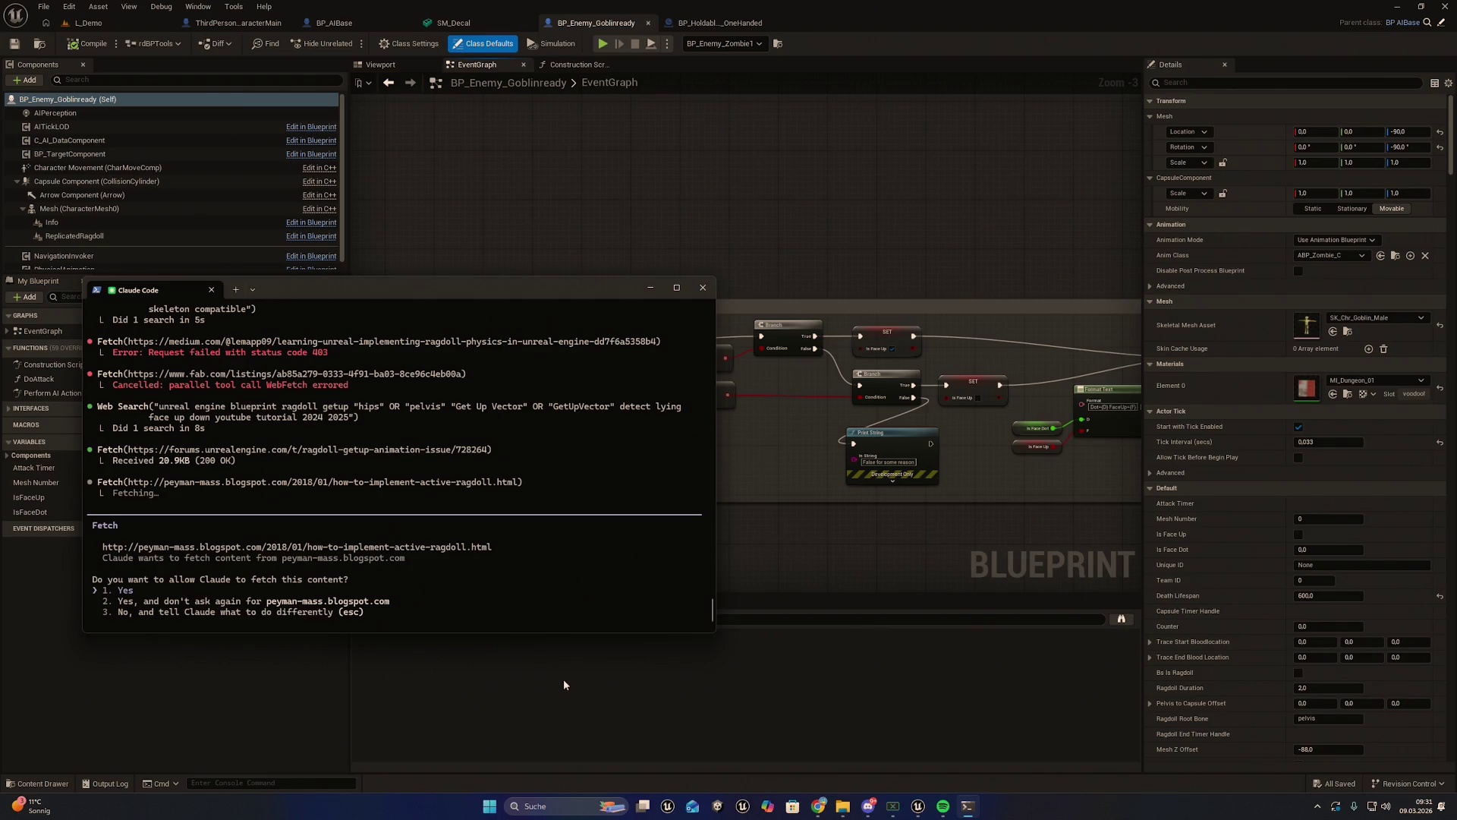
Allow the blog-page fetch, review the two-change summary, then switch to BP_AIBase
{"action": "key", "text": "Return"}
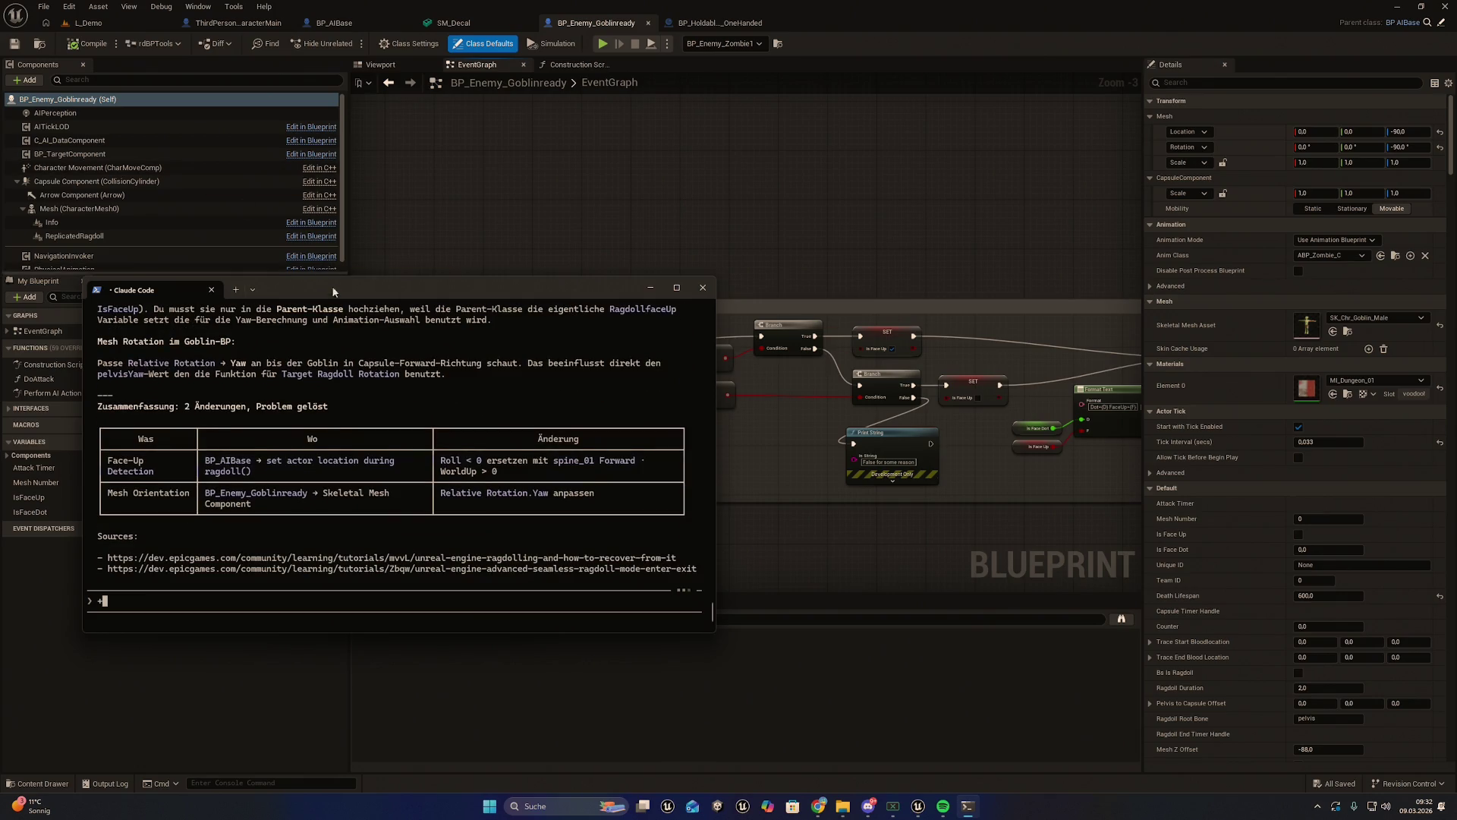
{"action": "scroll", "coordinate": [348, 348], "scroll_direction": "up", "scroll_amount": 1}
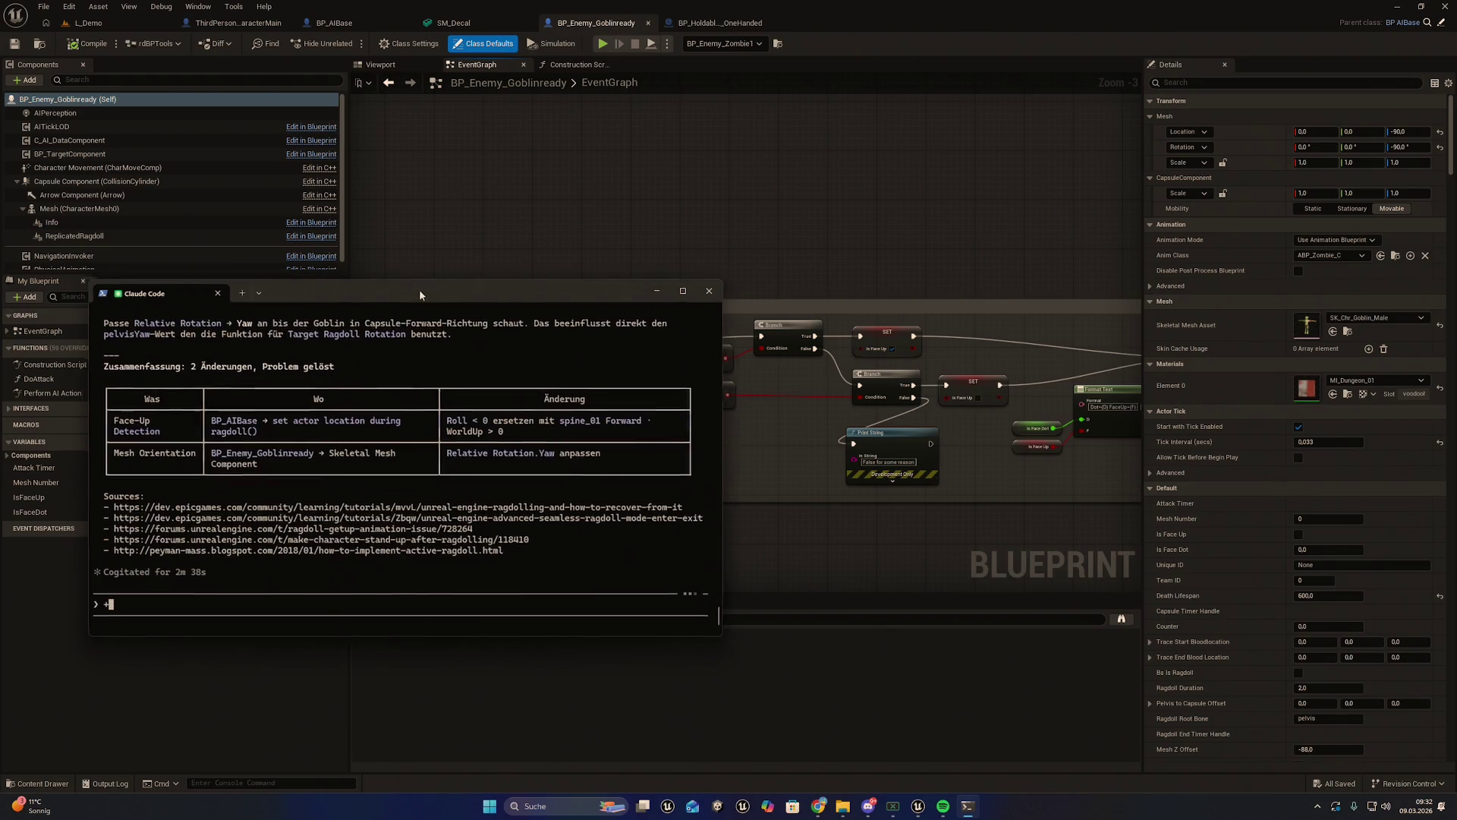
{"action": "left_click", "coordinate": [650, 287]}
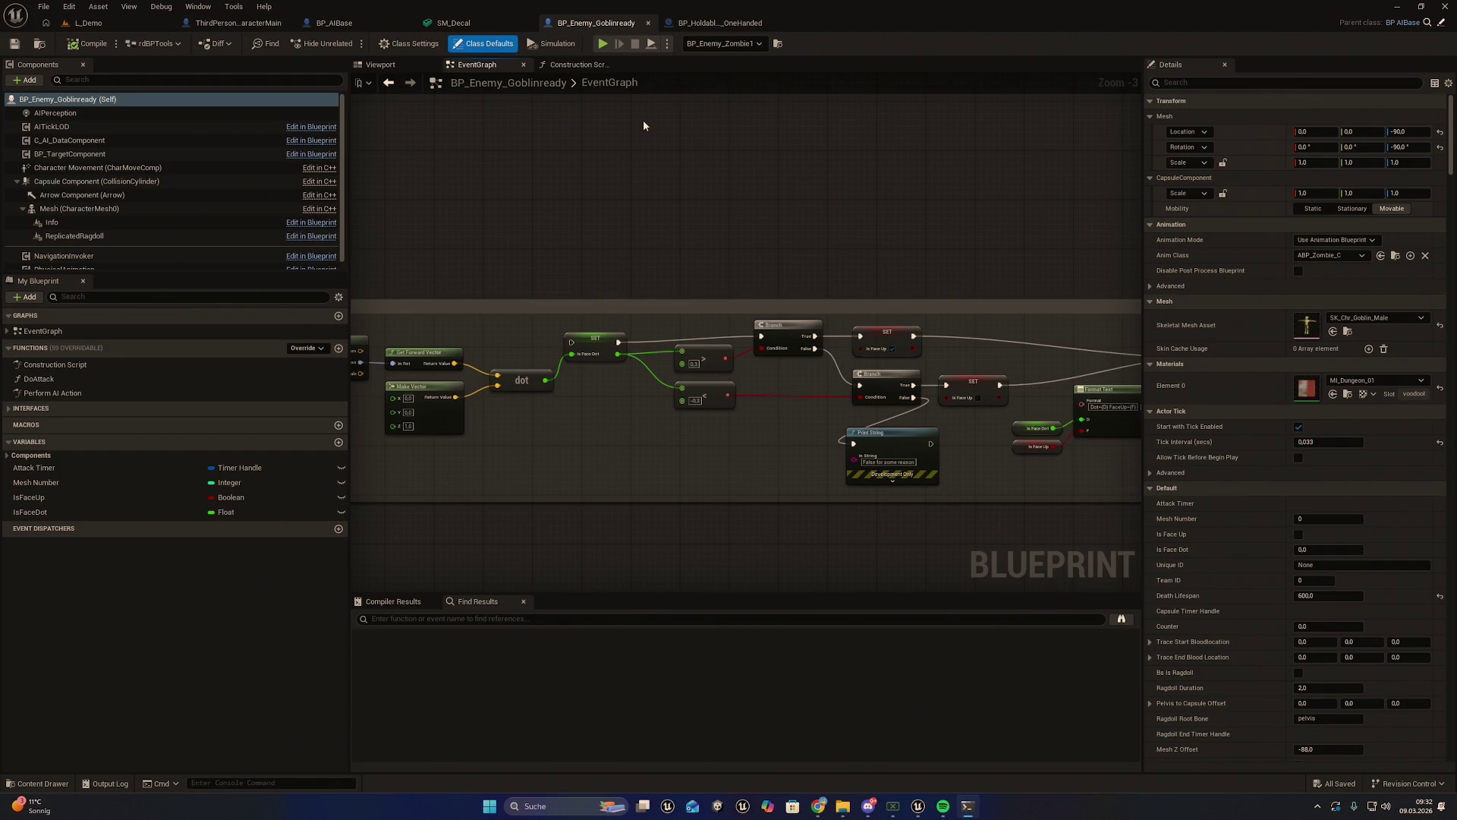
{"action": "left_click", "coordinate": [338, 23]}
Show BP_AIBase's main EventGraph centred on the ragdoll section and open the Content Drawer
{"action": "scroll", "coordinate": [752, 395], "scroll_direction": "down", "scroll_amount": 6}
{"action": "mouse_move", "coordinate": [752, 395]}
{"action": "left_mouse_down"}
{"action": "mouse_move", "coordinate": [754, 412]}
{"action": "mouse_move", "coordinate": [709, 393]}
{"action": "left_mouse_up"}
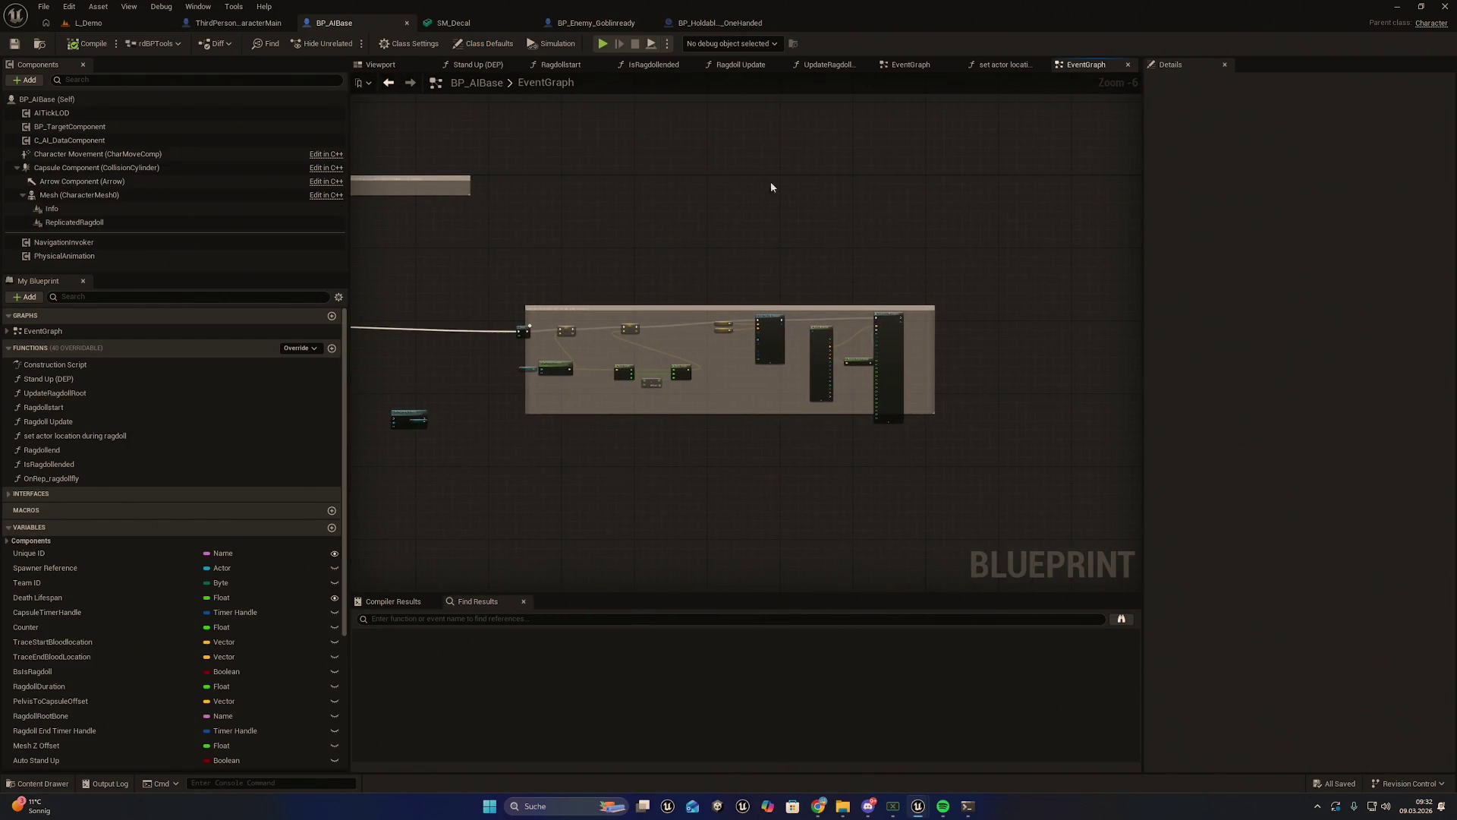
{"action": "left_click", "coordinate": [899, 63]}
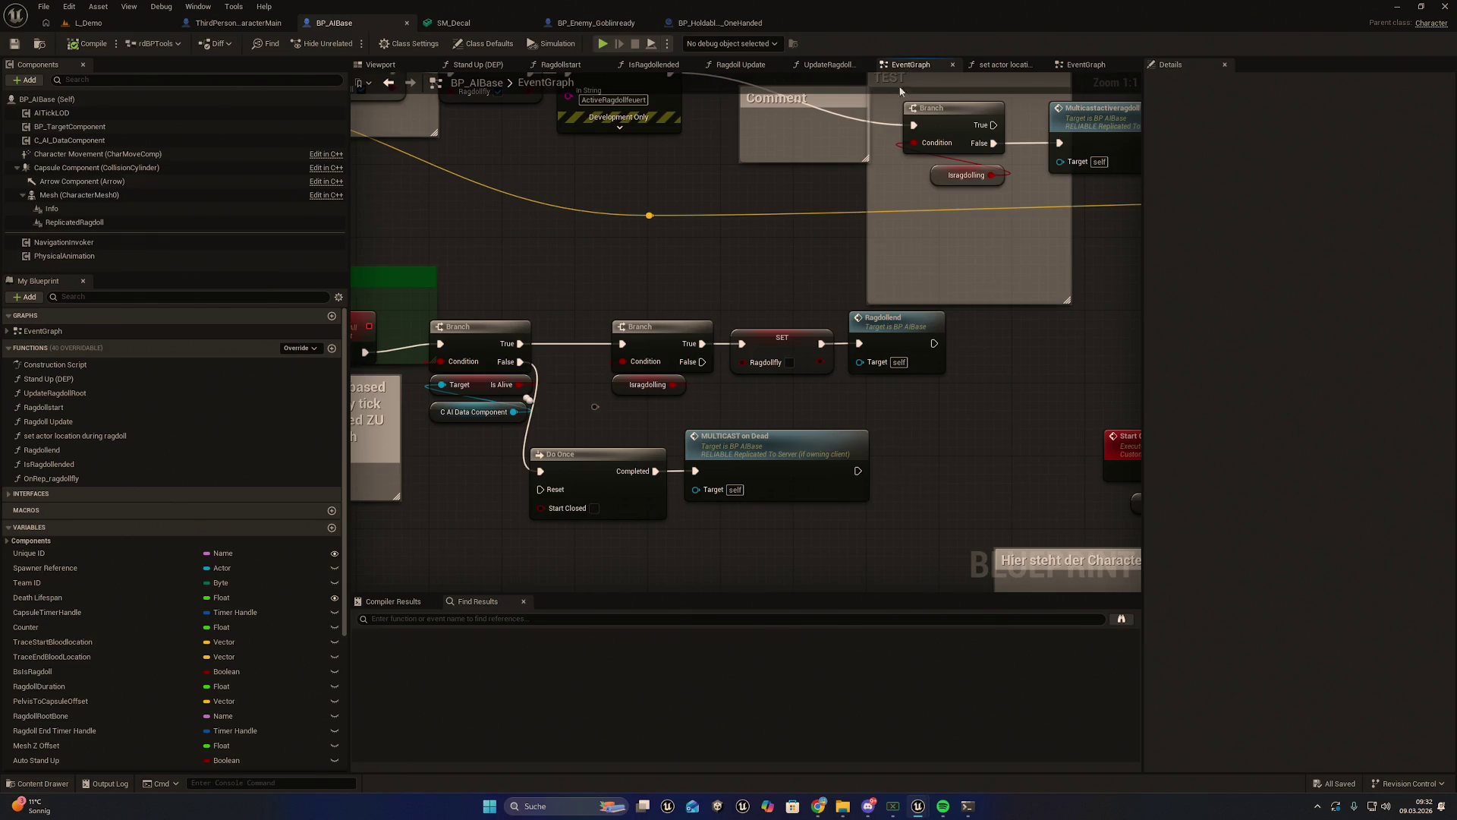
{"action": "scroll", "coordinate": [869, 355], "scroll_direction": "down", "scroll_amount": 6}
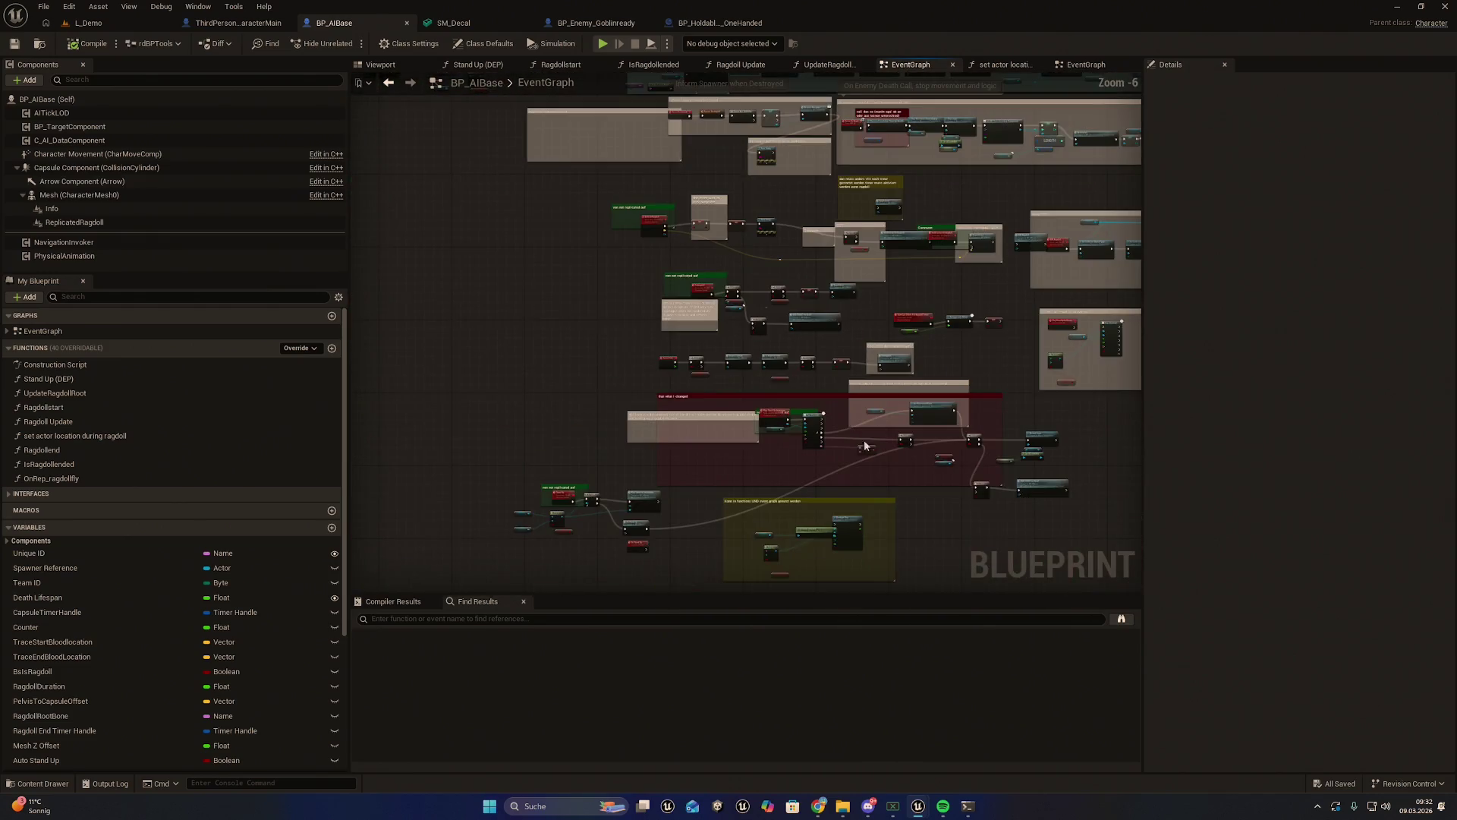
{"action": "scroll", "coordinate": [796, 422], "scroll_direction": "up", "scroll_amount": 1}
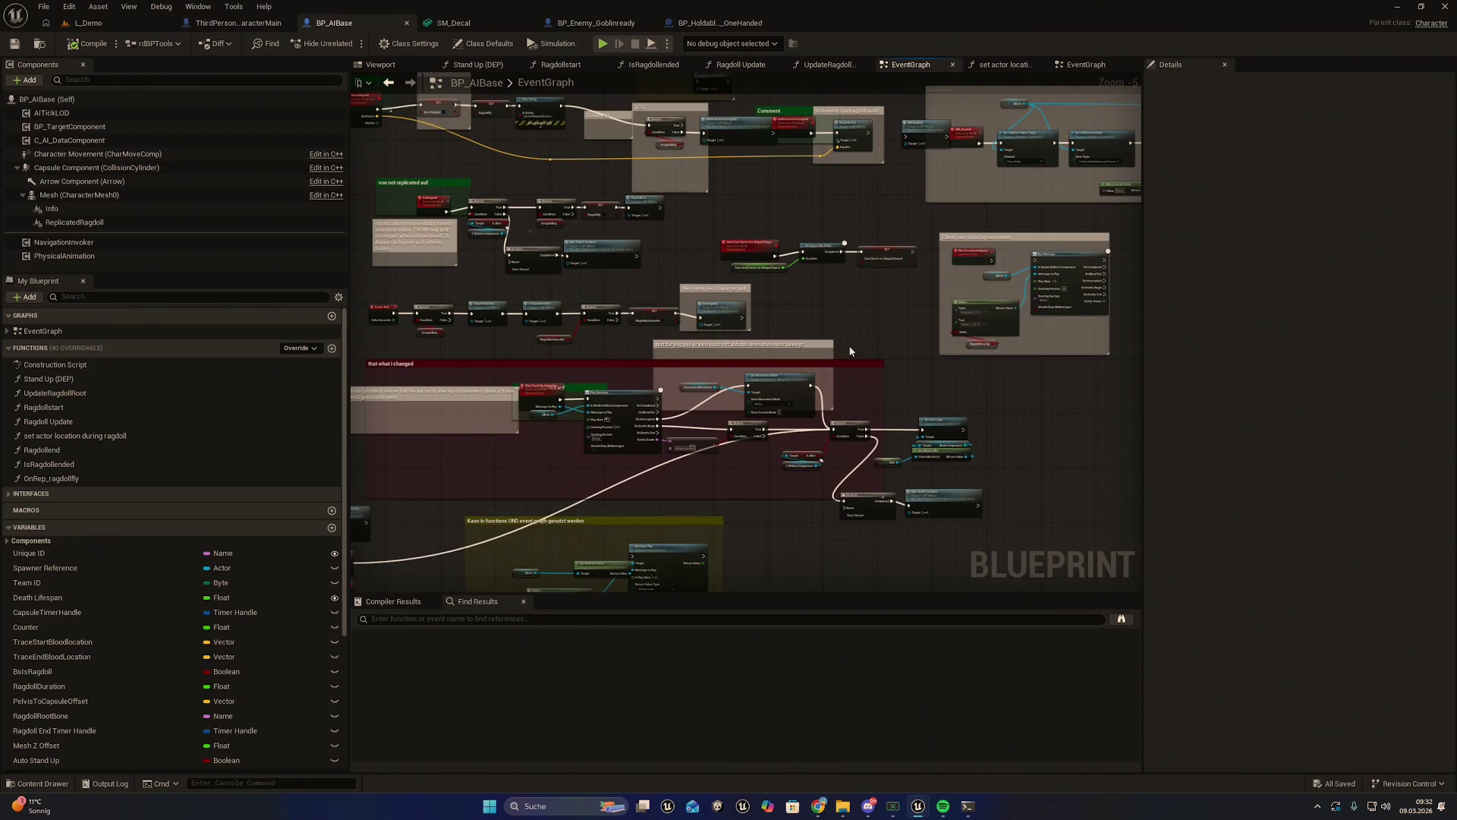
{"action": "left_click_drag", "start_coordinate": [832, 344], "coordinate": [787, 377]}
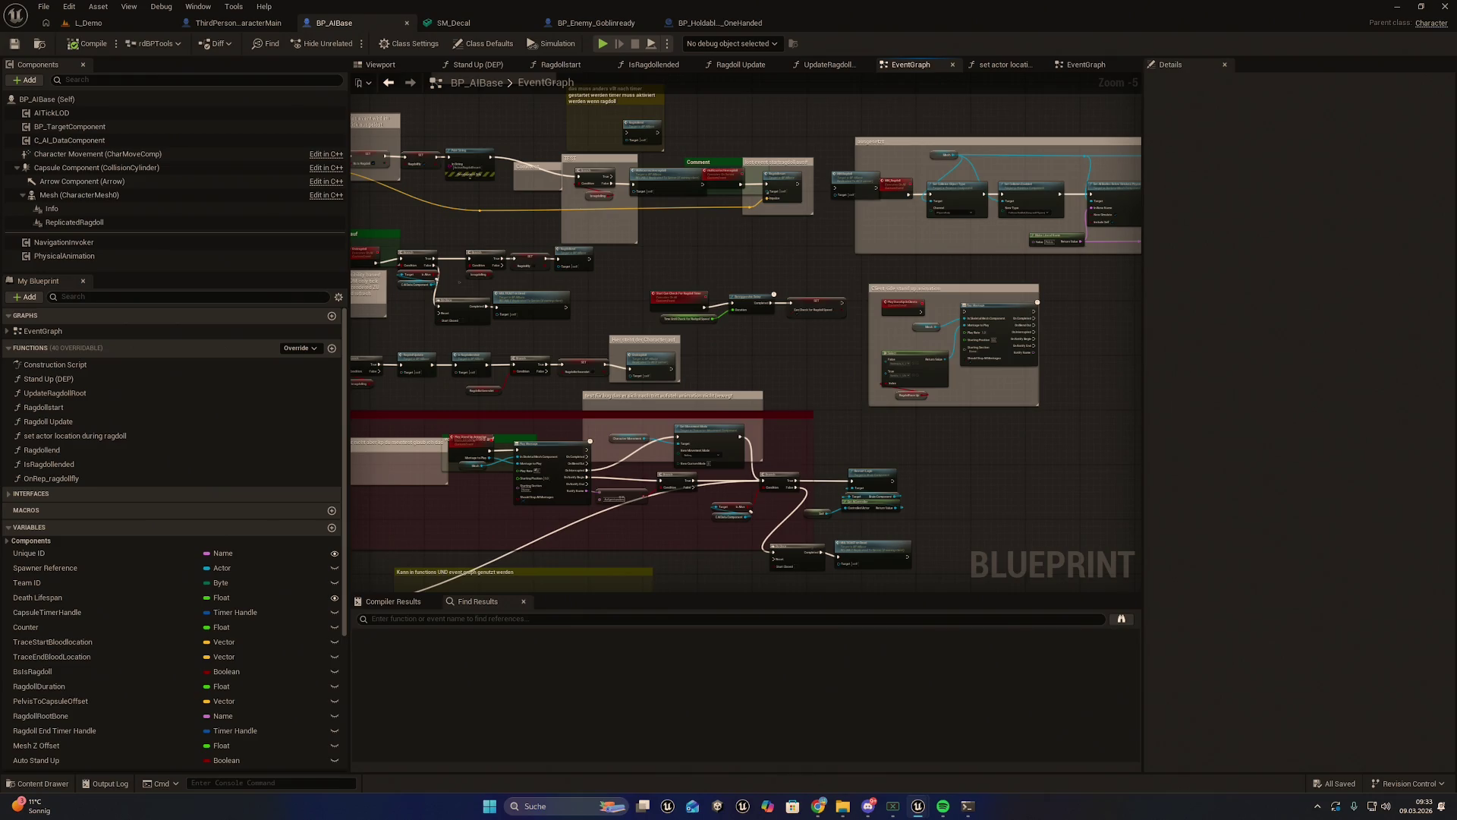
{"action": "left_click", "coordinate": [968, 806]}
{"action": "left_click_drag", "start_coordinate": [853, 414], "coordinate": [936, 404]}
{"action": "type", "text": "that what i changed"}
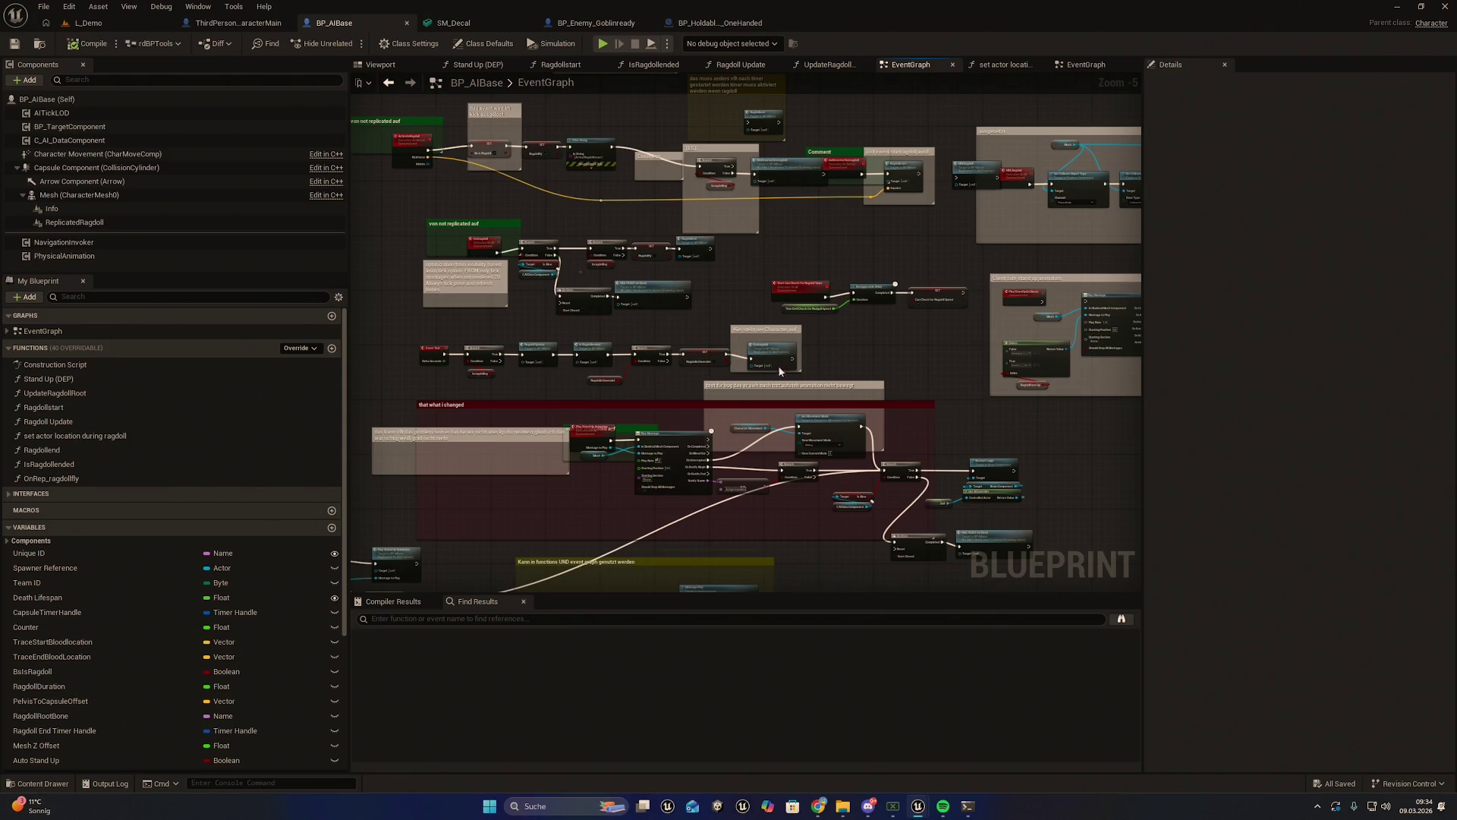
{"action": "key", "text": "ctrl+space"}
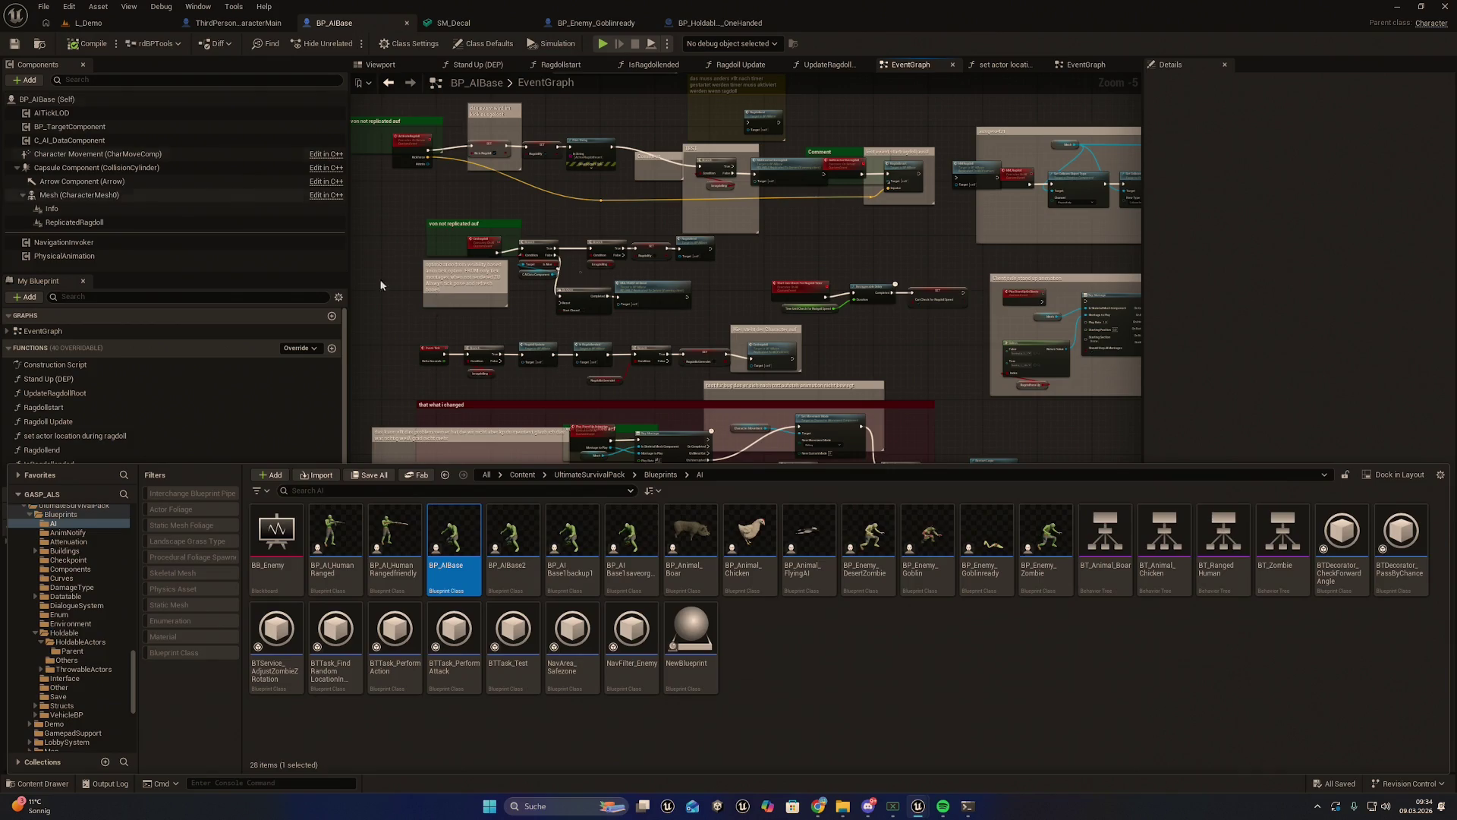
Delete the two extra blueprint copies, BP_AIBase2 and its backup
{"action": "left_click", "coordinate": [513, 539]}
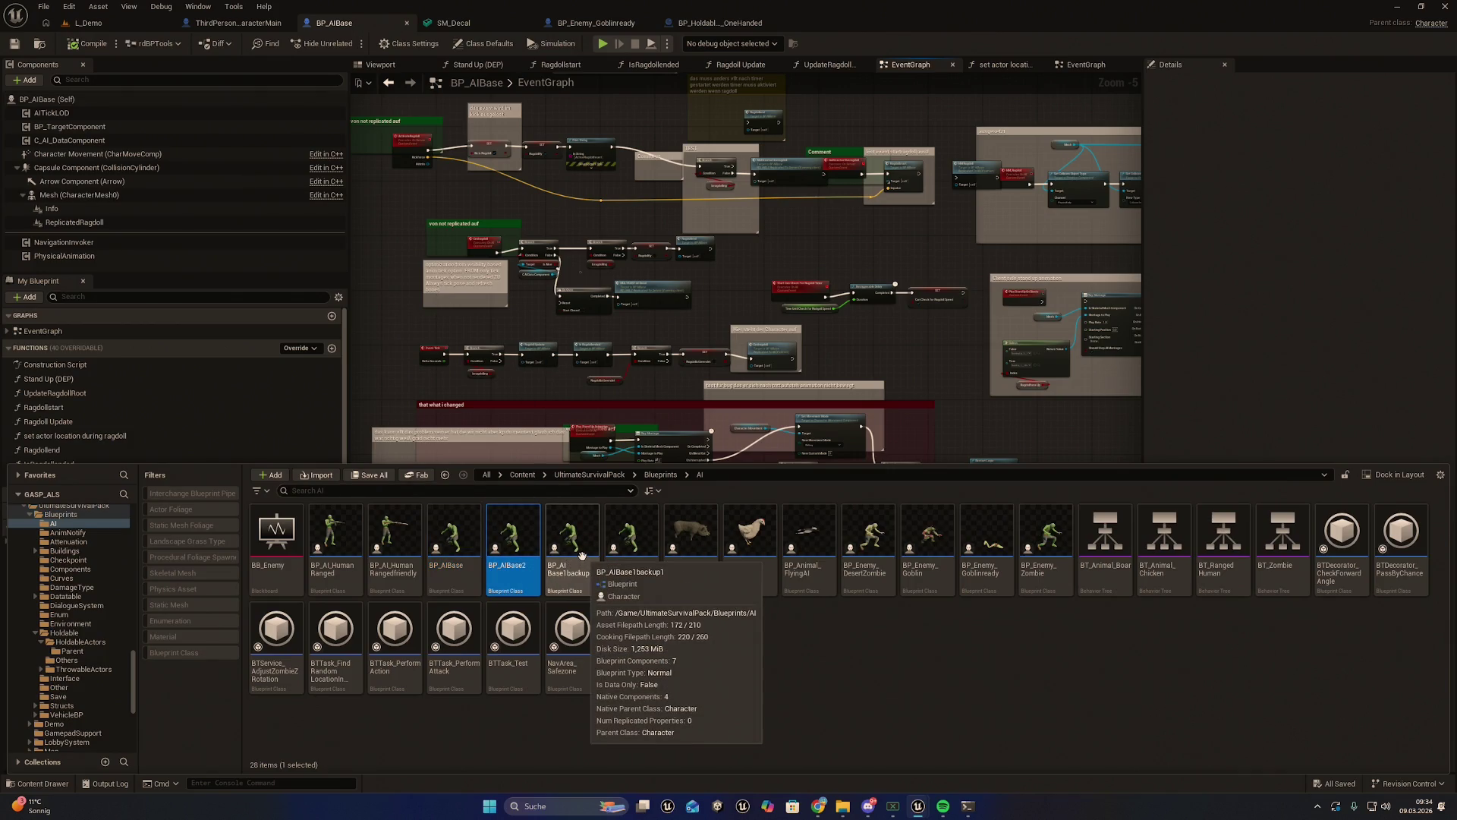
{"action": "left_click", "coordinate": [582, 557], "text": "ctrl"}
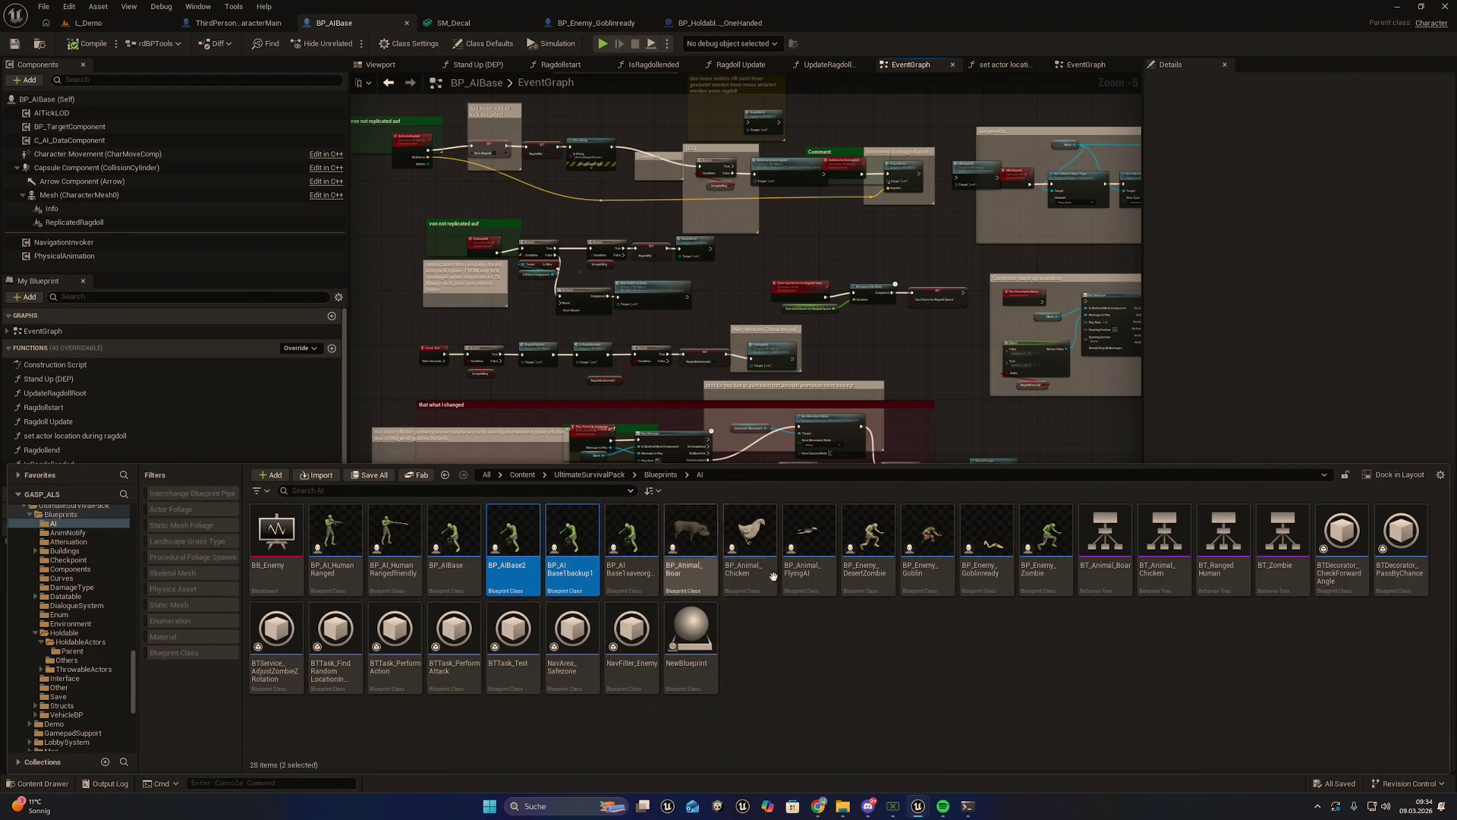
{"action": "right_click", "coordinate": [569, 539]}
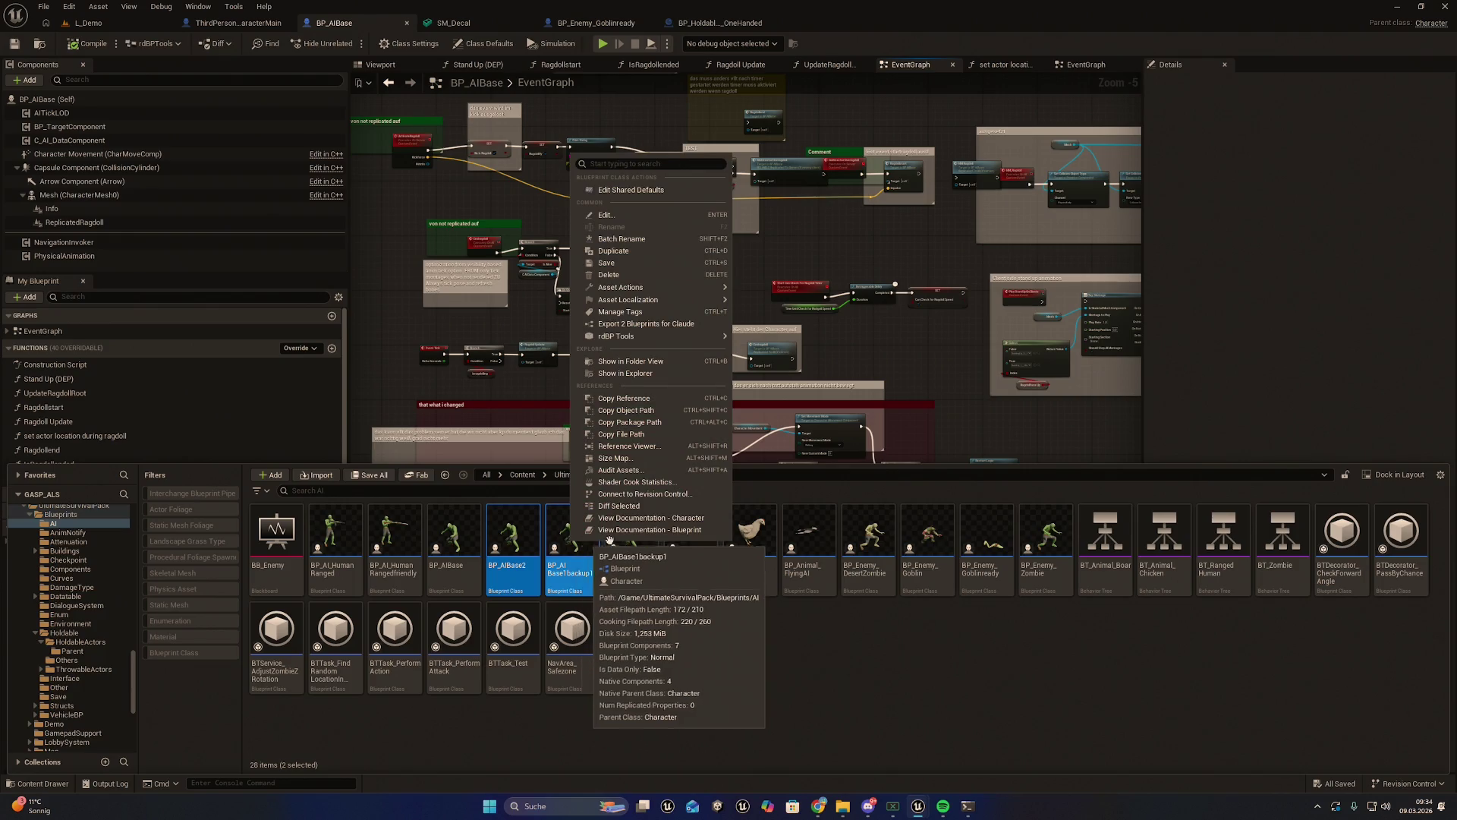
{"action": "left_click", "coordinate": [630, 274]}
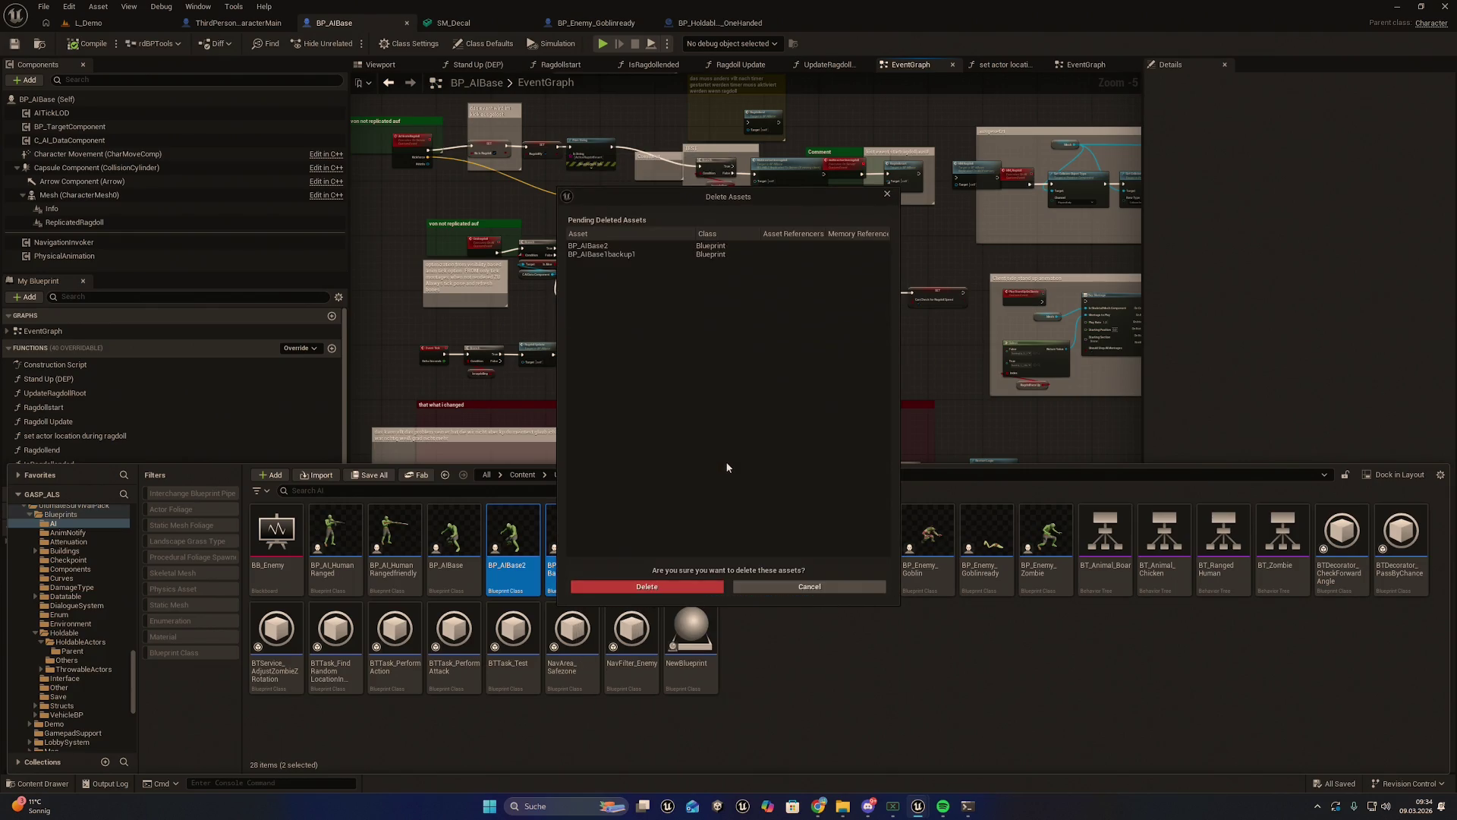
{"action": "left_click", "coordinate": [647, 586]}
Duplicate BP_AIBase as a backup with 'save9326' appended to its name
{"action": "right_click", "coordinate": [462, 545]}
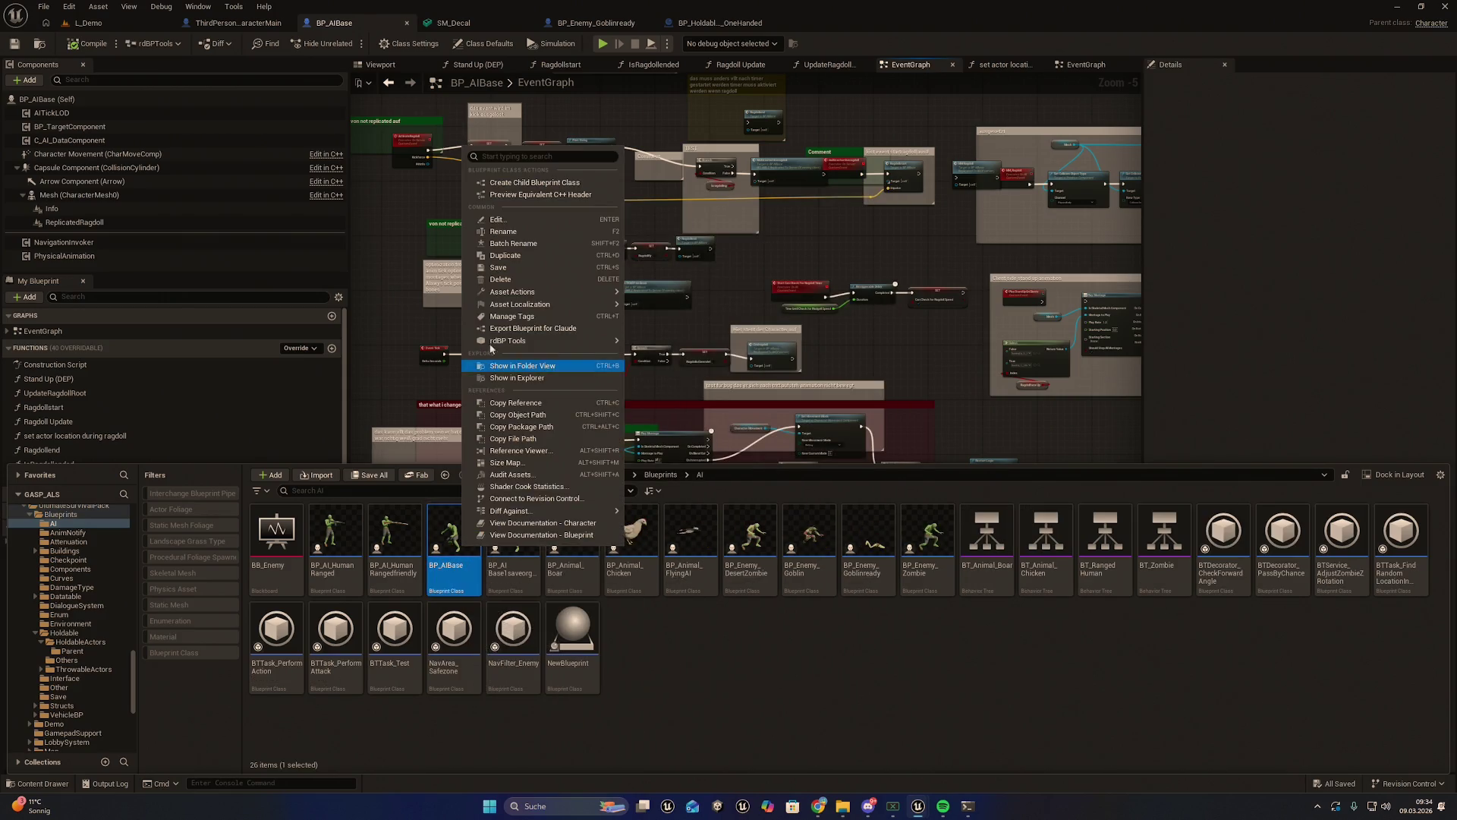
{"action": "left_click", "coordinate": [523, 256]}
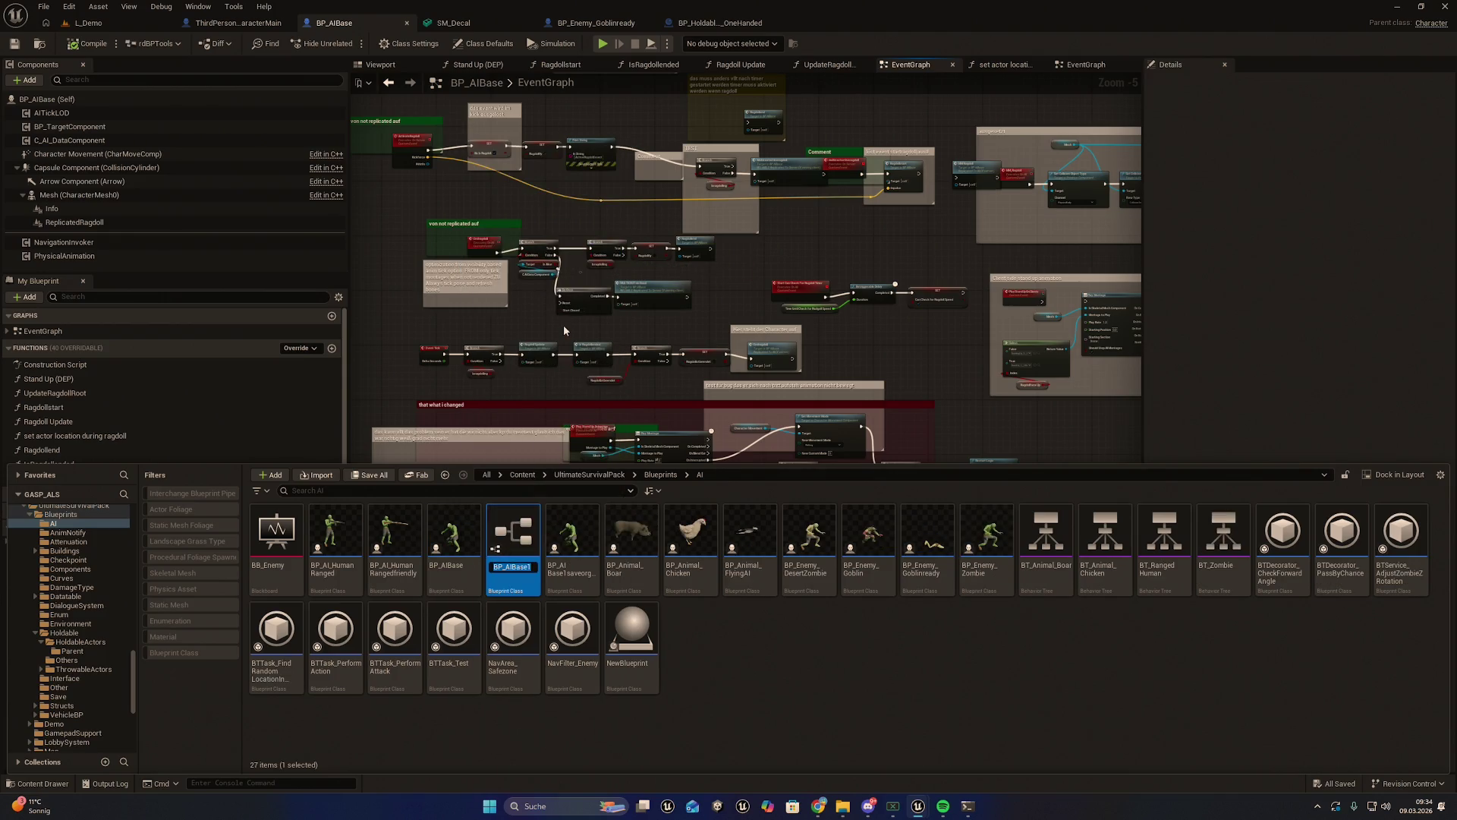
{"action": "key", "text": "End"}
{"action": "type", "text": "save"}
{"action": "type", "text": "9"}
{"action": "type", "text": "326"}
{"action": "left_click", "coordinate": [905, 657]}
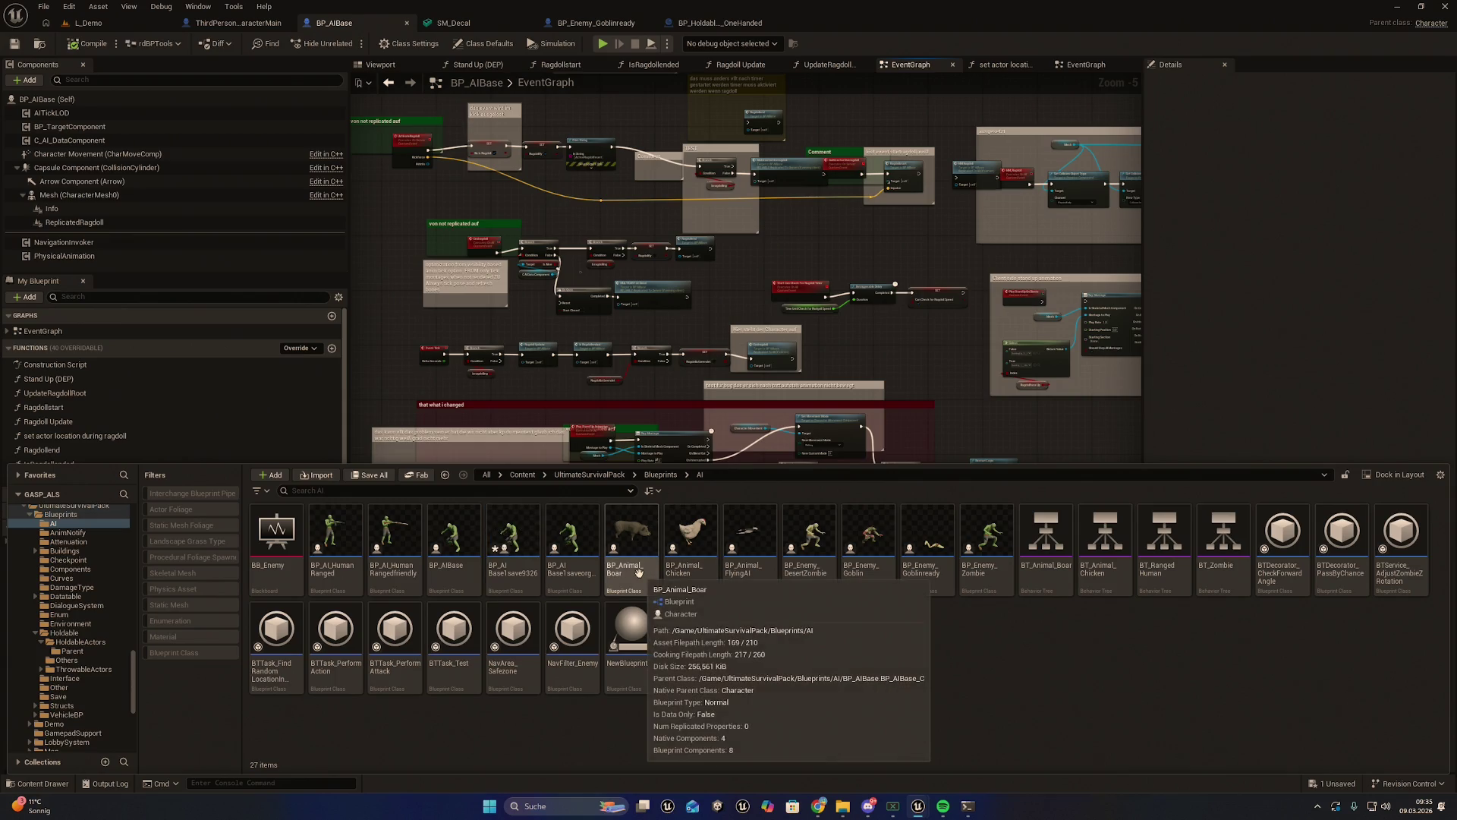
Save all unsaved assets from the File menu
{"action": "mouse_move", "coordinate": [458, 551]}
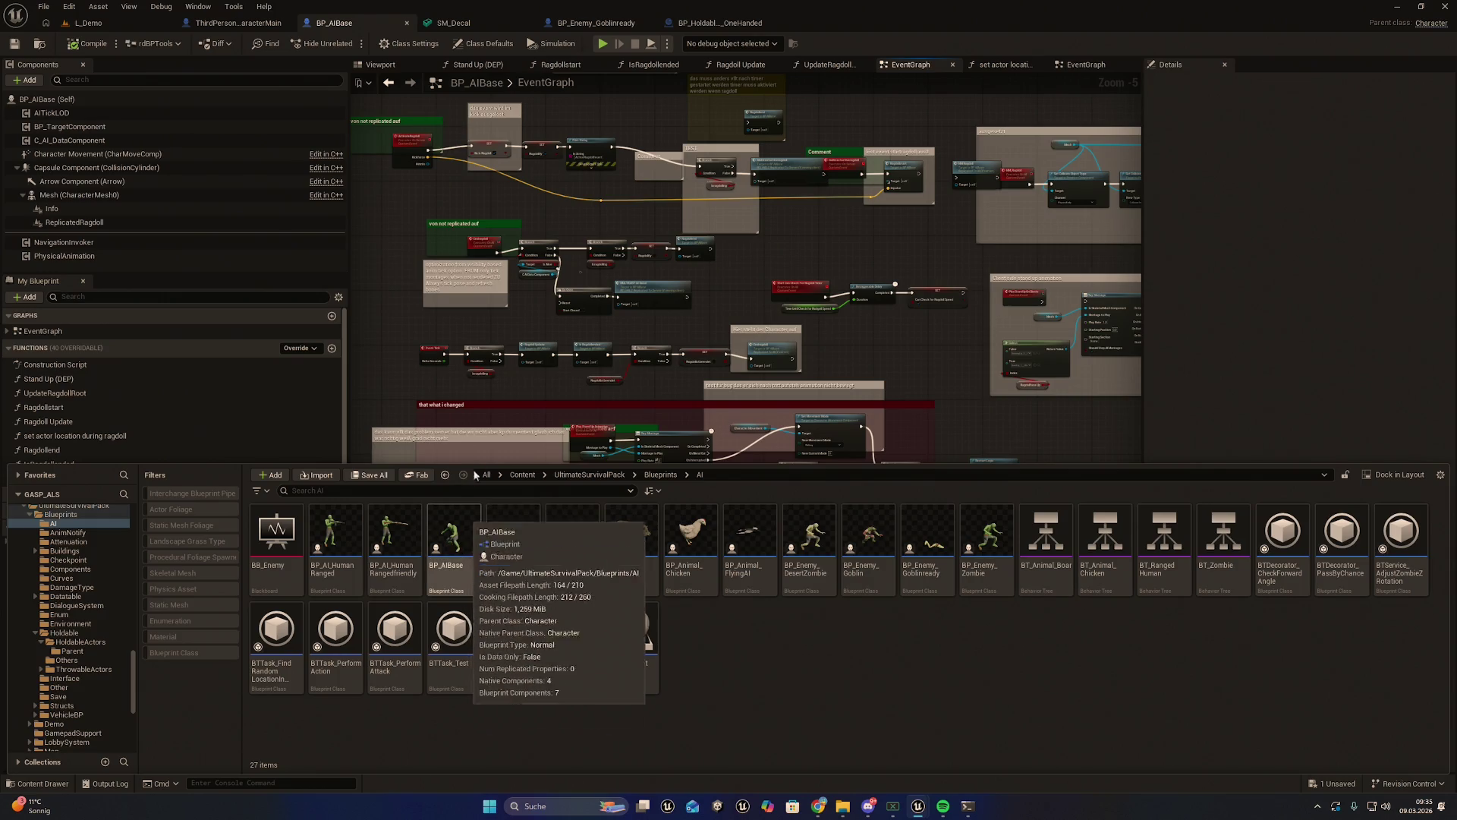
{"action": "left_click", "coordinate": [42, 6]}
{"action": "left_click", "coordinate": [73, 88]}
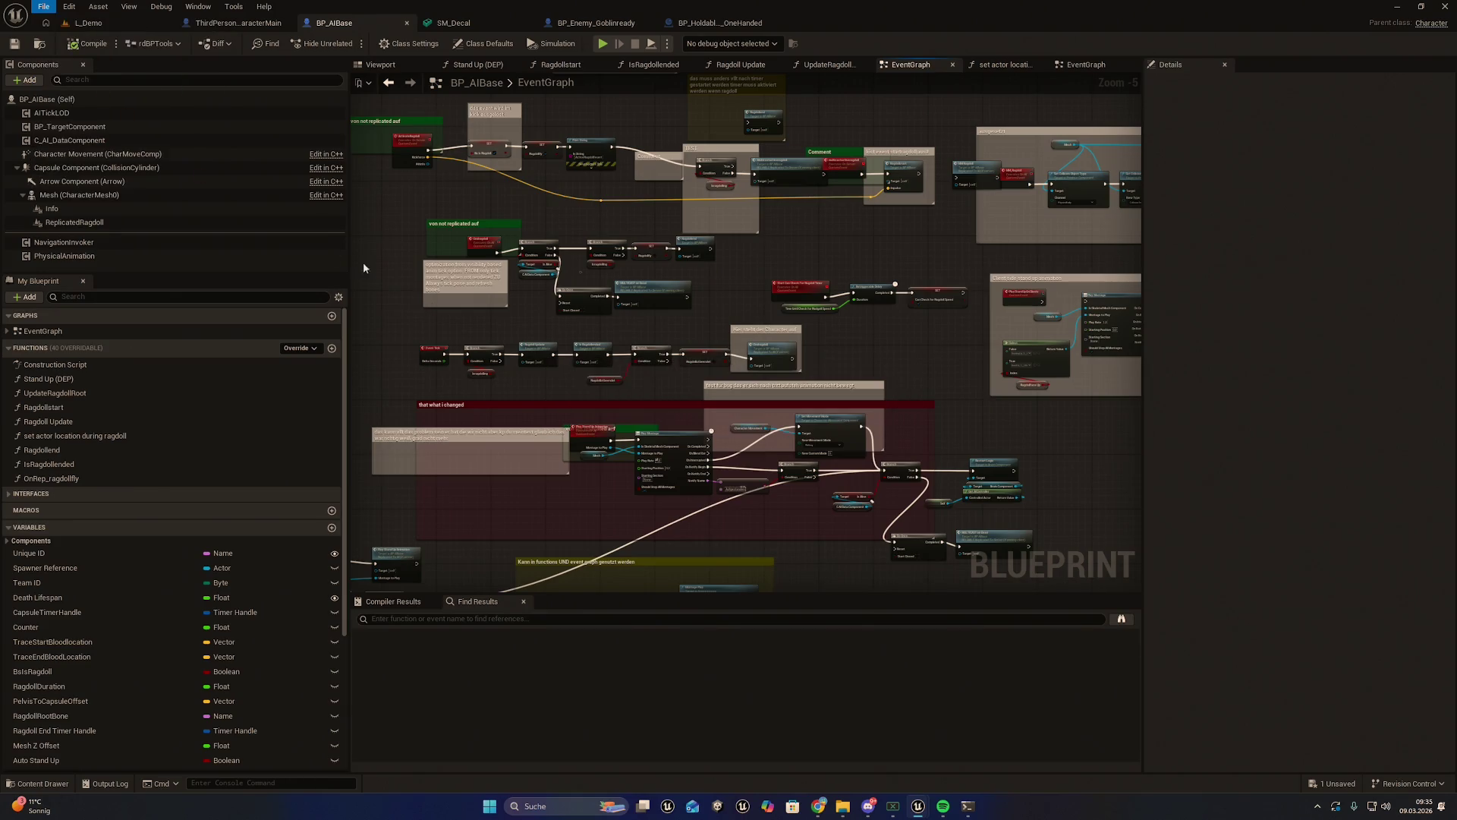
{"action": "left_click_drag", "start_coordinate": [562, 385], "coordinate": [622, 282]}
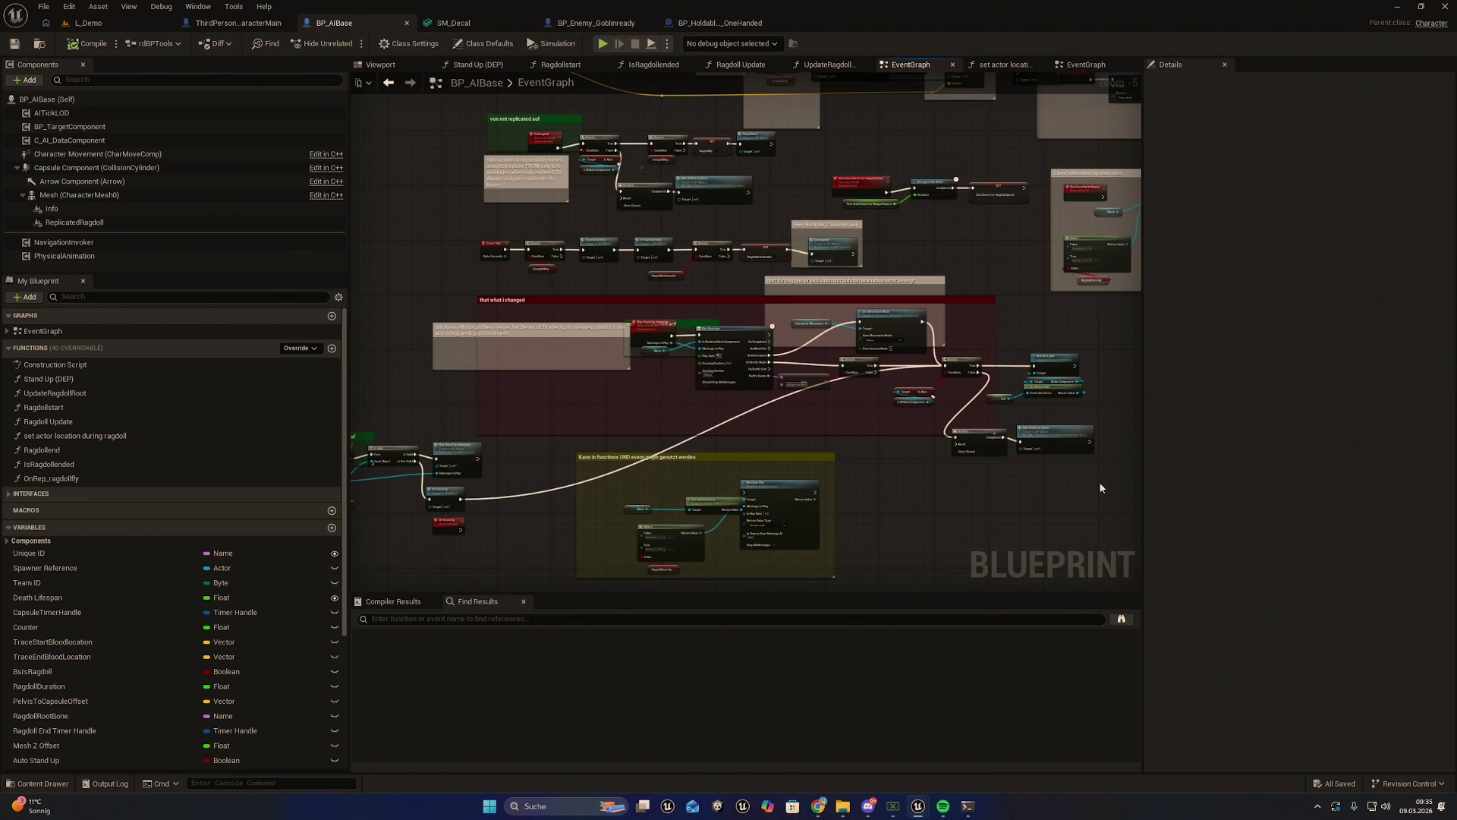
Search the blueprint for 'get socket rotation' and jump to that node
{"action": "key", "text": "ctrl+f"}
{"action": "type", "text": "get socket rotation"}
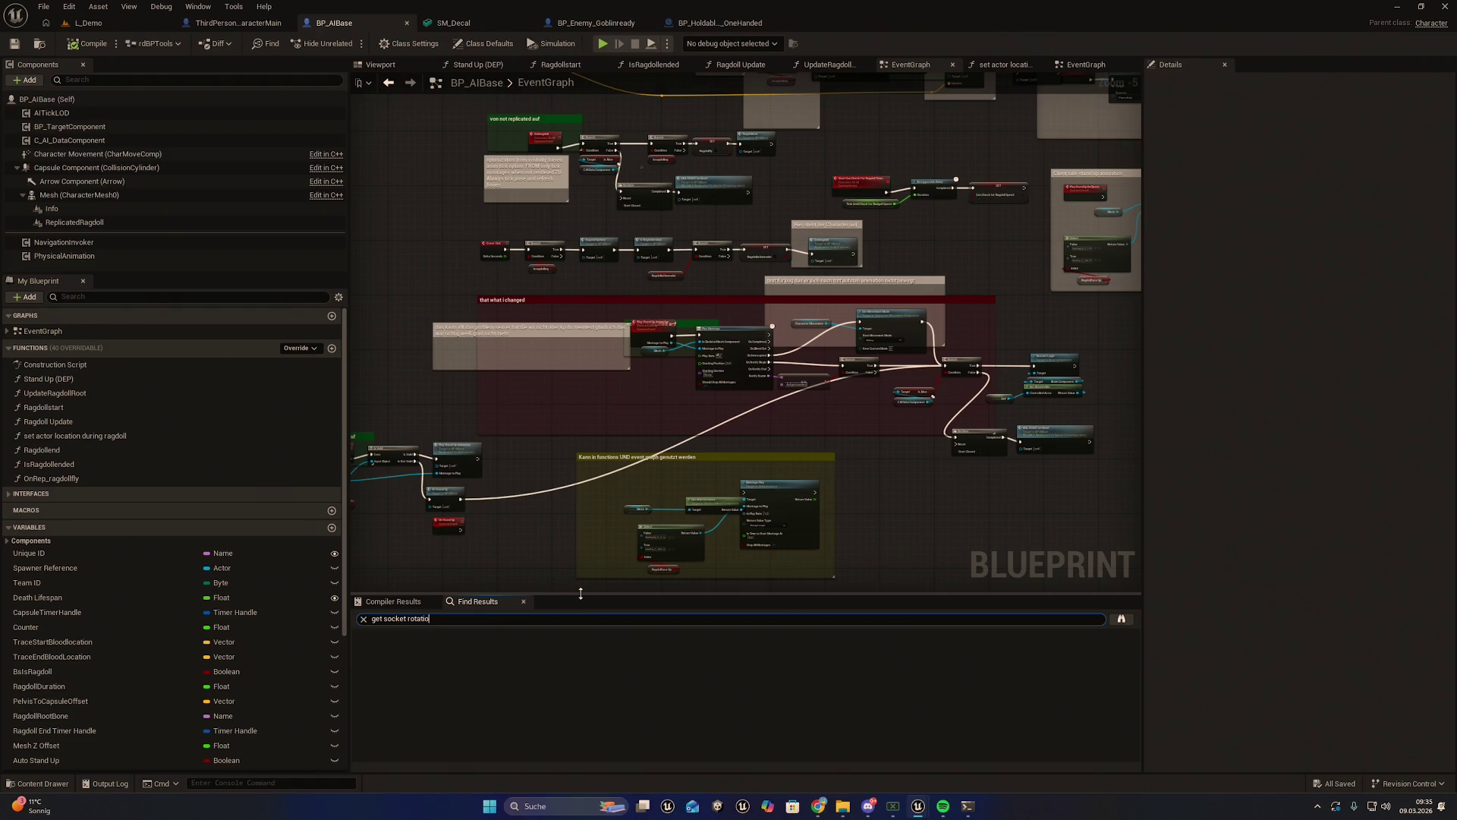
{"action": "key", "text": "Return"}
{"action": "double_click", "coordinate": [466, 649]}
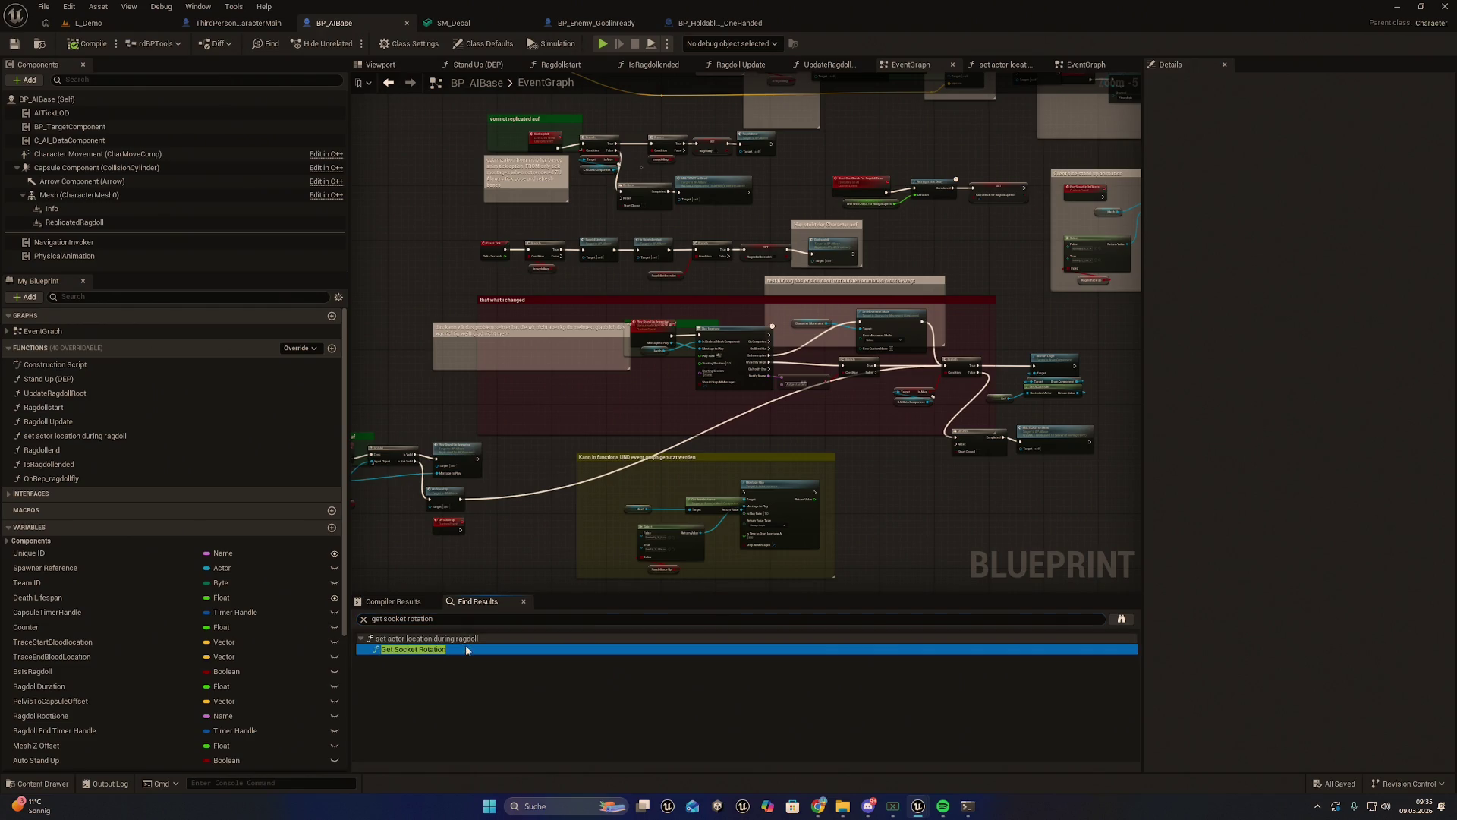
Frame the graph around the rotation logic and show the AI blueprint assets
{"action": "left_click_drag", "start_coordinate": [773, 435], "coordinate": [618, 494]}
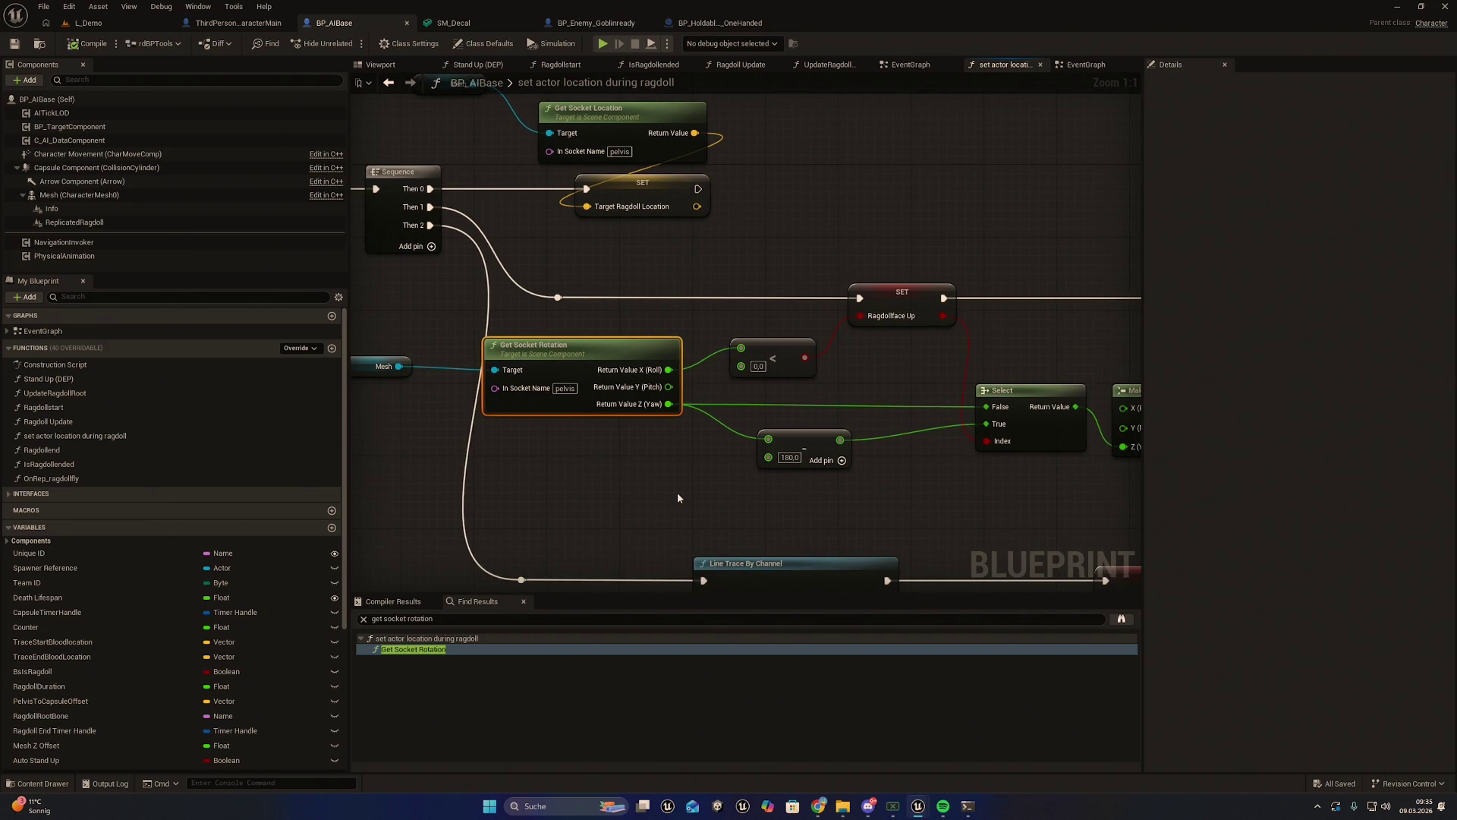
{"action": "scroll", "coordinate": [677, 498], "scroll_direction": "down", "scroll_amount": 1}
{"action": "left_click_drag", "start_coordinate": [880, 515], "coordinate": [830, 507]}
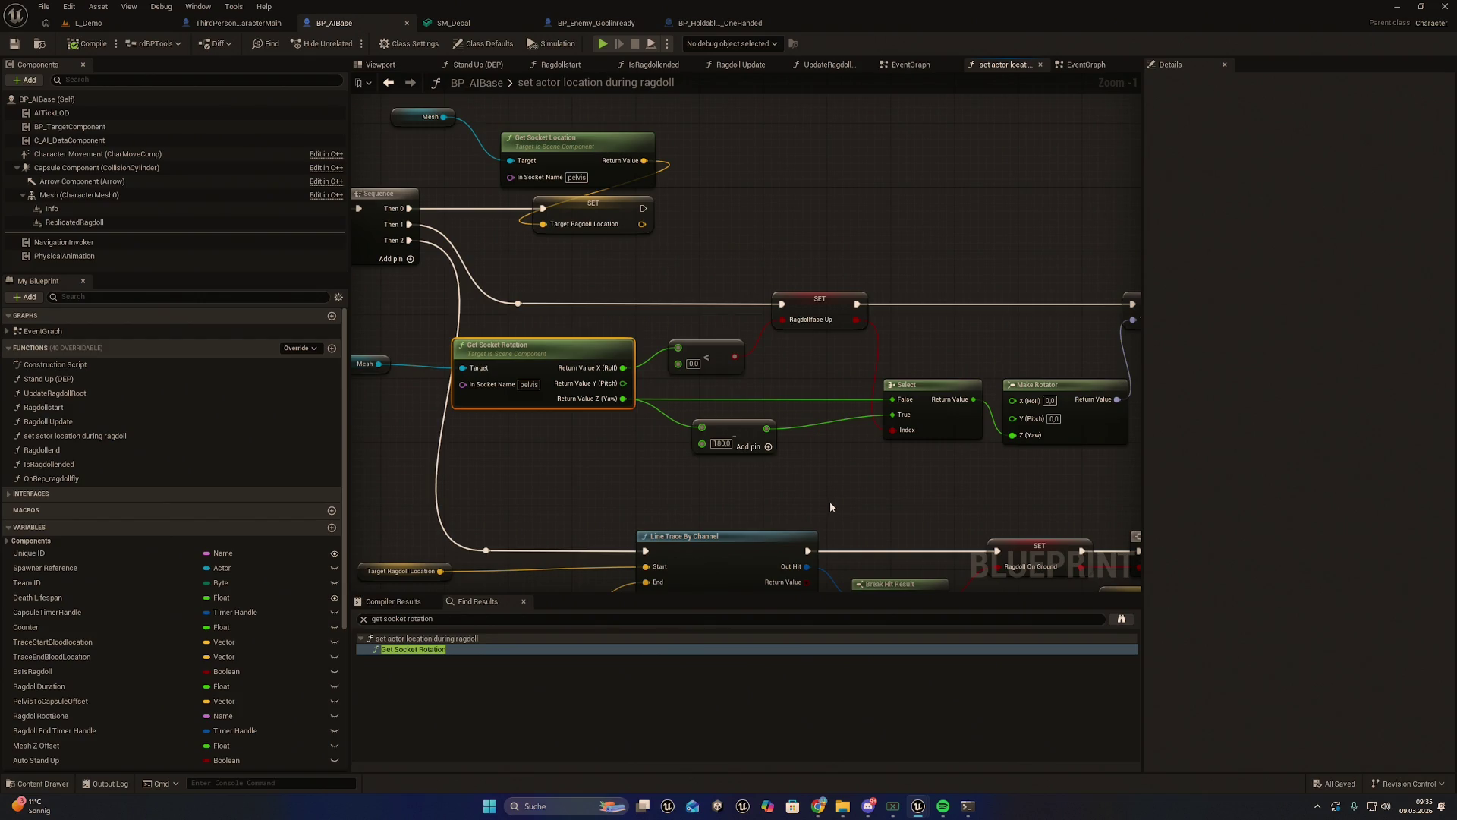
{"action": "left_click_drag", "start_coordinate": [836, 506], "coordinate": [886, 514]}
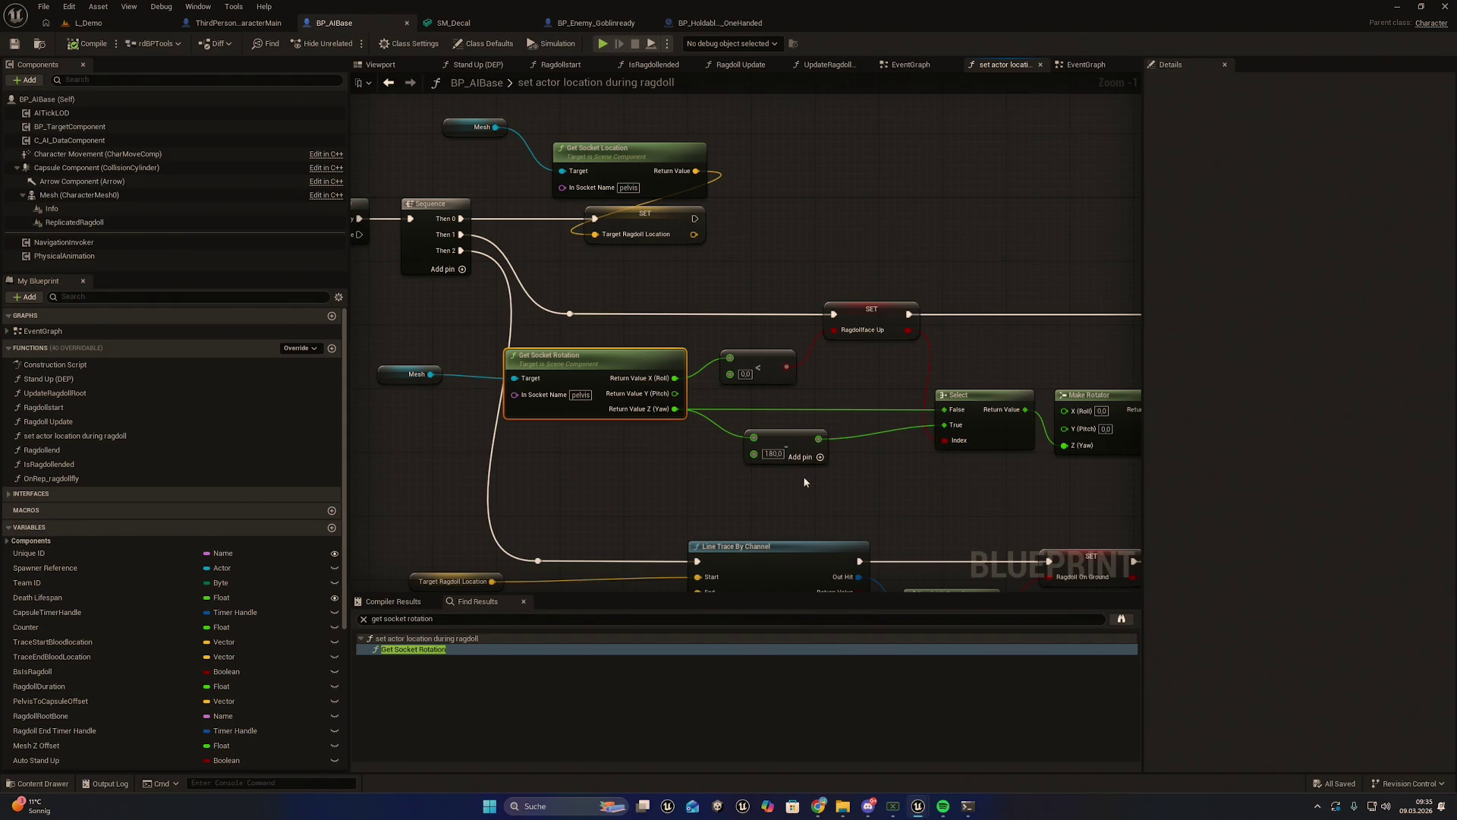
{"action": "left_click_drag", "start_coordinate": [714, 493], "coordinate": [733, 505]}
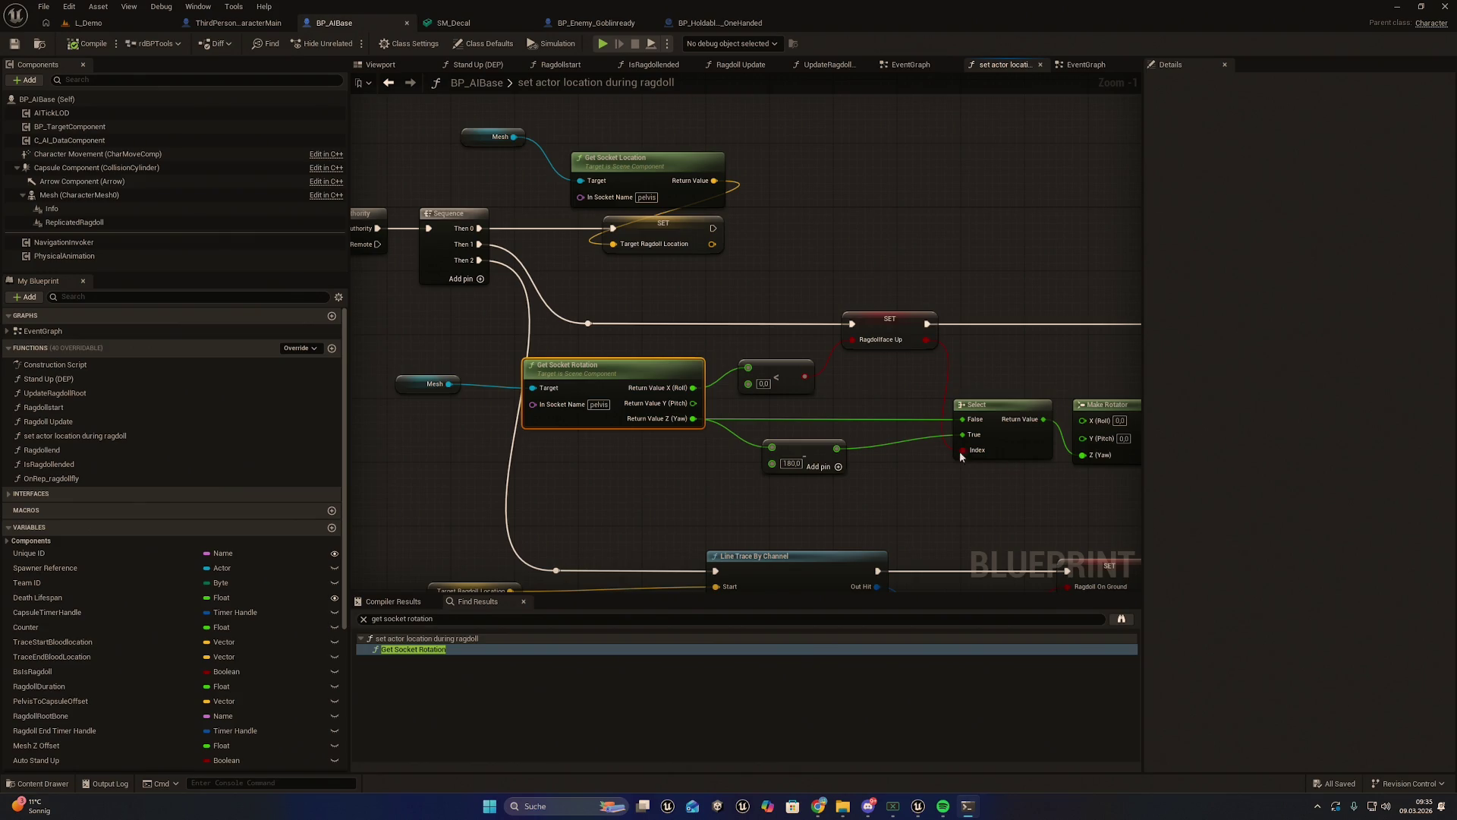
{"action": "mouse_move", "coordinate": [1009, 464]}
{"action": "left_mouse_down"}
{"action": "mouse_move", "coordinate": [877, 498]}
{"action": "mouse_move", "coordinate": [736, 456]}
{"action": "mouse_move", "coordinate": [611, 443]}
{"action": "left_mouse_up"}
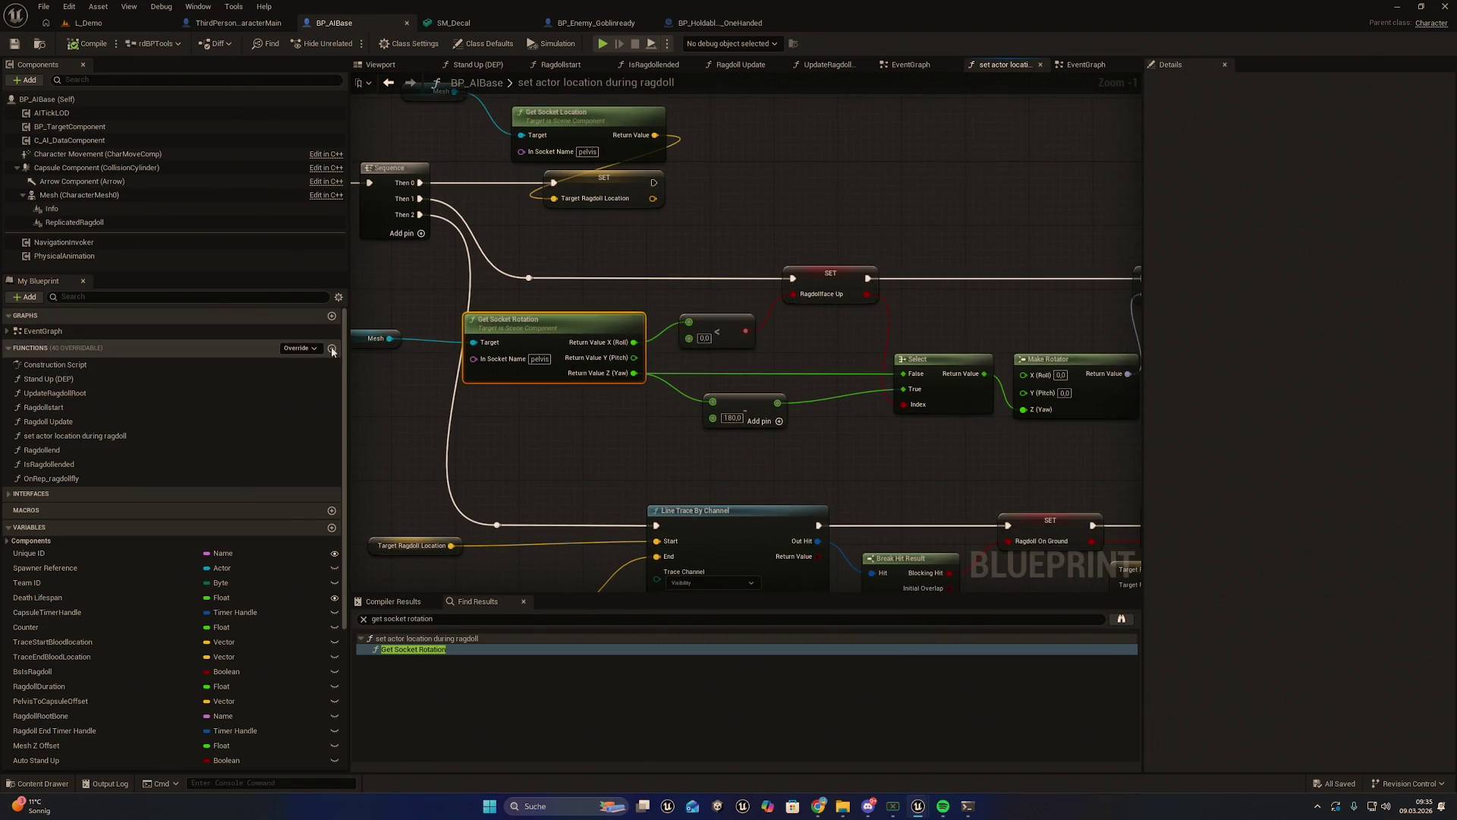
{"action": "left_click", "coordinate": [40, 43]}
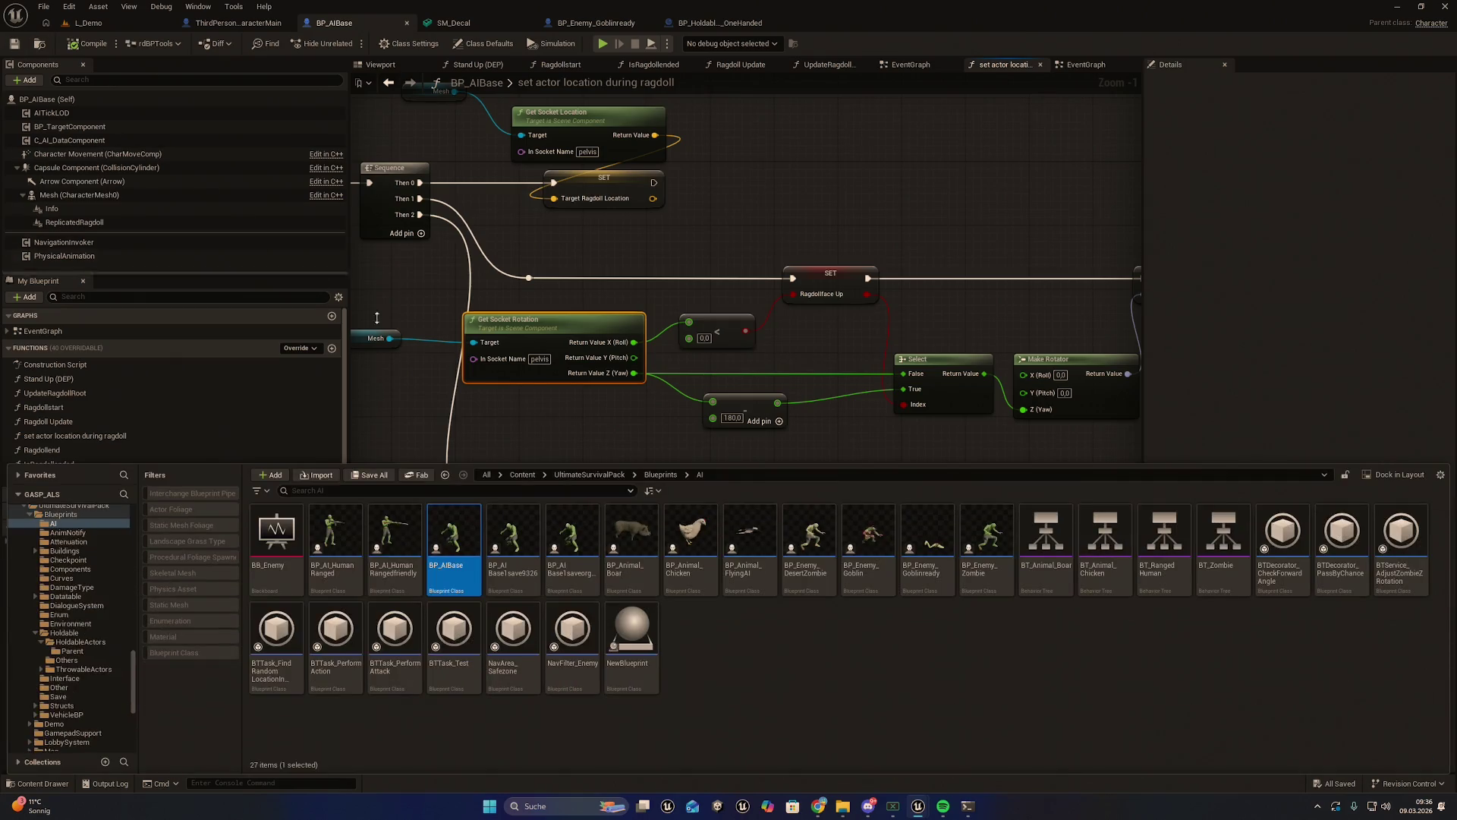
Export BP_Animal_Boar with Export Blueprint for Claude and bring up the AI folder in File Explorer
{"action": "right_click", "coordinate": [616, 517]}
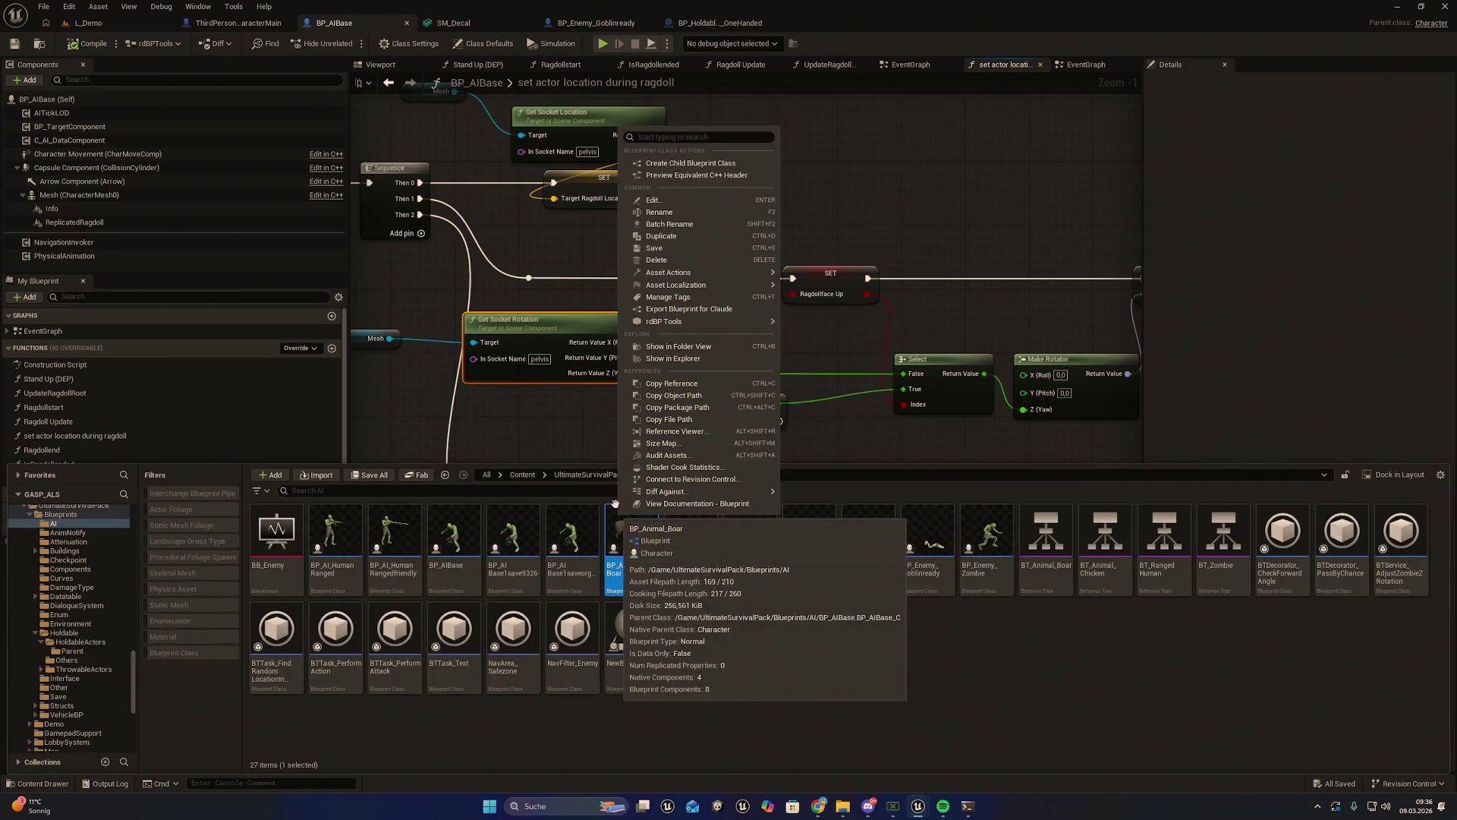
{"action": "left_click", "coordinate": [684, 311]}
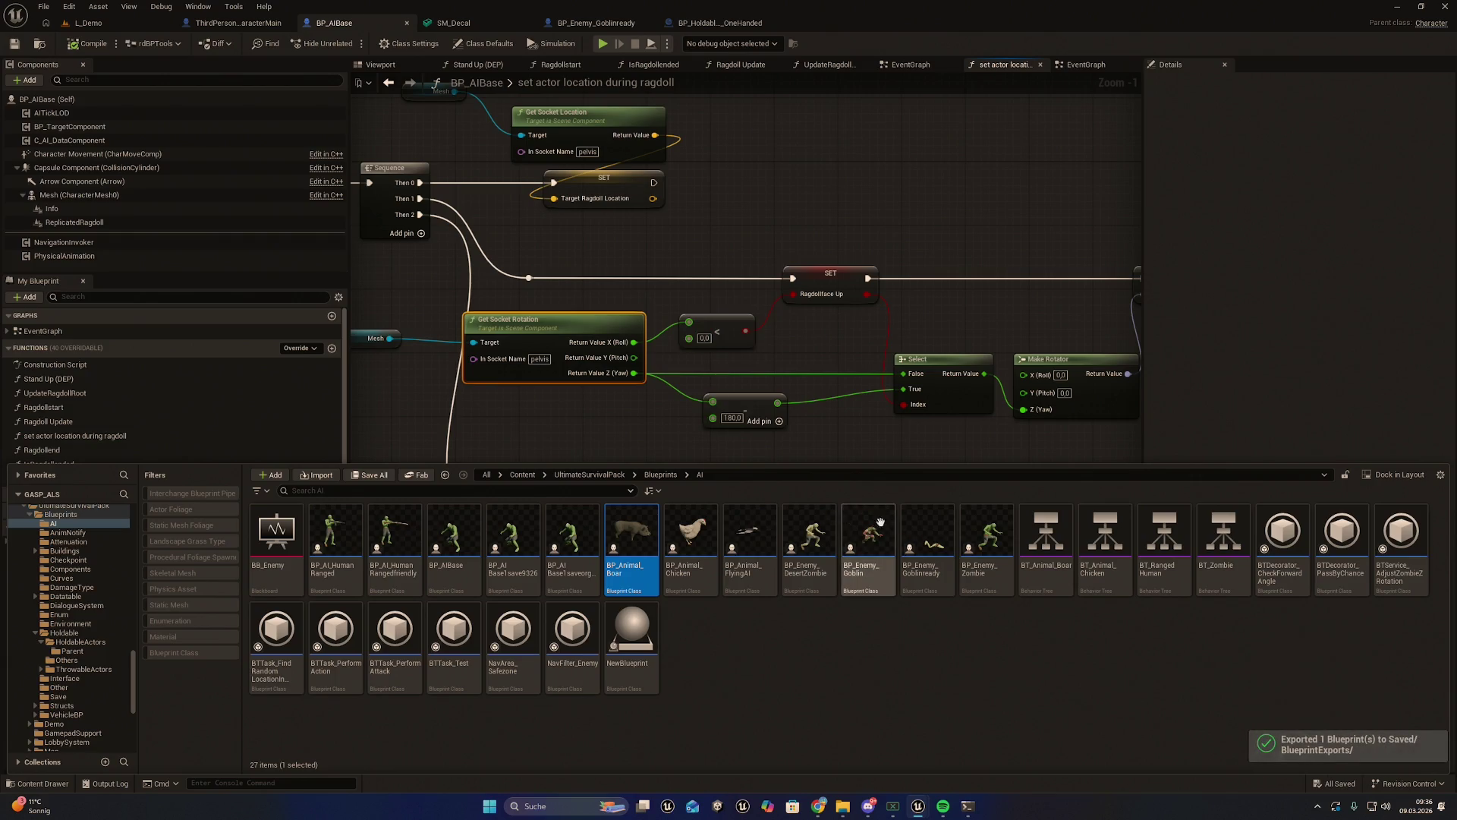
{"action": "mouse_move", "coordinate": [842, 805]}
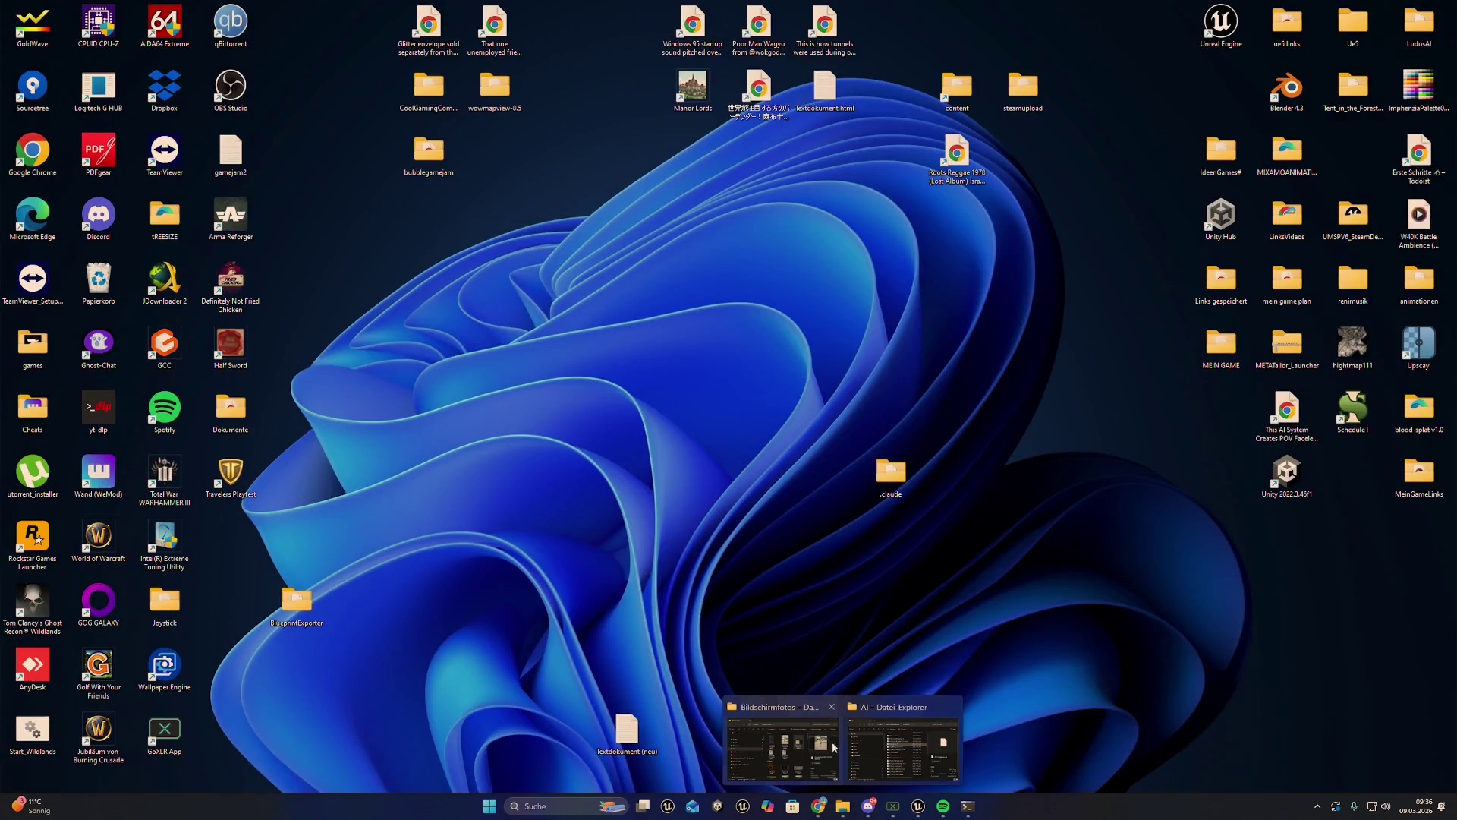
{"action": "left_click", "coordinate": [904, 748]}
{"action": "scroll", "coordinate": [751, 455], "scroll_direction": "down", "scroll_amount": 2}
{"action": "scroll", "coordinate": [752, 463], "scroll_direction": "up", "scroll_amount": 2}
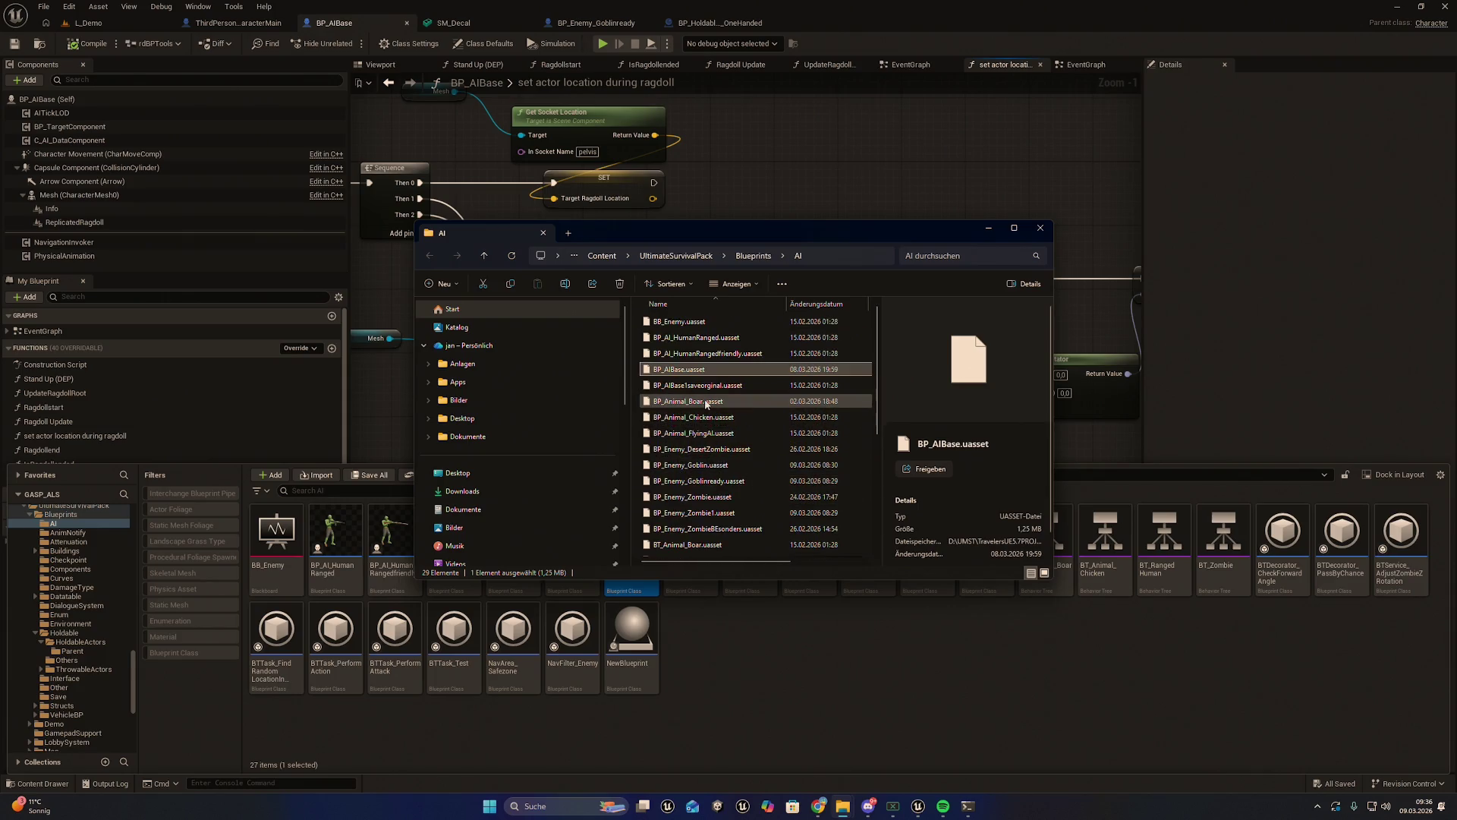
Select BP_Animal_Boar.uasset in the AI folder and switch to the Claude Code terminal
{"action": "left_click", "coordinate": [751, 401]}
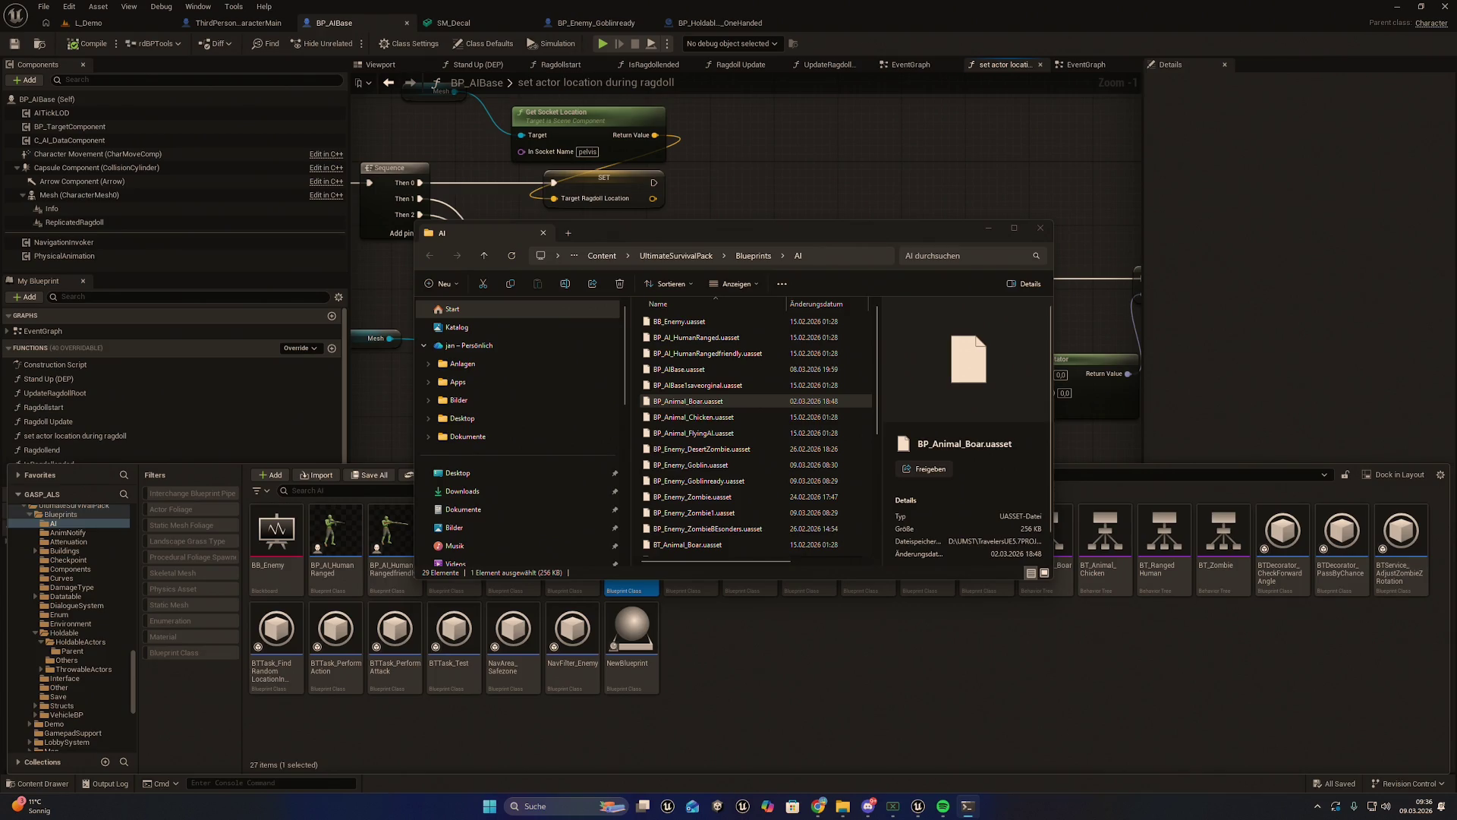
{"action": "key", "text": "alt+Tab"}
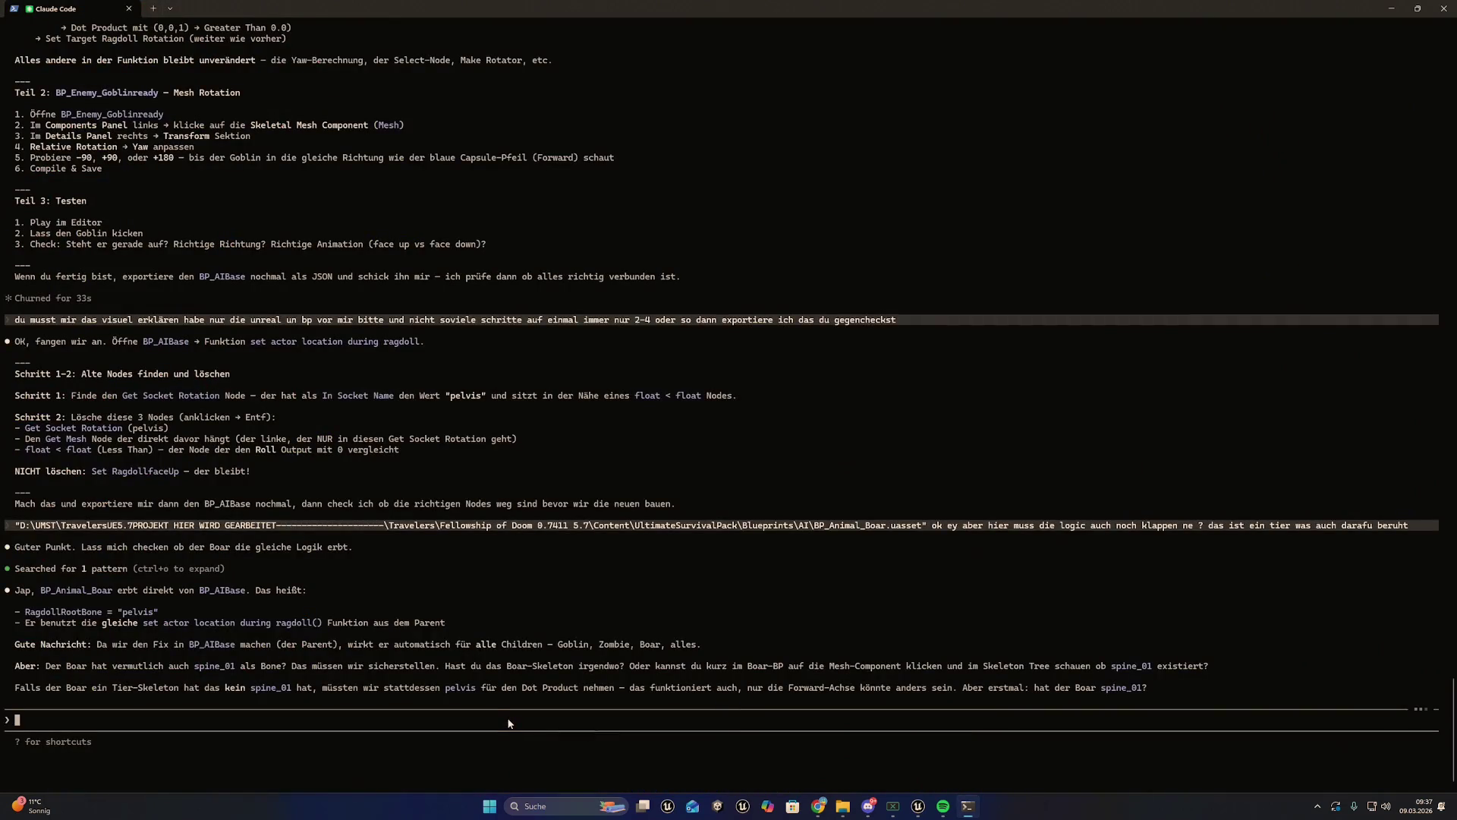
Tell Claude the boar just spawns on all fours with no stand-up animation
{"action": "type", "text": "ja der b"}
{"action": "type", "text": "oar spawnt einf"}
{"action": "type", "text": "ach nur hat k"}
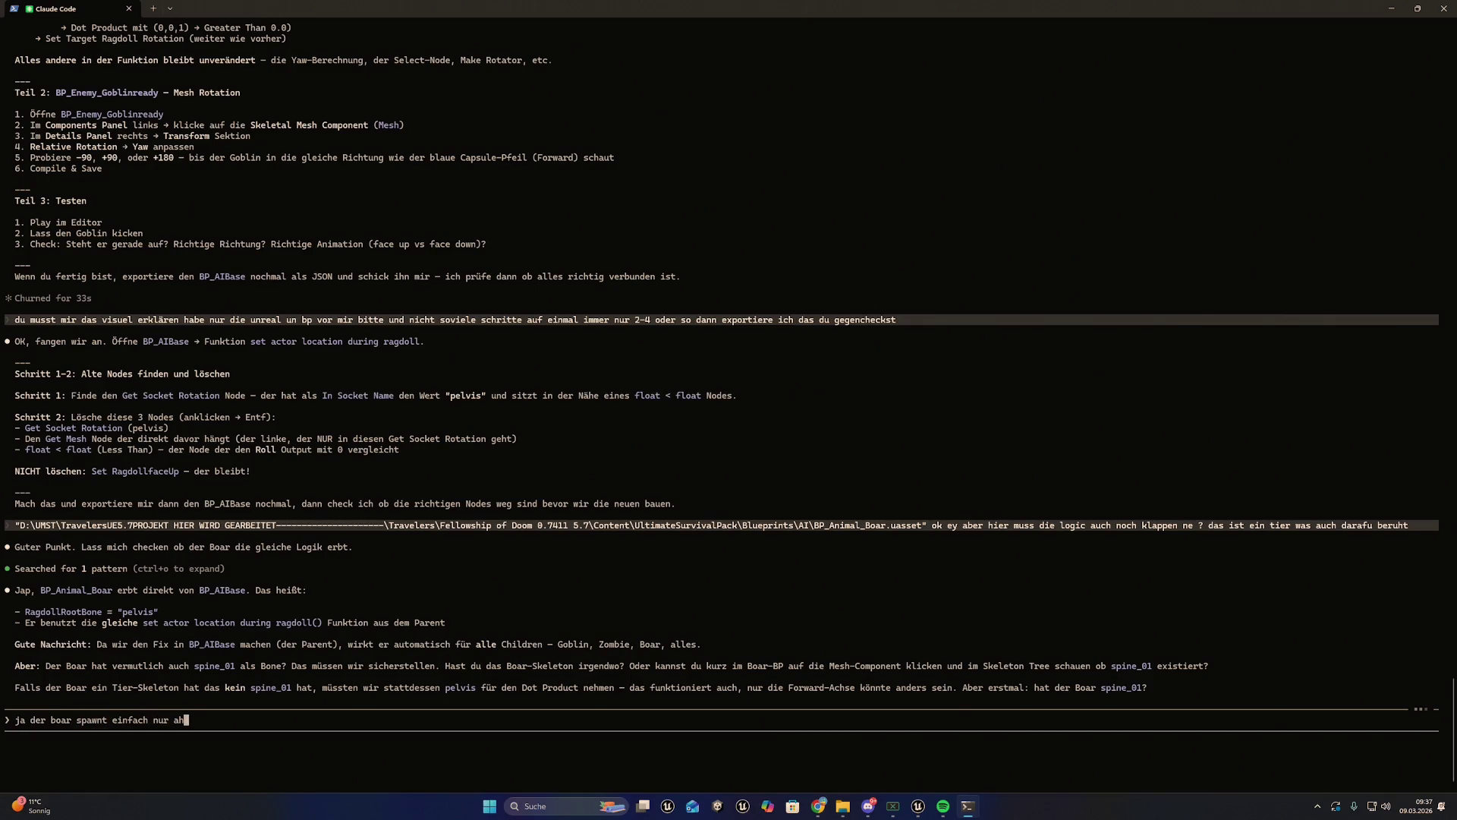
{"action": "type", "text": "eine aufste"}
{"action": "type", "text": "h an"}
{"action": "type", "text": "imation"}
{"action": "key", "text": "Left"}
{"action": "key", "text": "Left"}
{"action": "key", "text": "Left"}
{"action": "type", "text": "auf 2"}
{"action": "key", "text": "BackSpace"}
{"action": "key", "text": "BackSpace"}
{"action": "type", "text": "allen "}
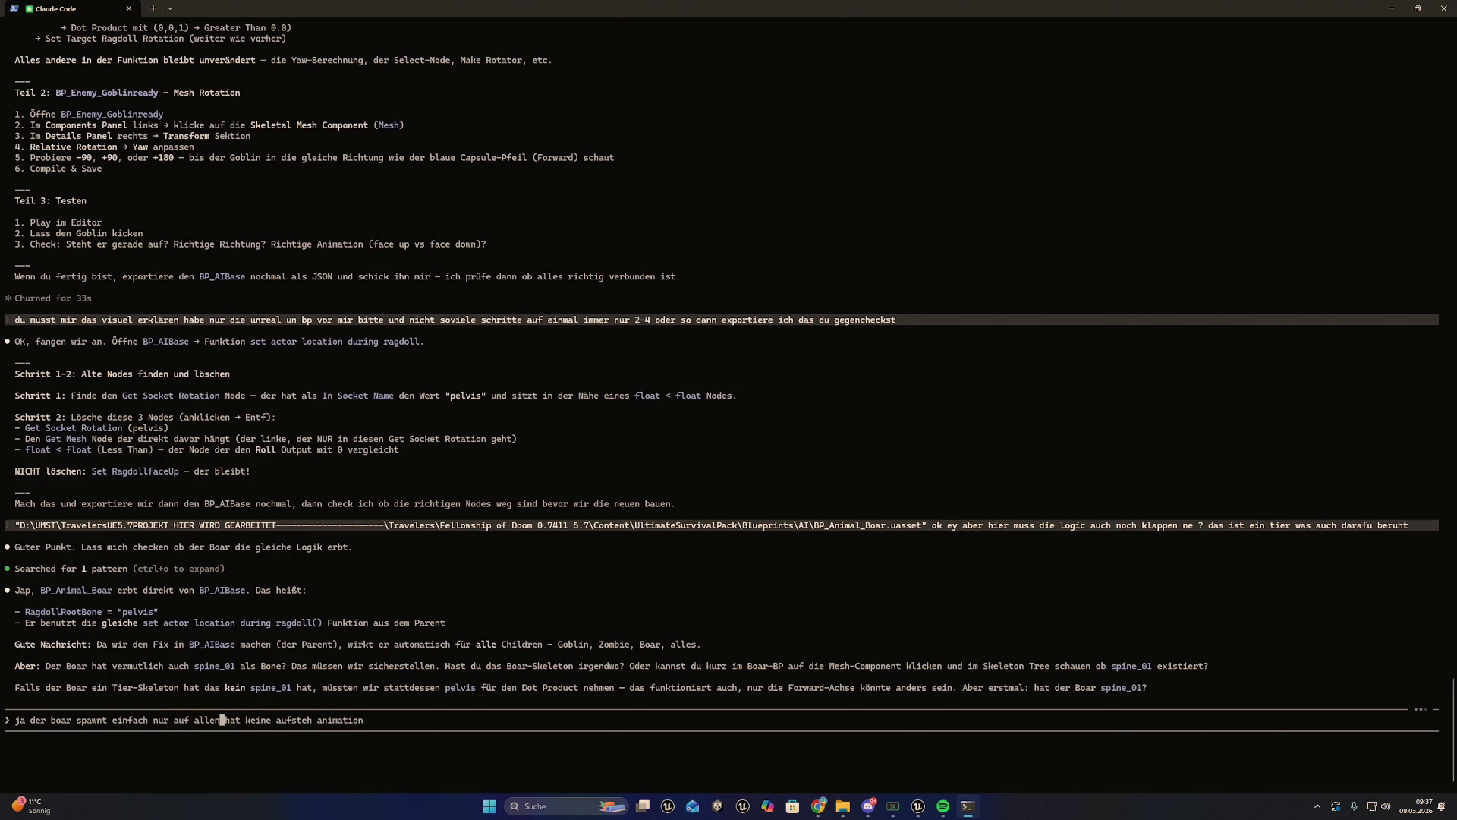
{"action": "type", "text": "4te"}
{"action": "key", "text": "BackSpace"}
{"action": "key", "text": "BackSpace"}
{"action": "type", "text": "ren"}
{"action": "key", "text": "Right"}
{"action": "key", "text": "Right"}
{"action": "key", "text": "Right"}
{"action": "type", "text": "müsstest"}
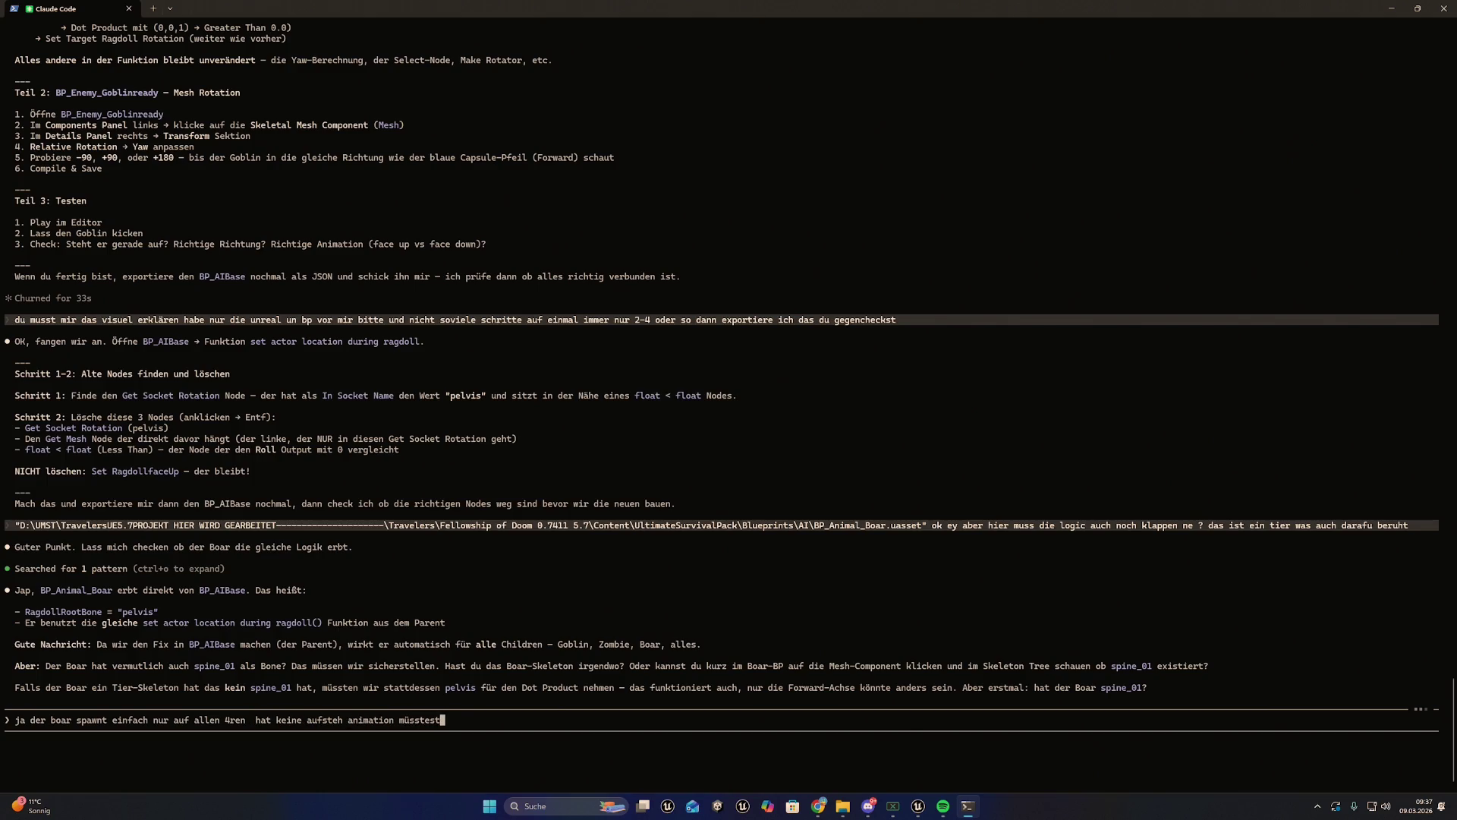
{"action": "type", "text": " du ja alle"}
{"action": "type", "text": "s sehen"}
{"action": "key", "text": "Return"}
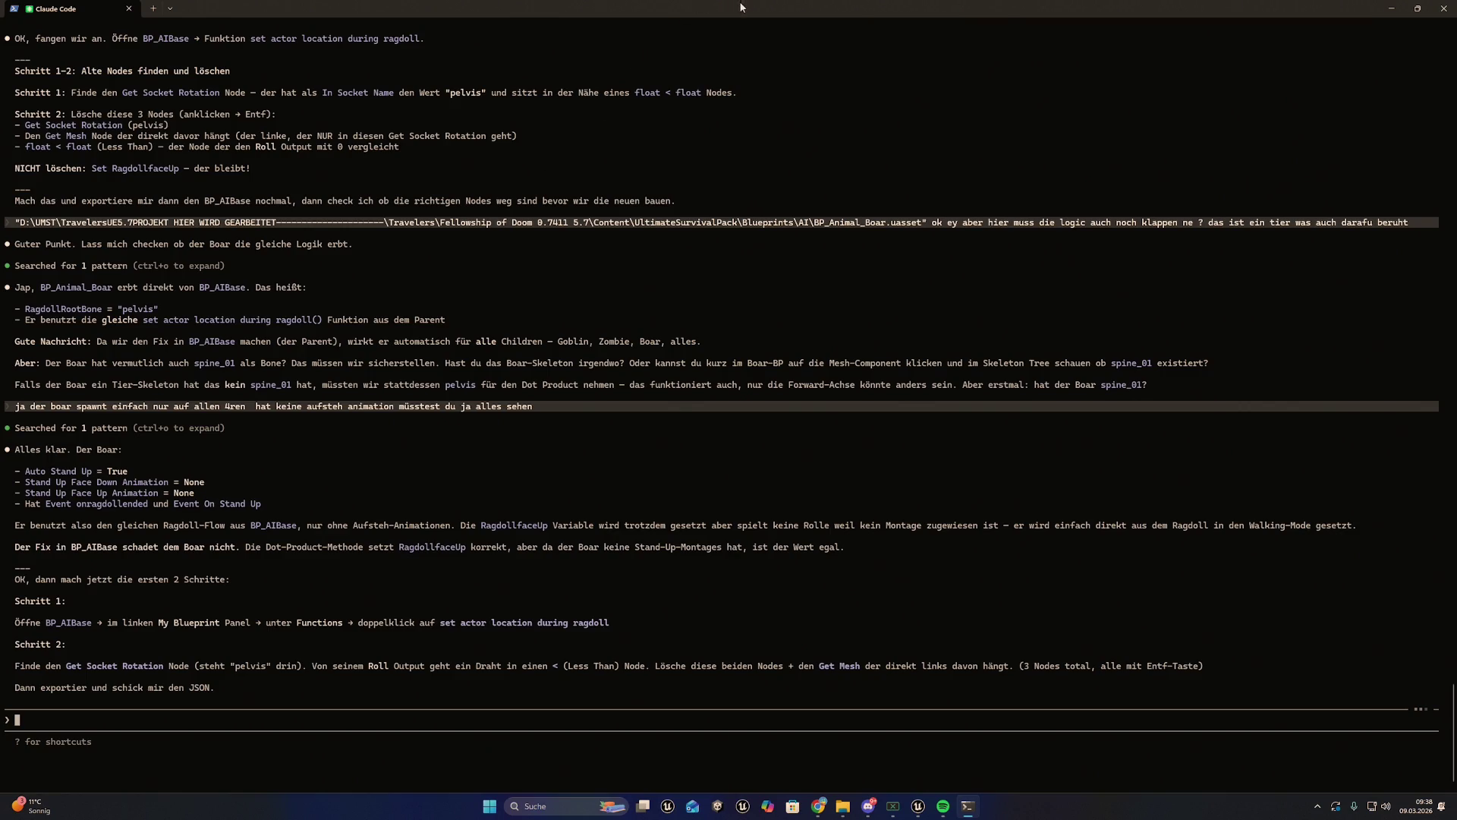
Return to Unreal and jump back to the Get Socket Rotation node
{"action": "left_click", "coordinate": [1391, 8]}
{"action": "left_click", "coordinate": [987, 230]}
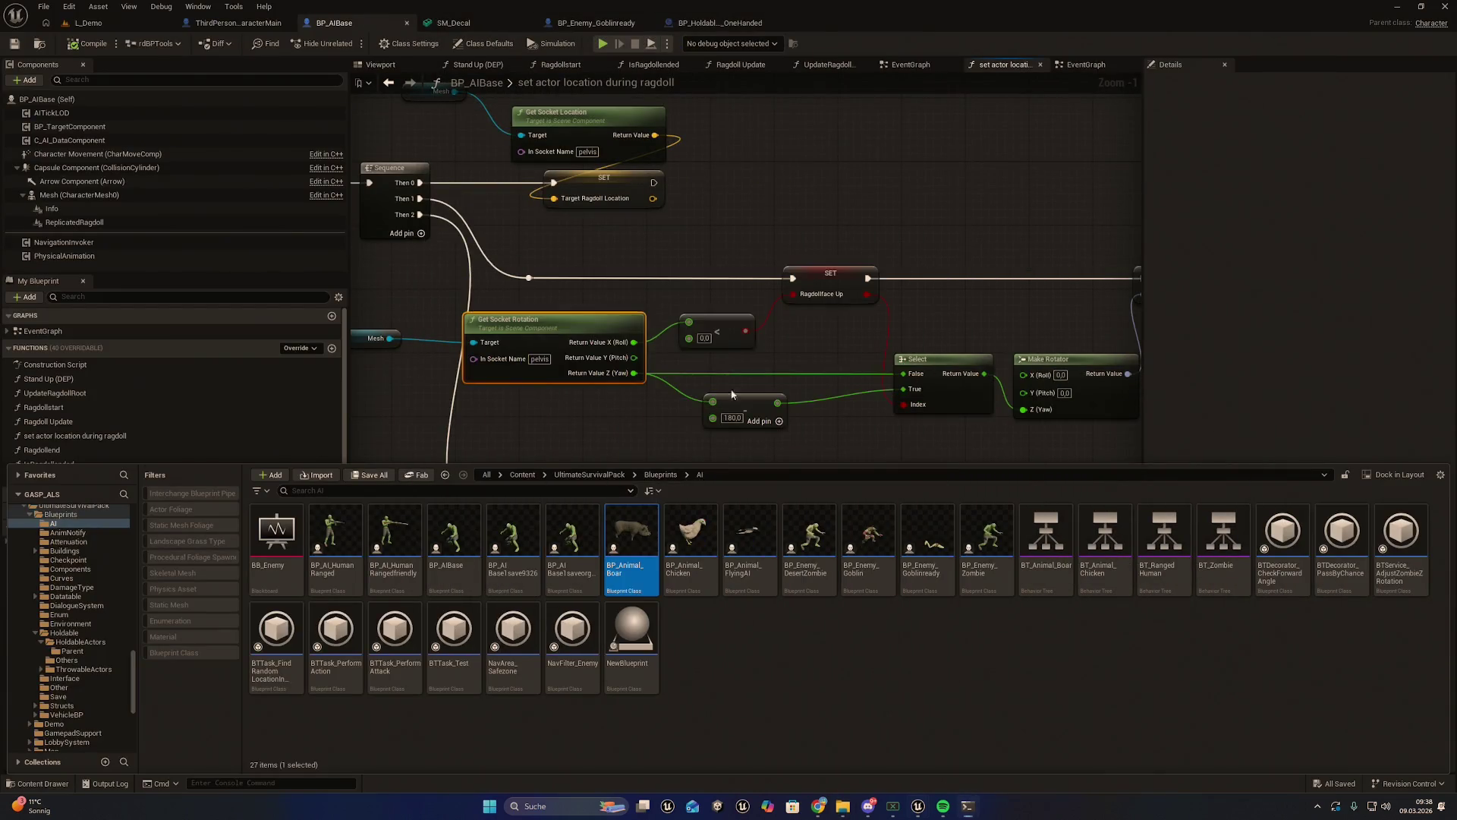
{"action": "left_click", "coordinate": [414, 649]}
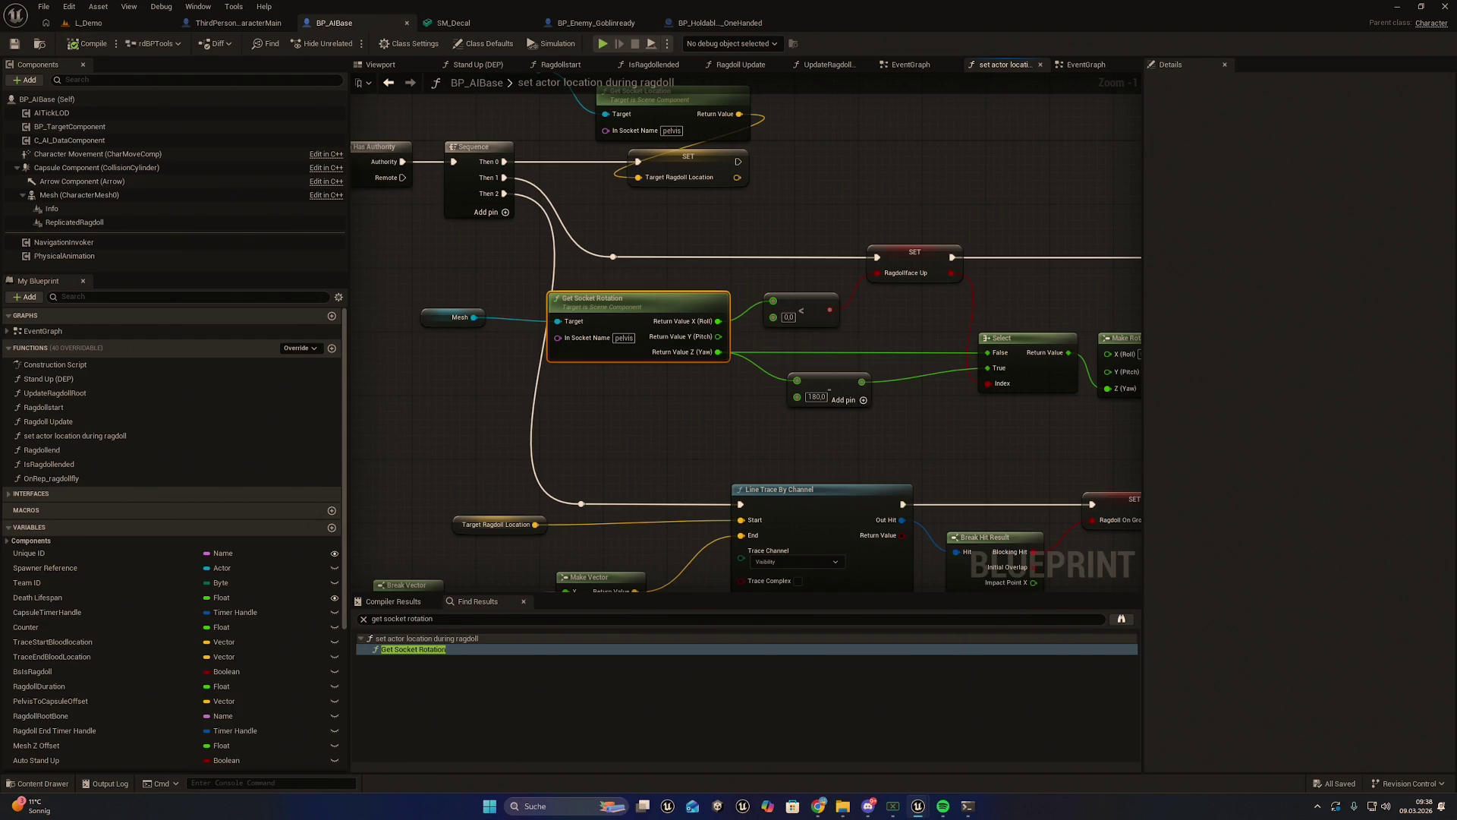
{"action": "key", "text": "alt+Tab"}
Delete the Mesh, Get Socket Rotation, < and 180.0 nodes, then save BP_AIBase
{"action": "left_click", "coordinate": [869, 441]}
{"action": "mouse_move", "coordinate": [853, 438]}
{"action": "left_mouse_down"}
{"action": "mouse_move", "coordinate": [546, 334]}
{"action": "mouse_move", "coordinate": [450, 317]}
{"action": "left_mouse_up"}
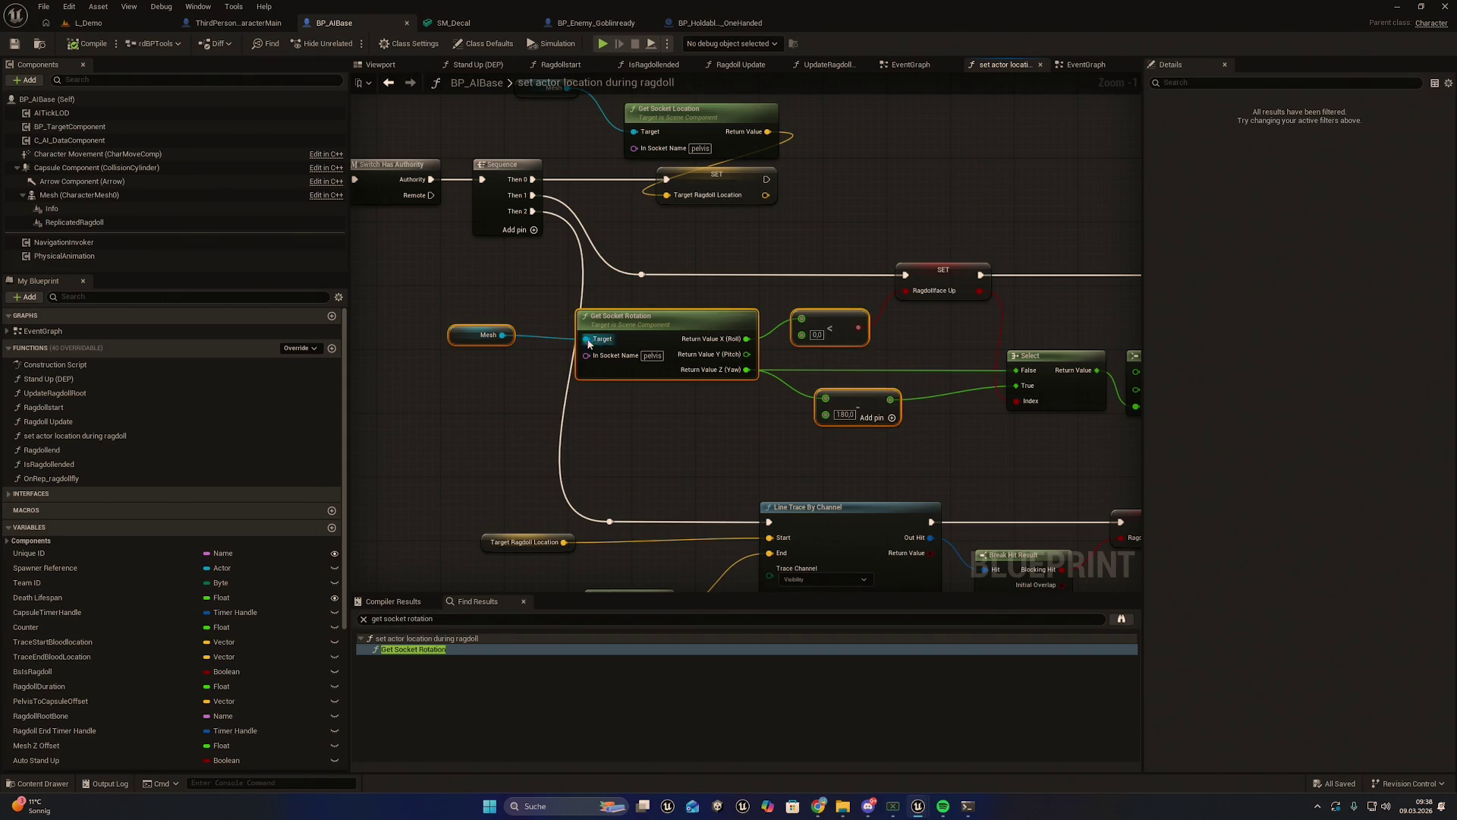
{"action": "left_click_drag", "start_coordinate": [498, 298], "coordinate": [512, 306]}
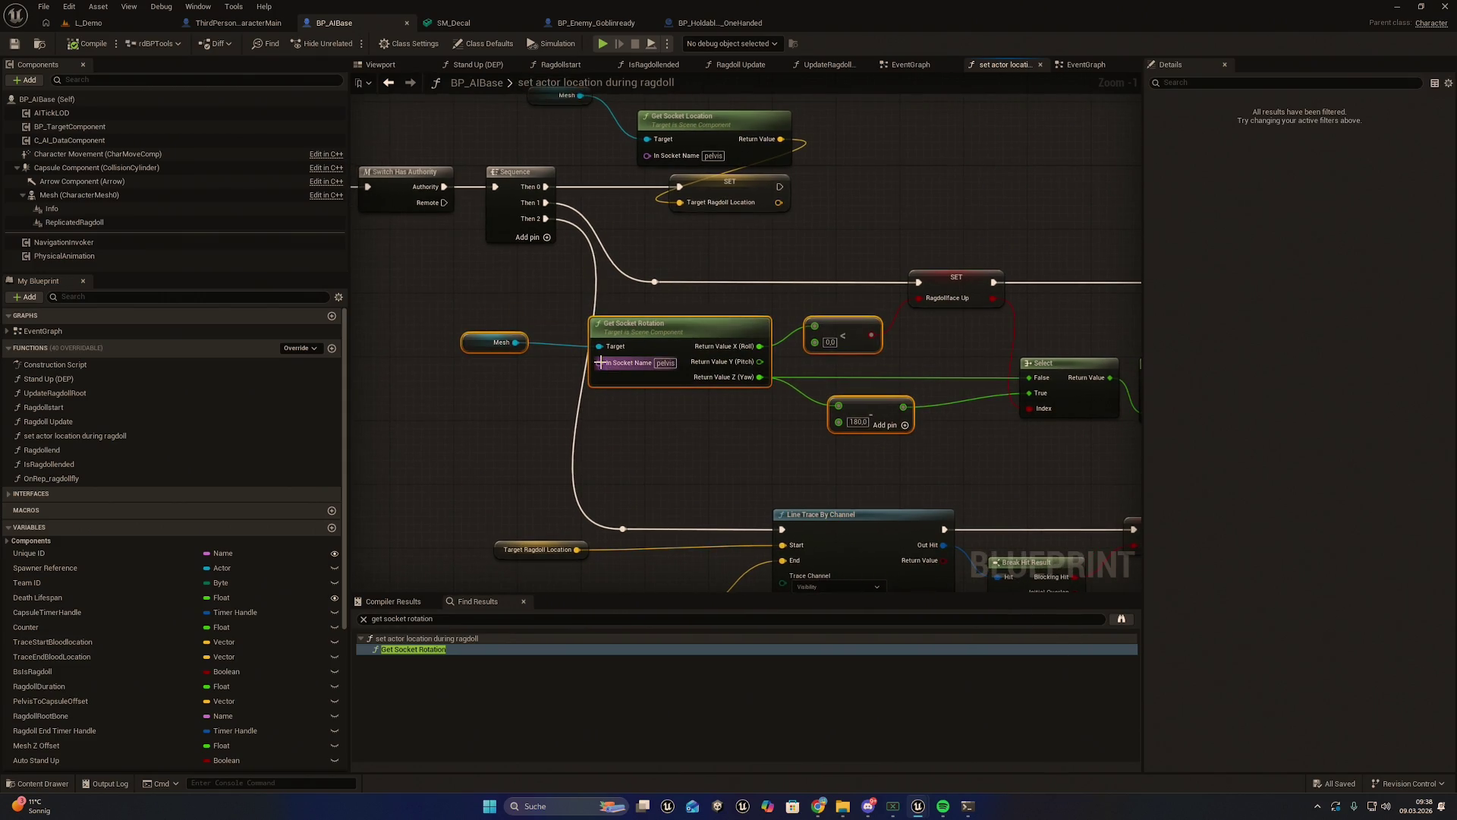
{"action": "key", "text": "Delete"}
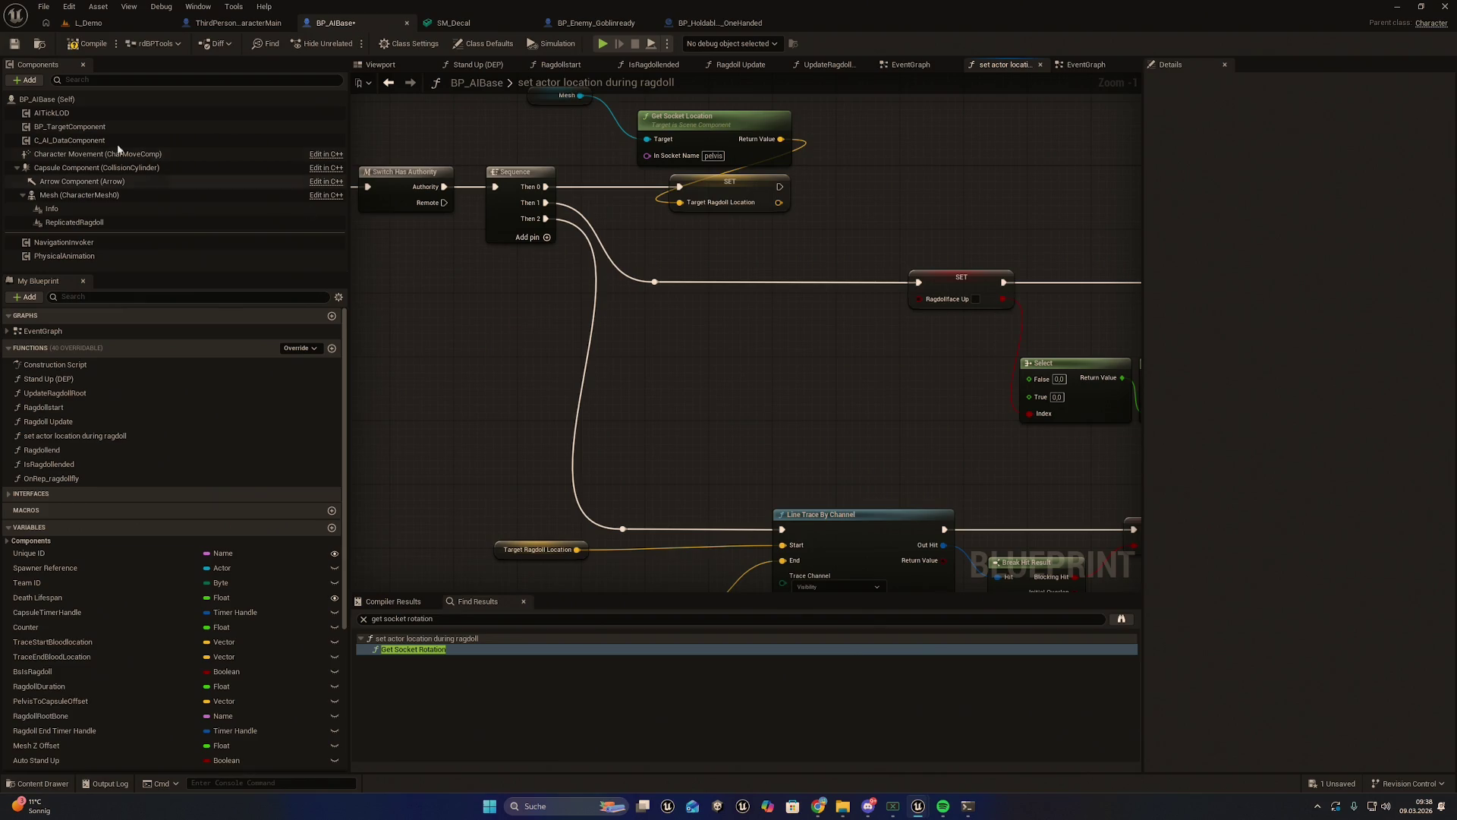
{"action": "left_click", "coordinate": [14, 45]}
{"action": "left_click", "coordinate": [40, 44]}
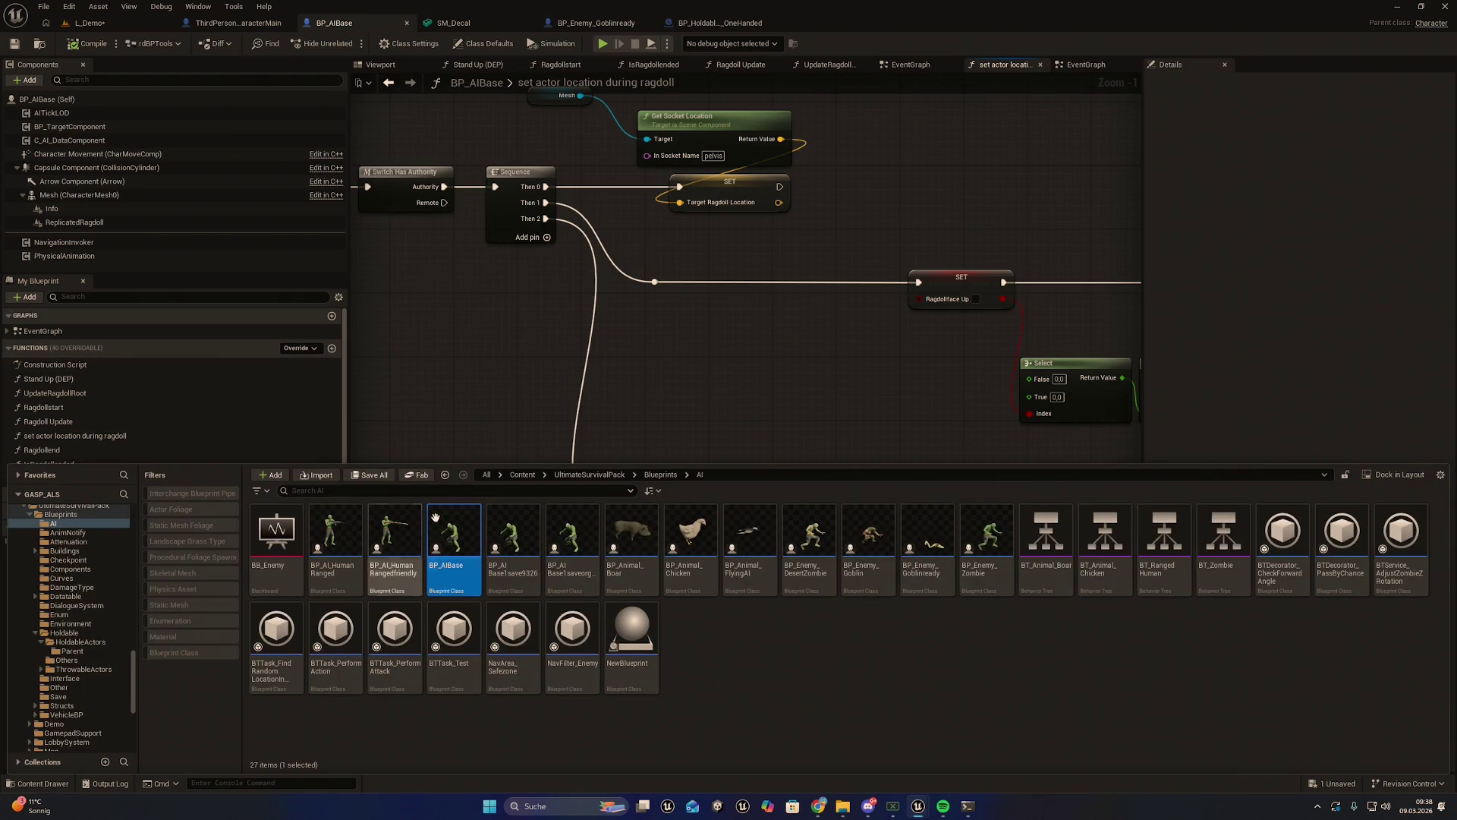
Export BP_AIBase using Export Blueprint for Claude from its asset menu
{"action": "right_click", "coordinate": [454, 554]}
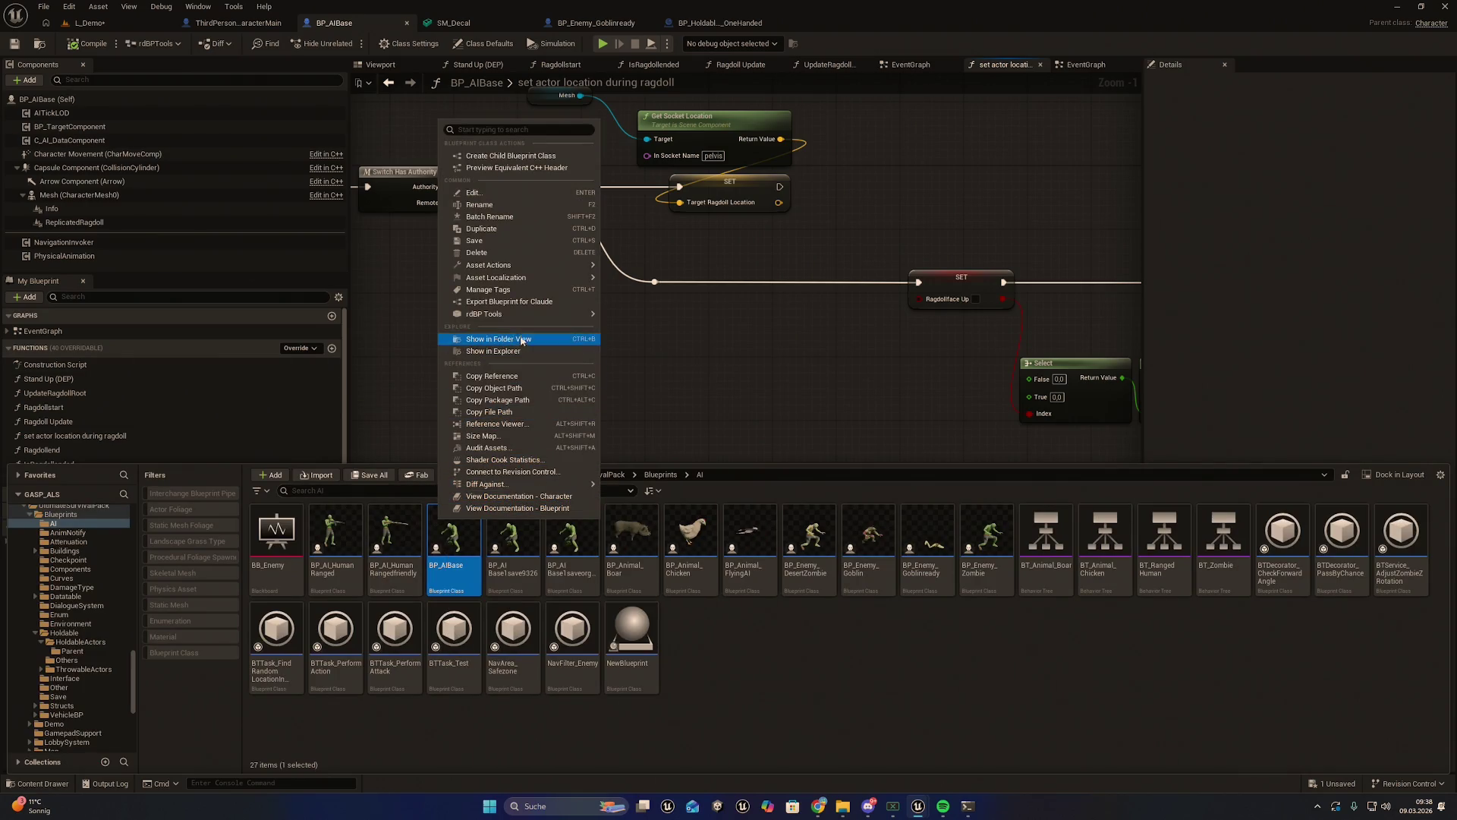
{"action": "left_click", "coordinate": [526, 303]}
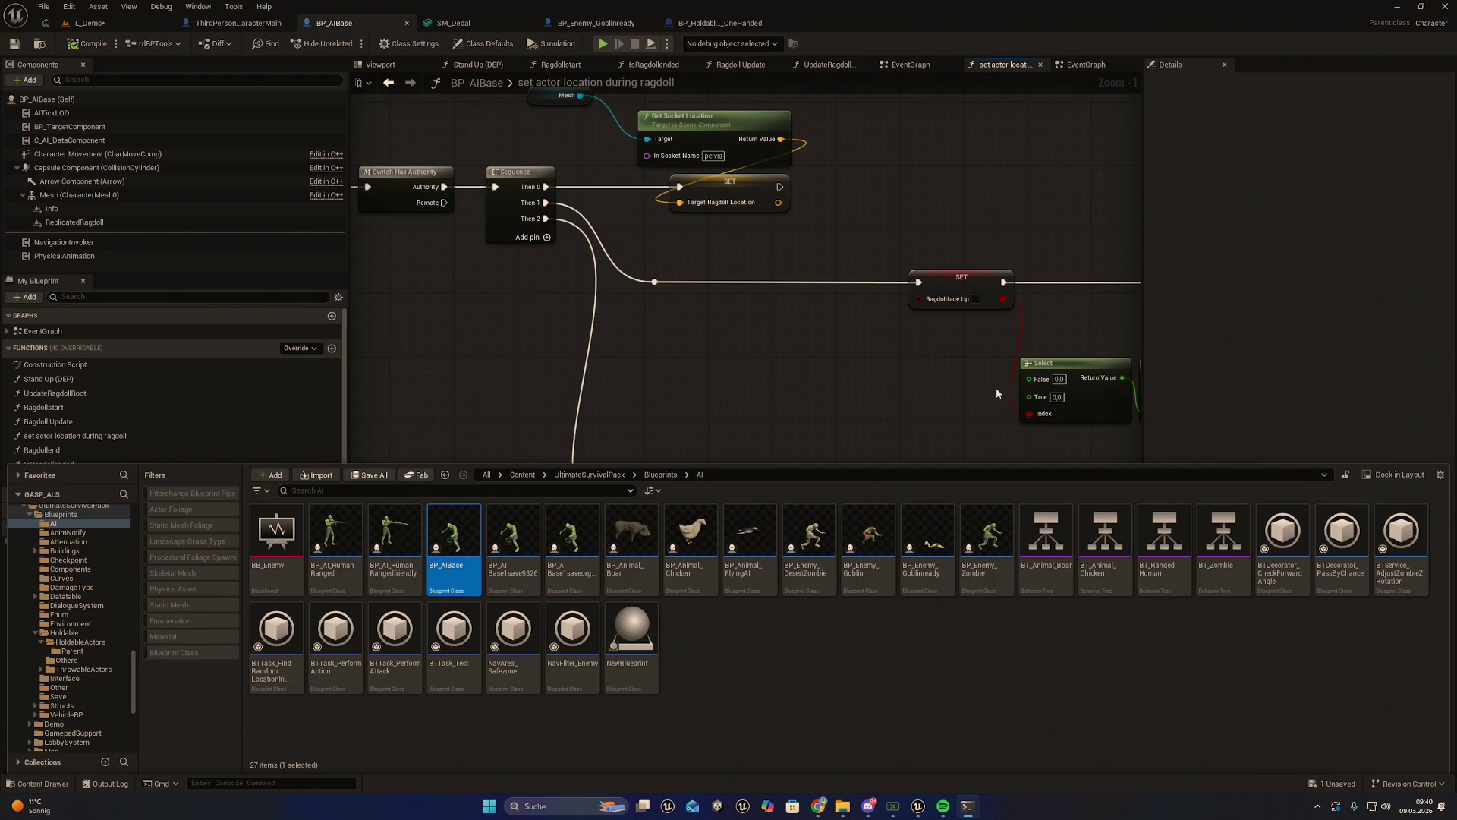
Add a Mesh getter and a Get Bone Transform node wired from it
{"action": "mouse_move", "coordinate": [741, 398]}
{"action": "left_mouse_down"}
{"action": "mouse_move", "coordinate": [775, 410]}
{"action": "mouse_move", "coordinate": [771, 394]}
{"action": "mouse_move", "coordinate": [749, 401]}
{"action": "left_mouse_up"}
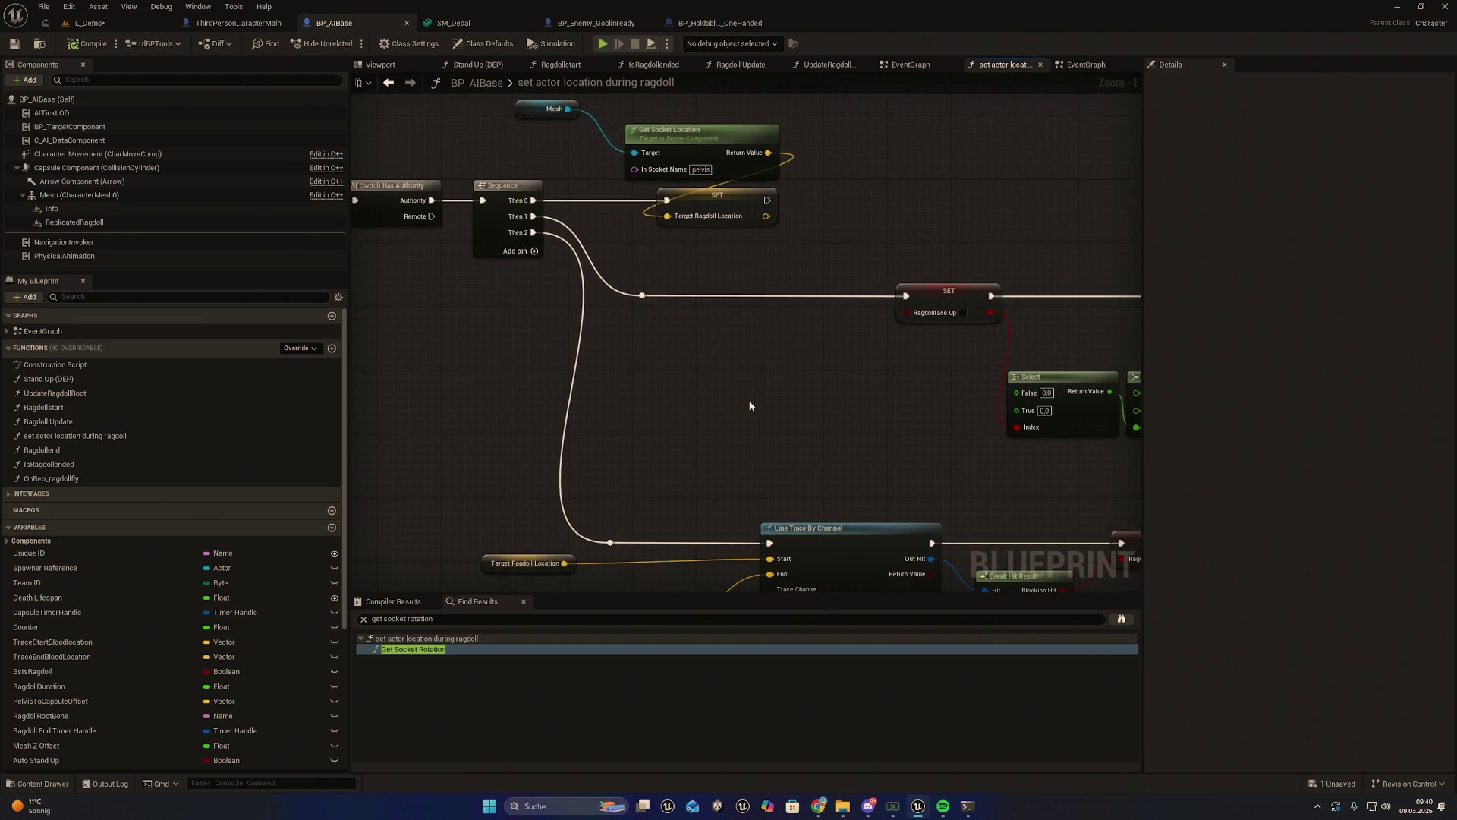
{"action": "right_click", "coordinate": [722, 429]}
{"action": "type", "text": "get mesh"}
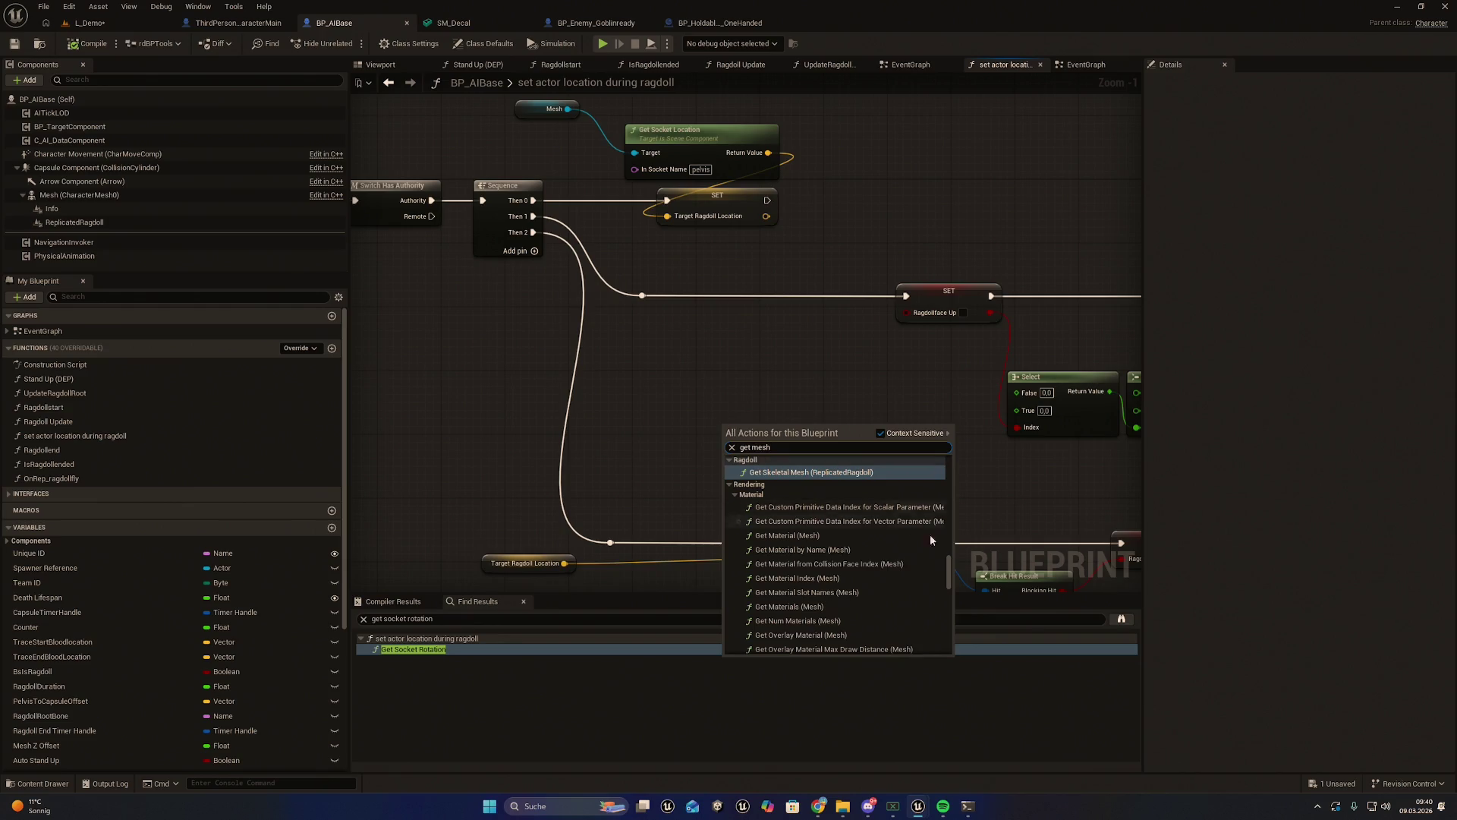
{"action": "scroll", "coordinate": [908, 523], "scroll_direction": "up", "scroll_amount": 5}
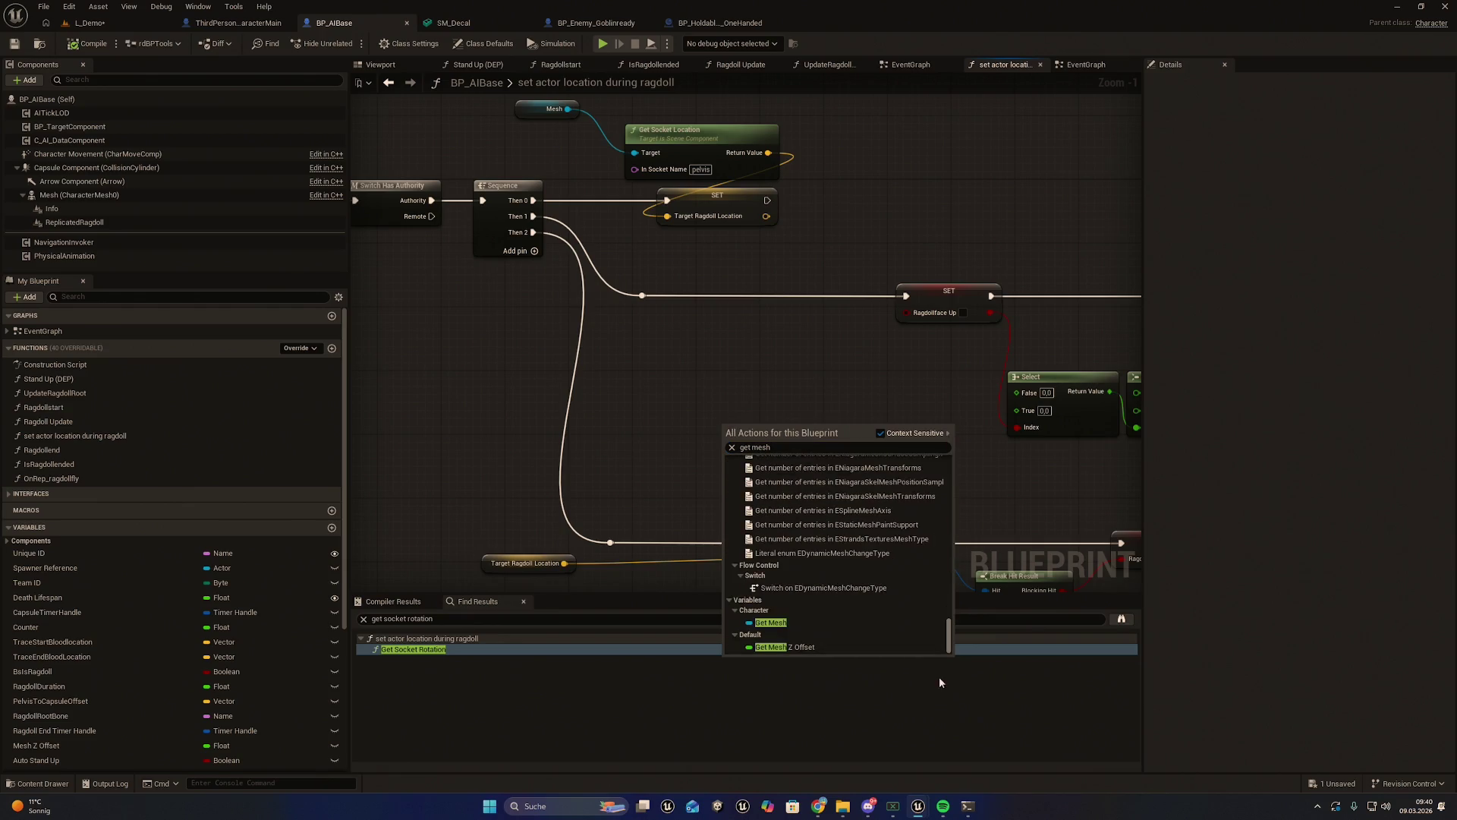
{"action": "left_click", "coordinate": [821, 634]}
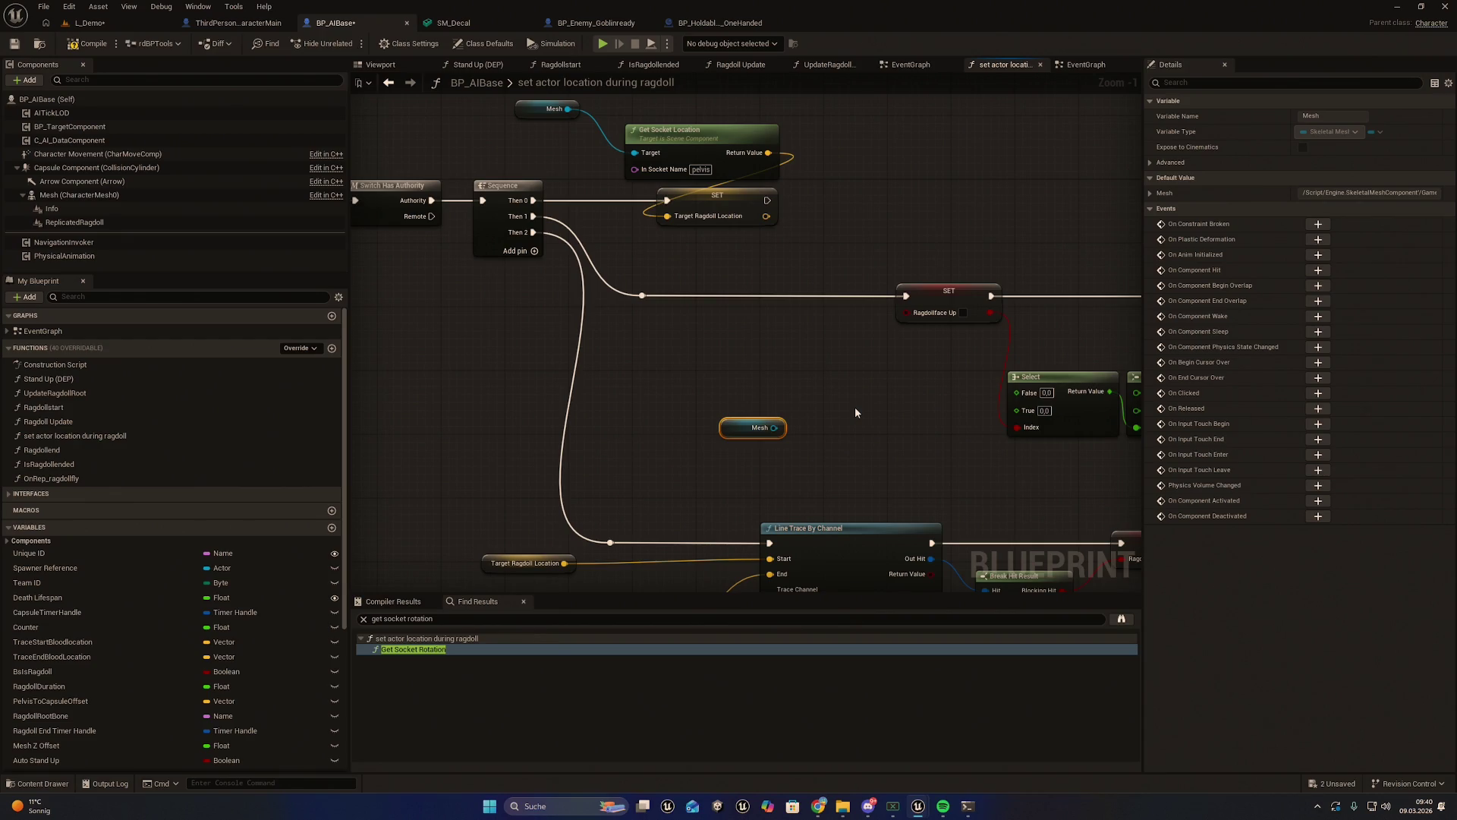
{"action": "left_click_drag", "start_coordinate": [780, 391], "coordinate": [719, 434]}
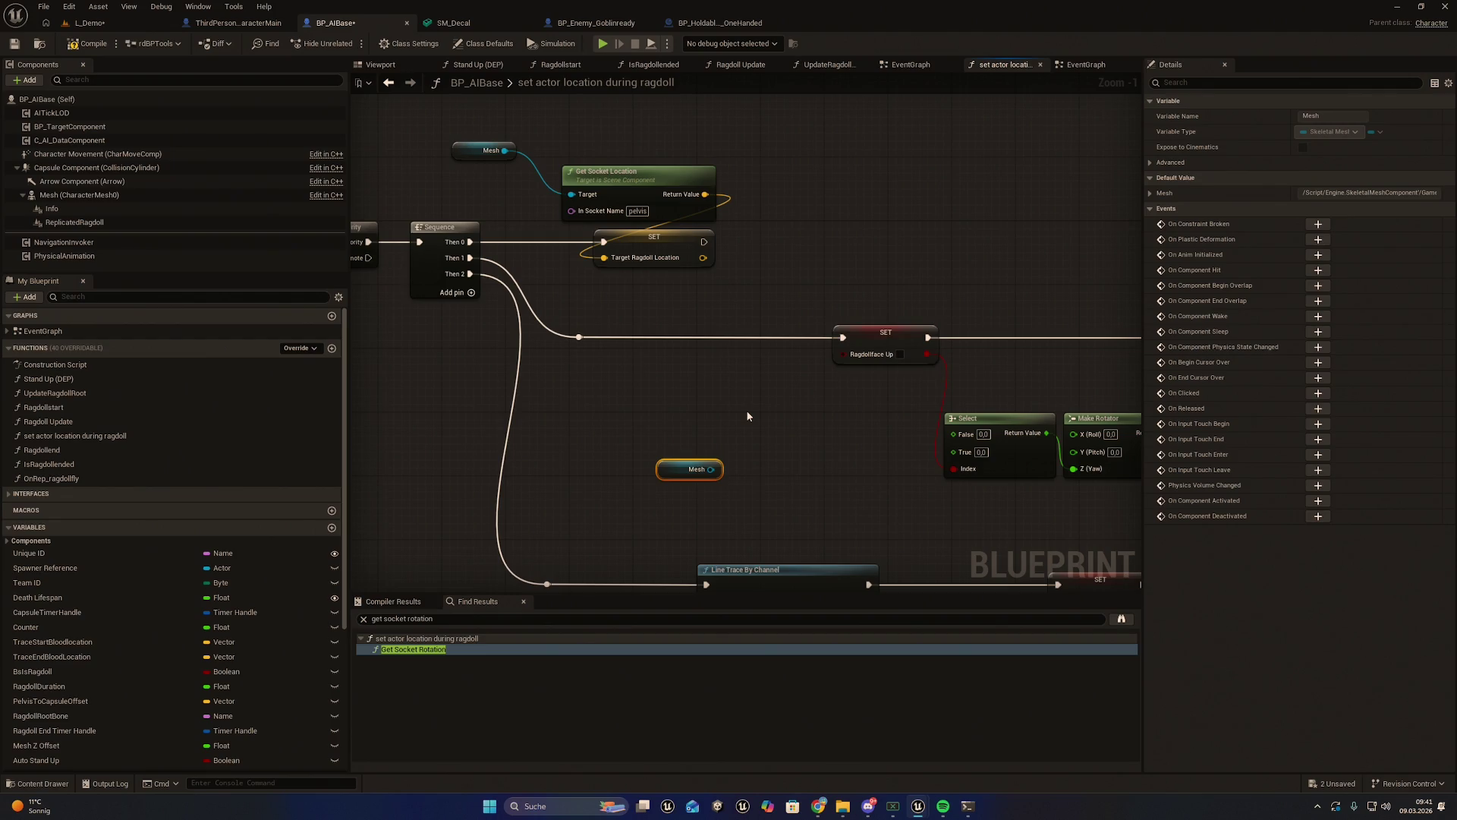
{"action": "left_click_drag", "start_coordinate": [712, 469], "coordinate": [749, 434]}
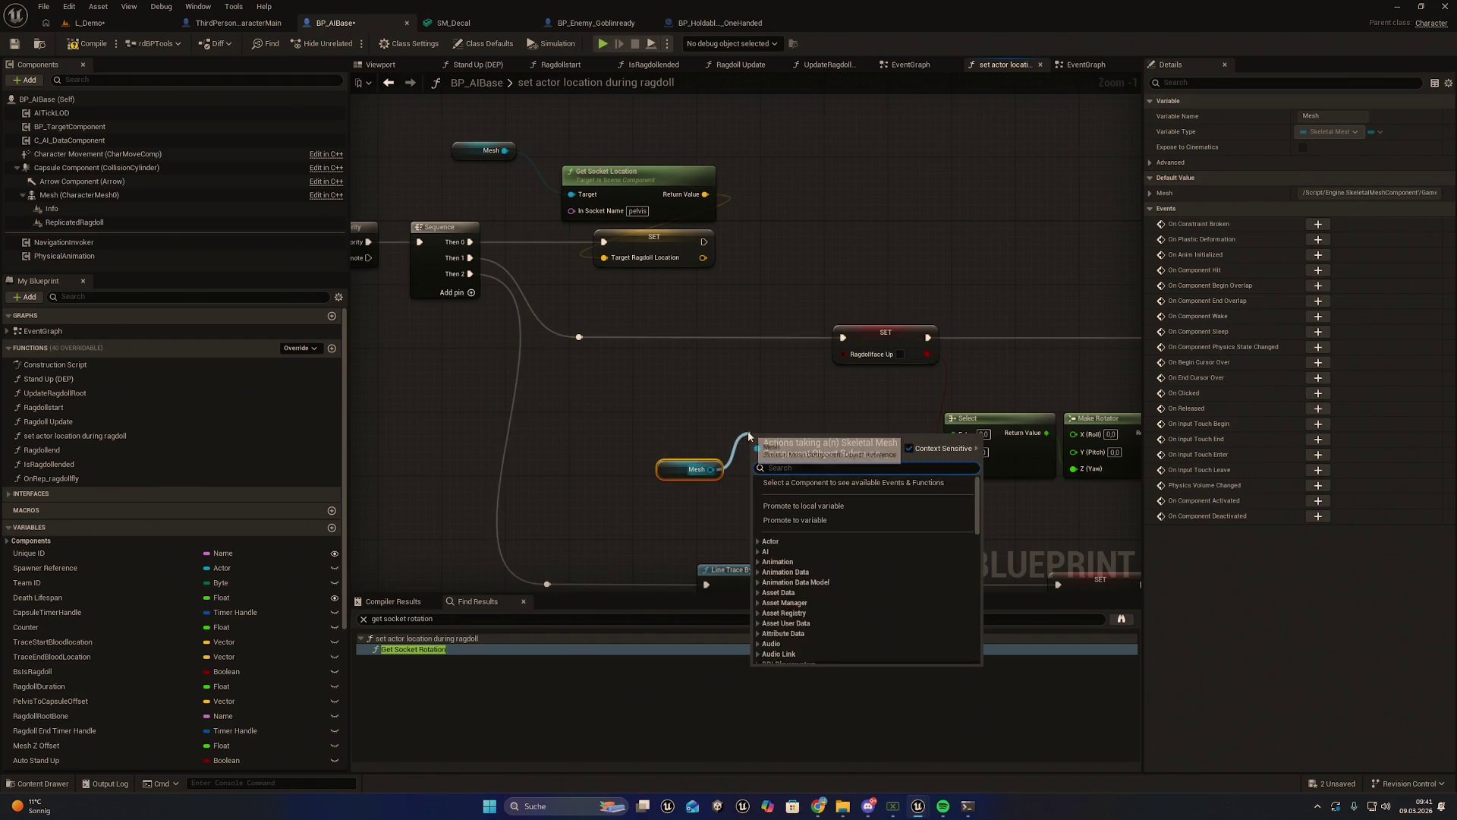
{"action": "type", "text": "get bo"}
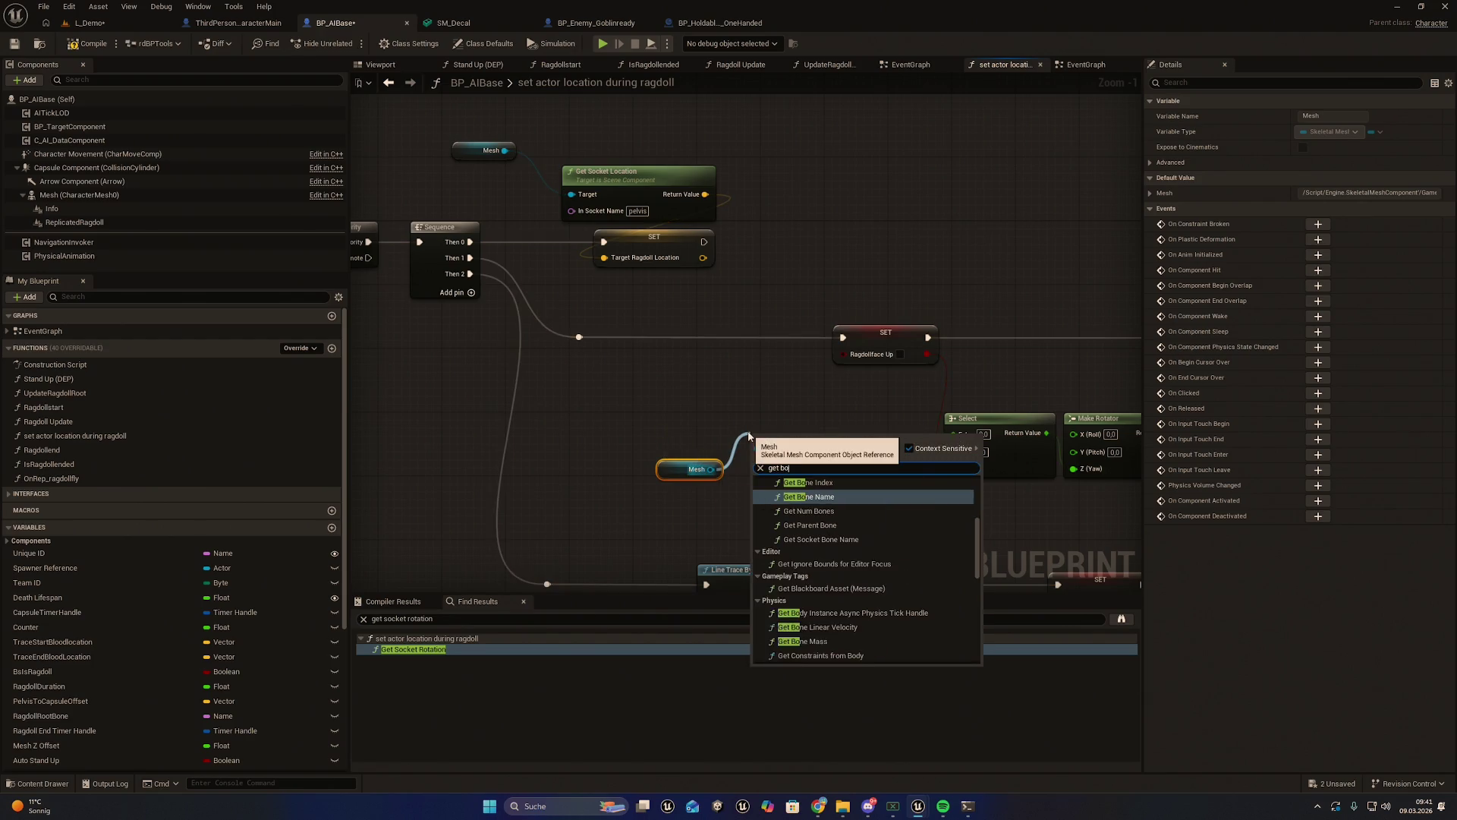
{"action": "type", "text": "ne tra"}
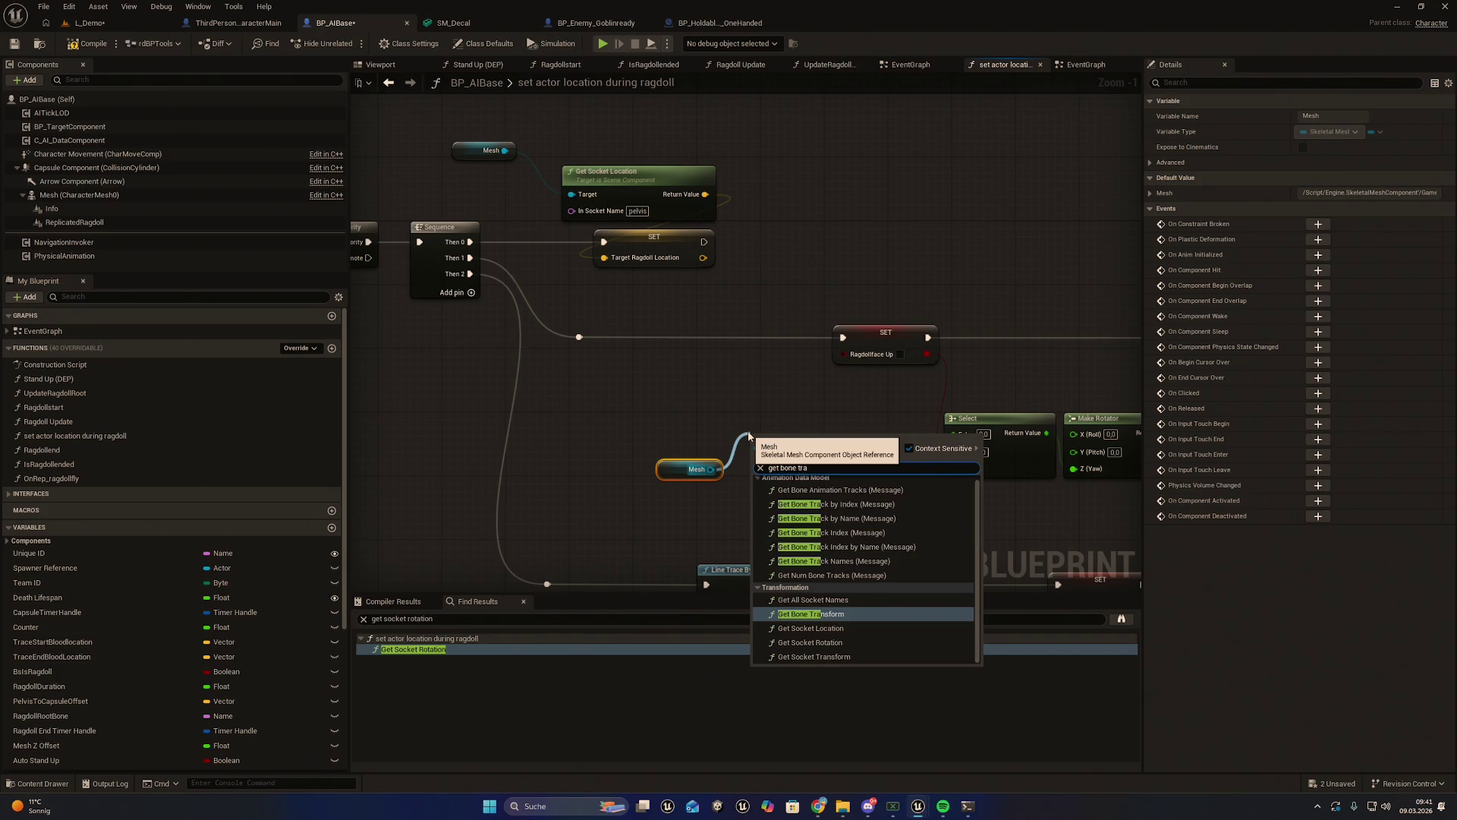
{"action": "key", "text": "Return"}
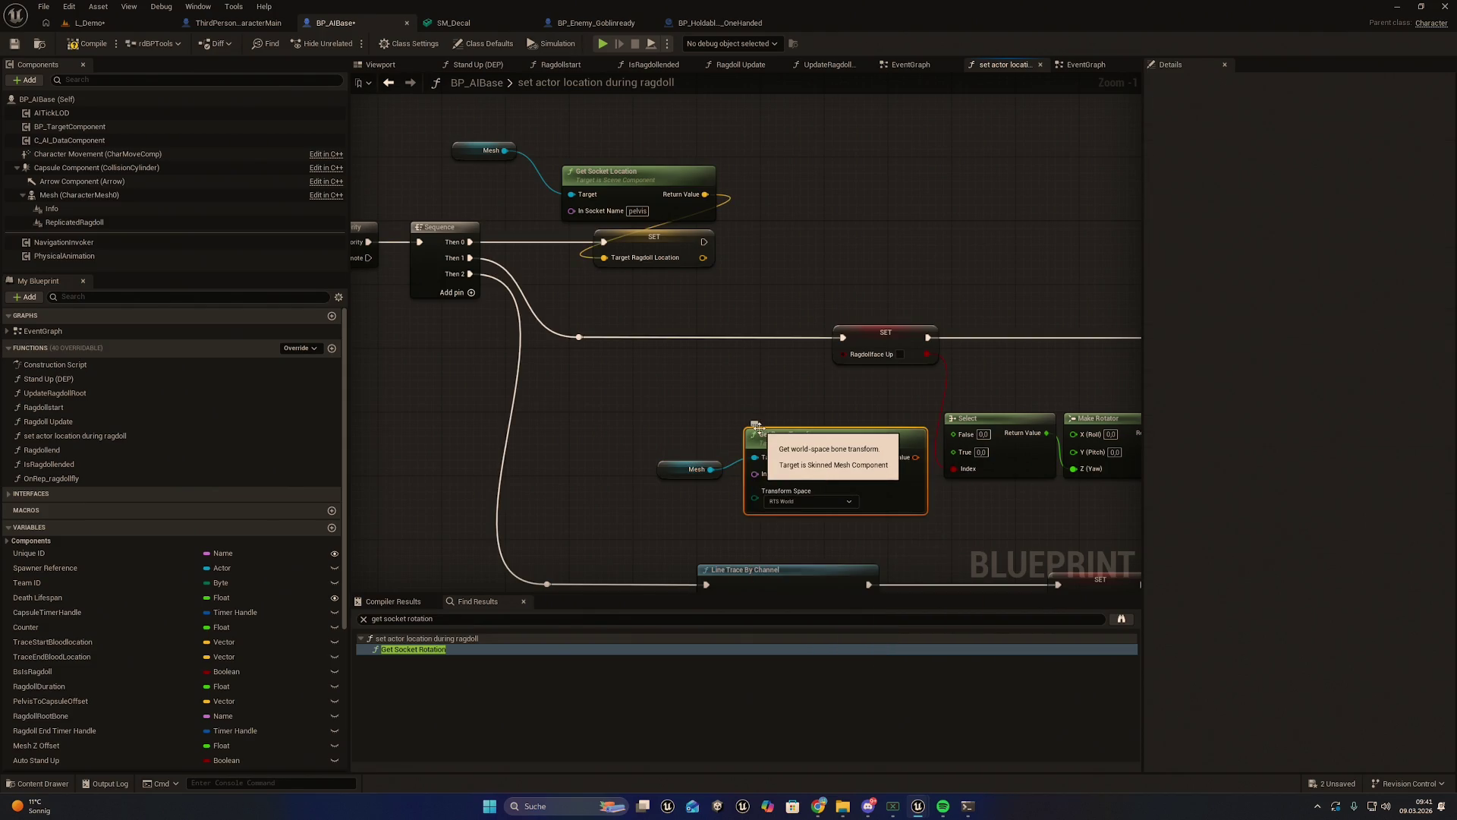
Set Get Bone Transform's bone name to spine_01 with RTS World transform space
{"action": "mouse_move", "coordinate": [718, 407]}
{"action": "left_mouse_down"}
{"action": "mouse_move", "coordinate": [789, 456]}
{"action": "mouse_move", "coordinate": [762, 435]}
{"action": "mouse_move", "coordinate": [709, 435]}
{"action": "left_mouse_up"}
{"action": "left_click", "coordinate": [717, 474]}
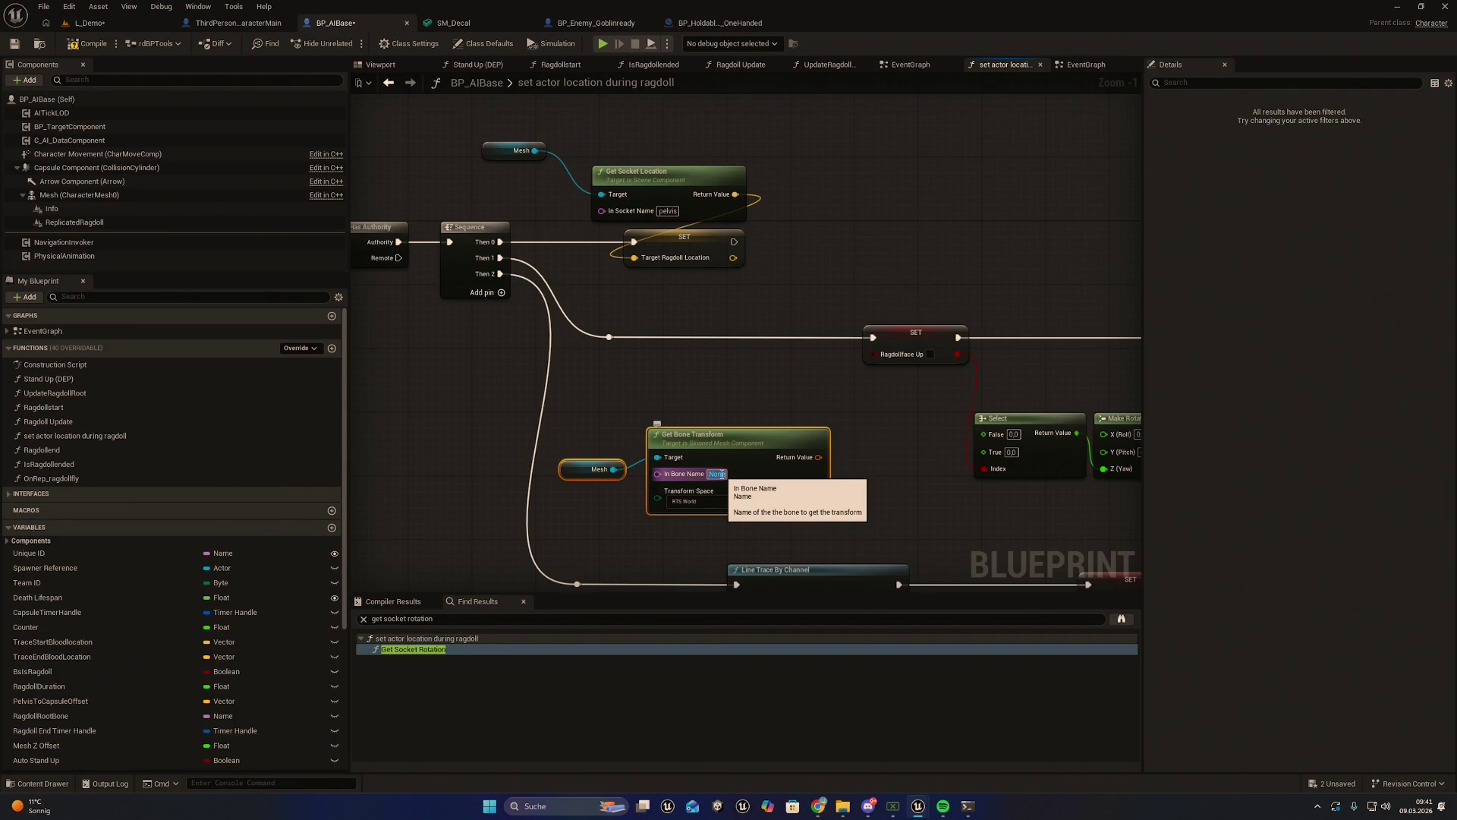
{"action": "type", "text": "spine"}
{"action": "type", "text": "_01"}
{"action": "key", "text": "Return"}
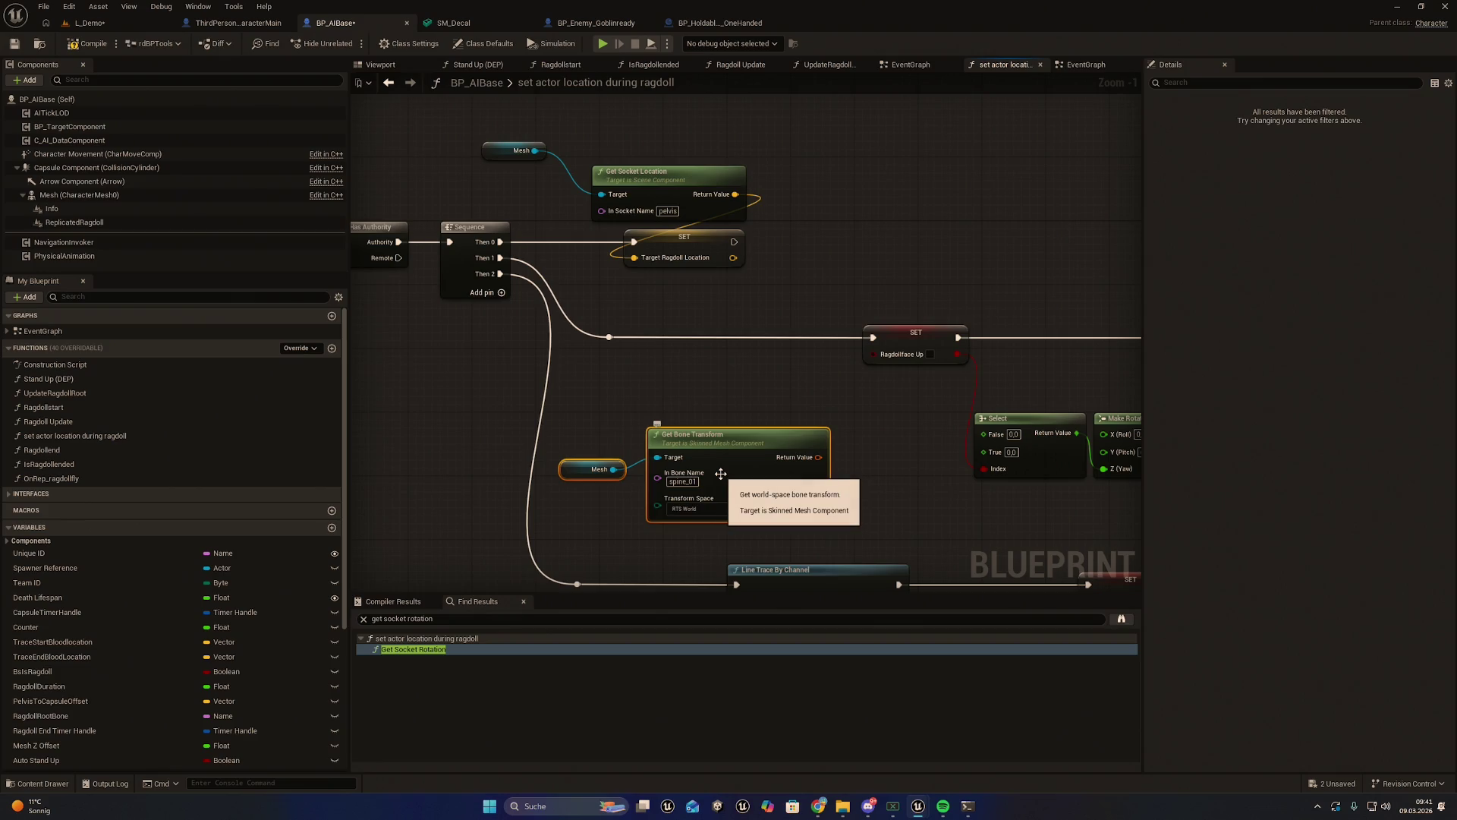
{"action": "left_click", "coordinate": [740, 509]}
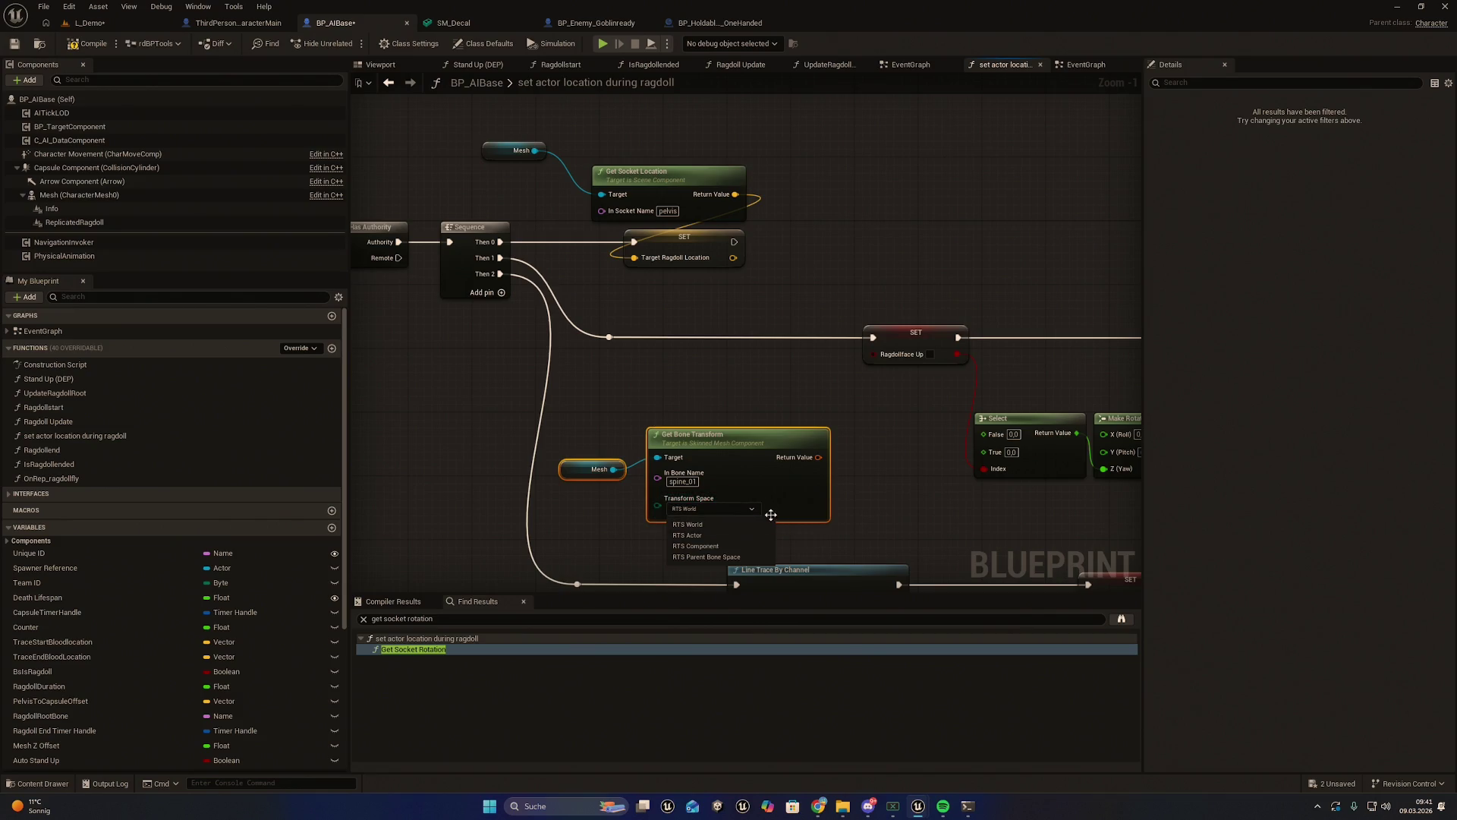
{"action": "left_click", "coordinate": [882, 504]}
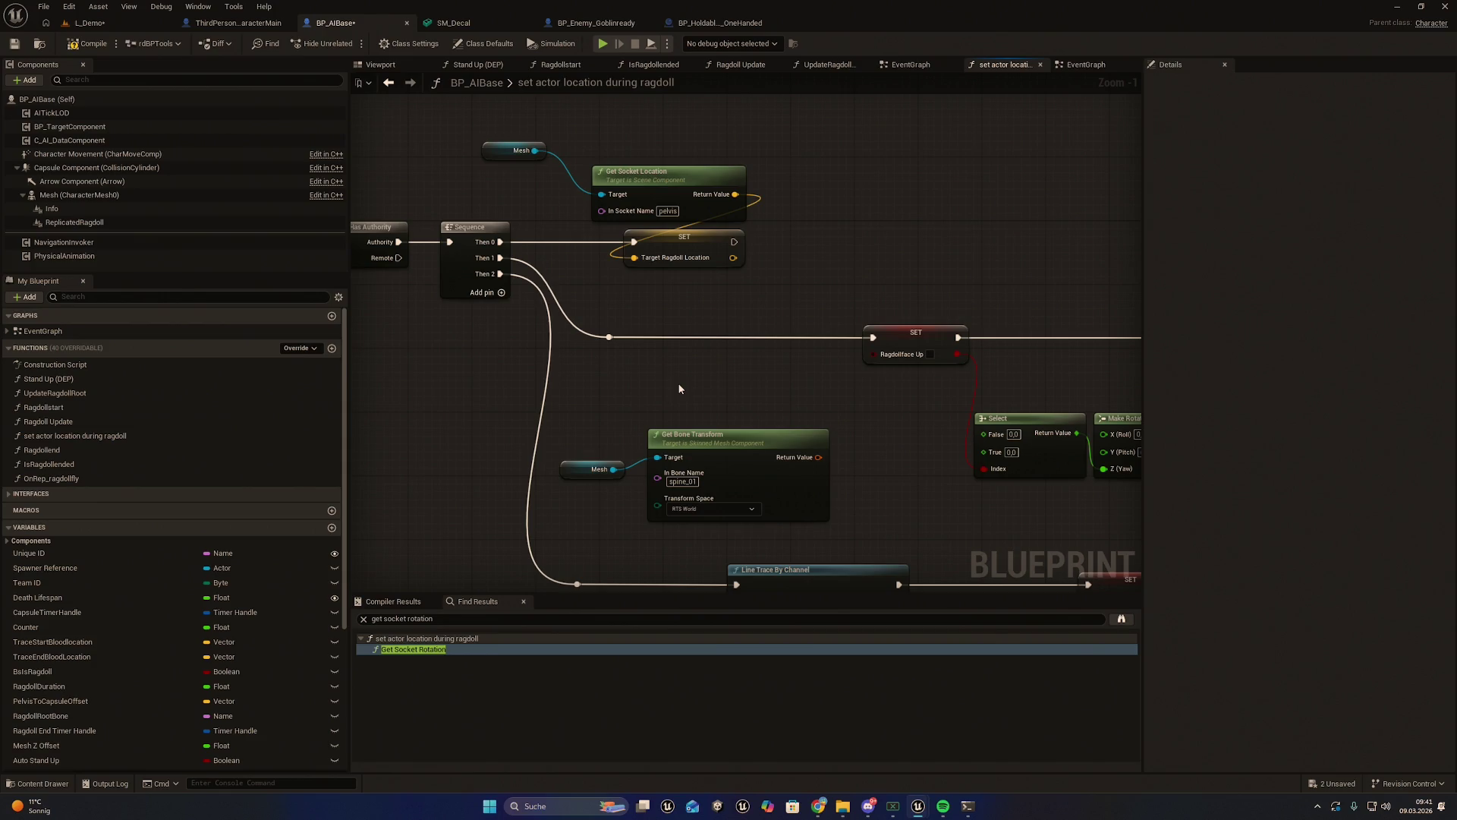
{"action": "left_click", "coordinate": [40, 44]}
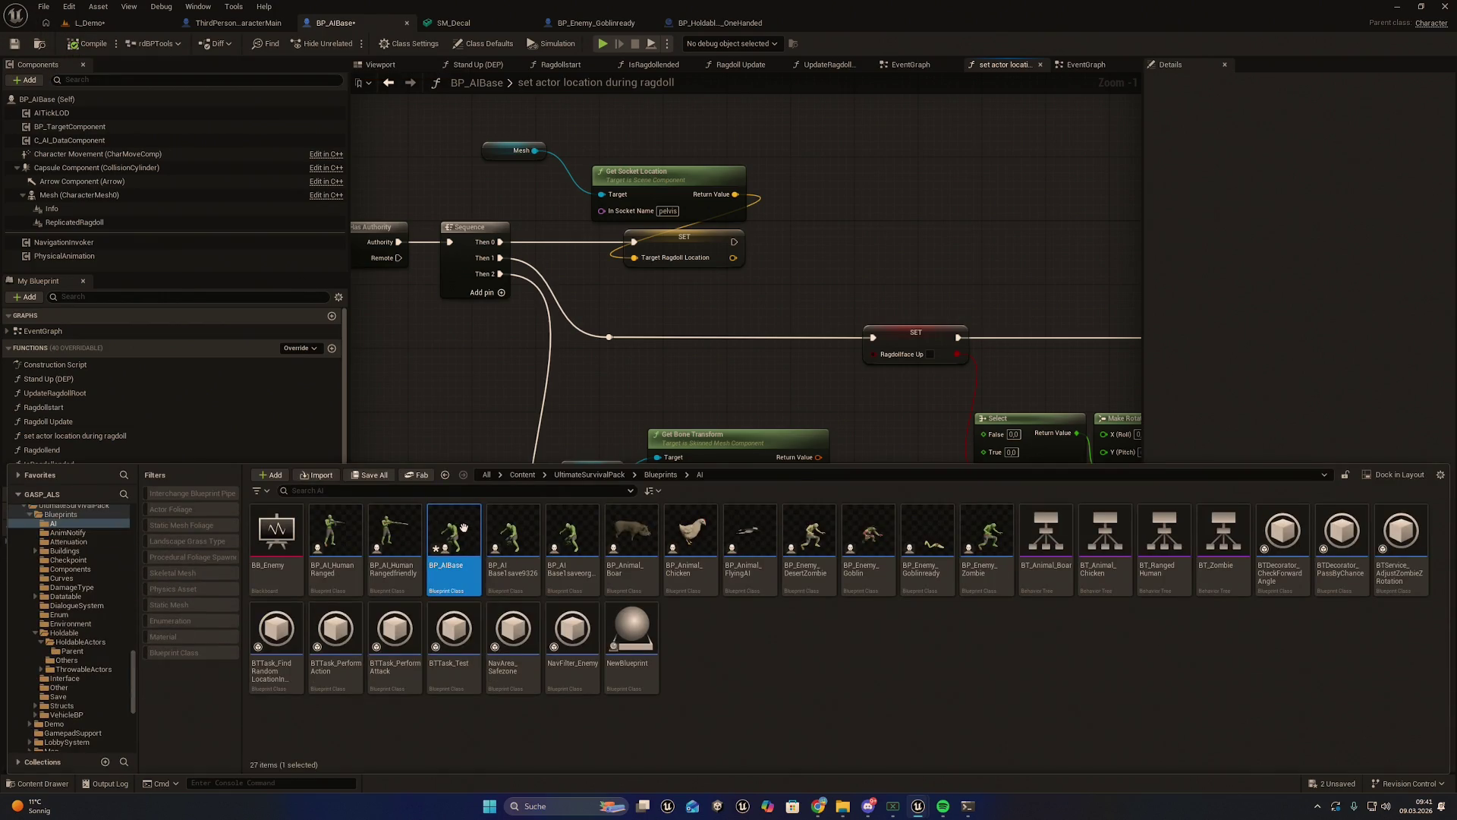
Save BP_AIBase and run Export Blueprint for Claude on it from the Content Drawer
{"action": "left_click", "coordinate": [15, 44]}
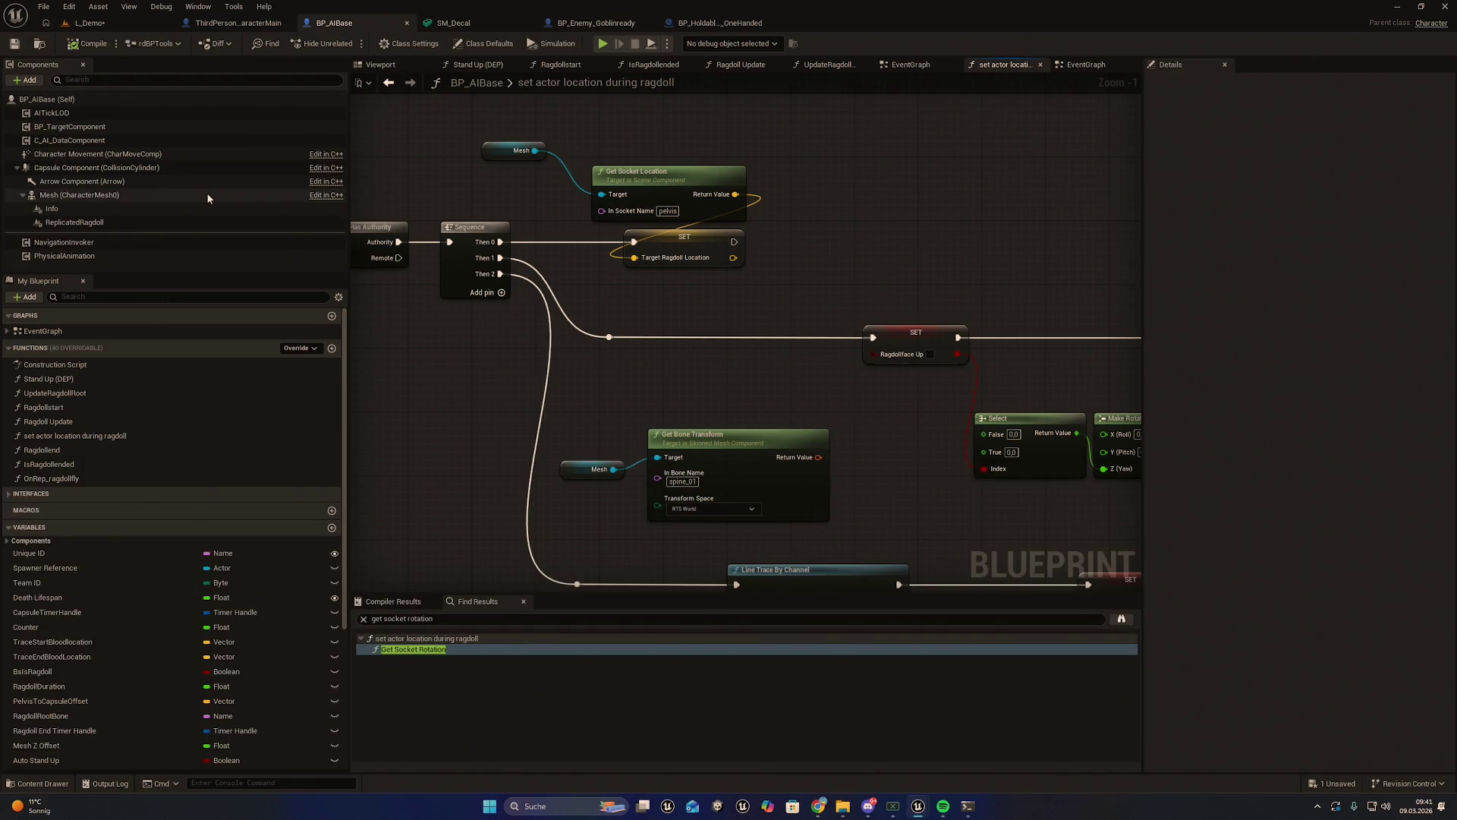
{"action": "key", "text": "ctrl+space"}
{"action": "right_click", "coordinate": [470, 543]}
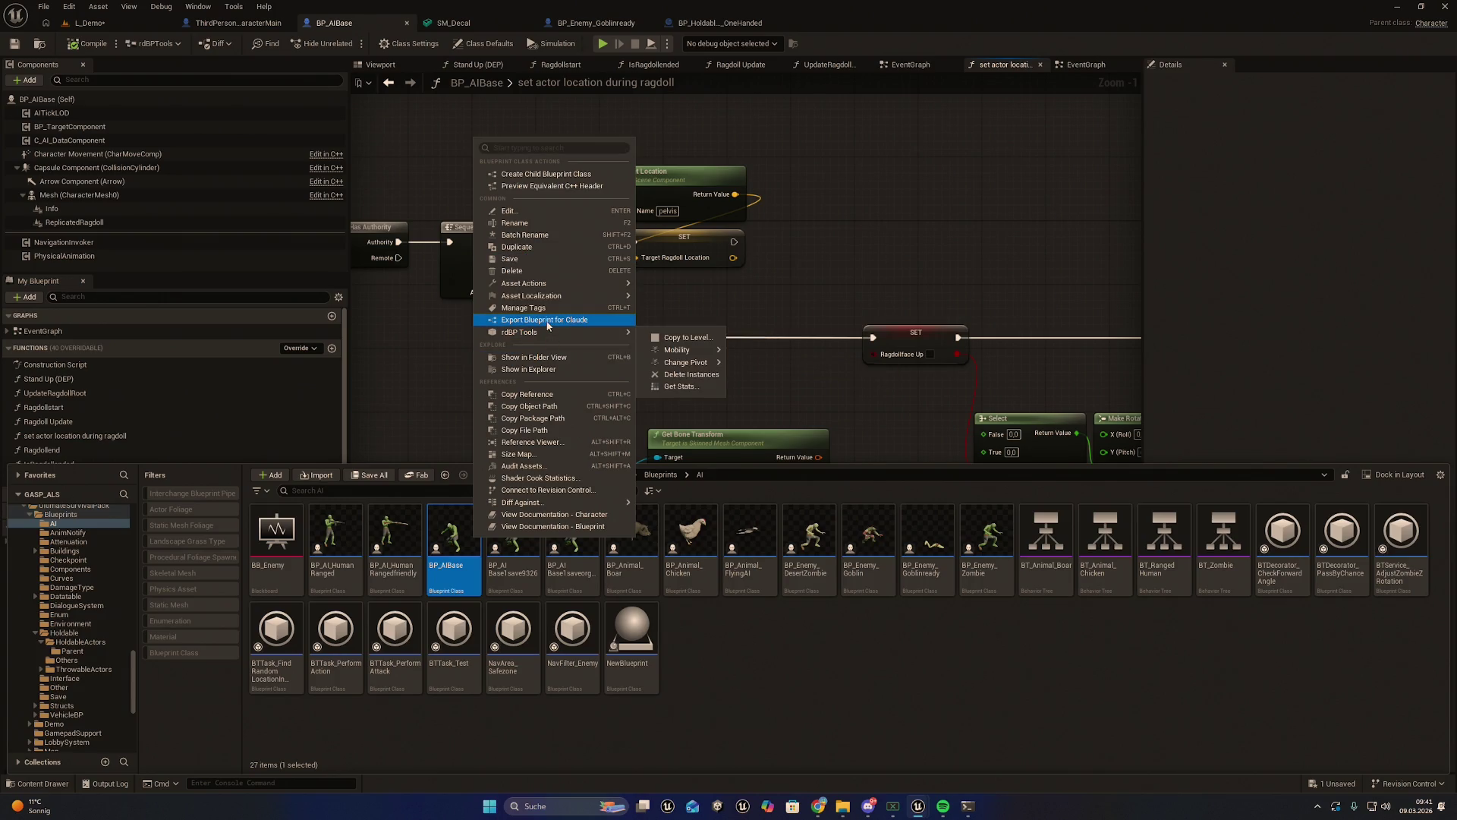
{"action": "left_click", "coordinate": [548, 321]}
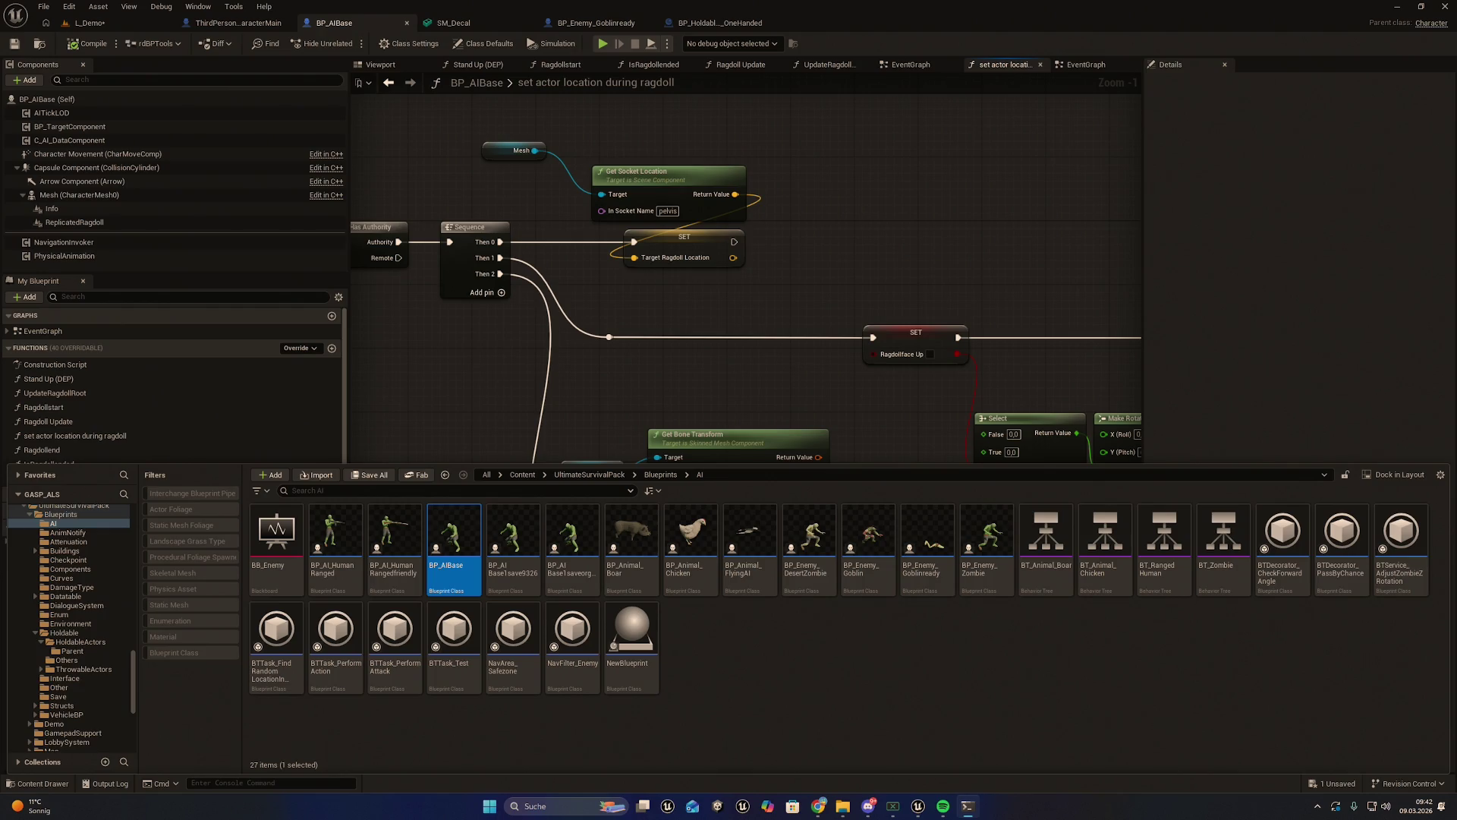
{"action": "left_click", "coordinate": [934, 456]}
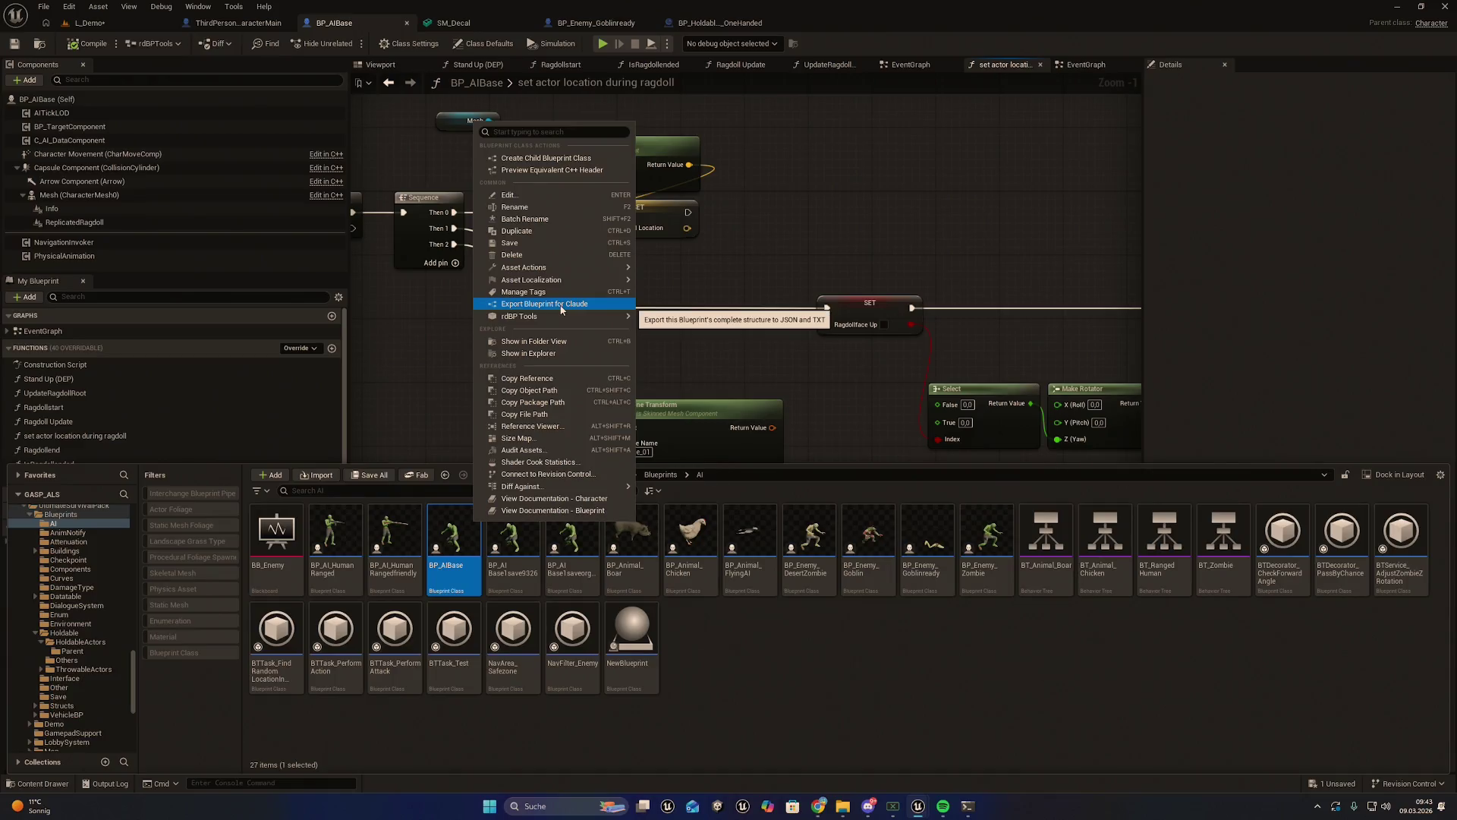
{"action": "left_click", "coordinate": [562, 305]}
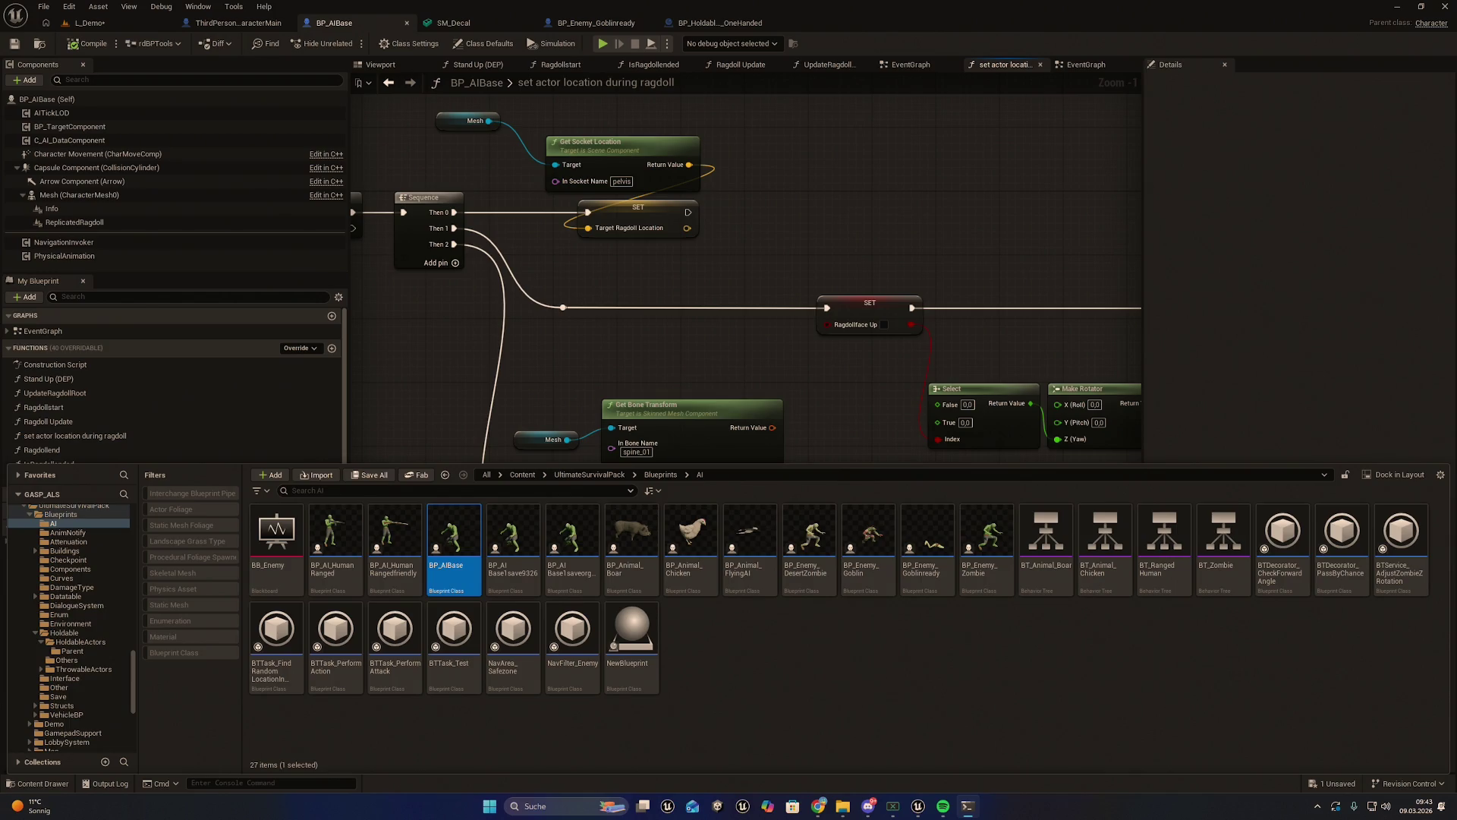
Move Get Bone Transform left and add a Break Transform off its Return Value
{"action": "left_click_drag", "start_coordinate": [770, 359], "coordinate": [769, 323]}
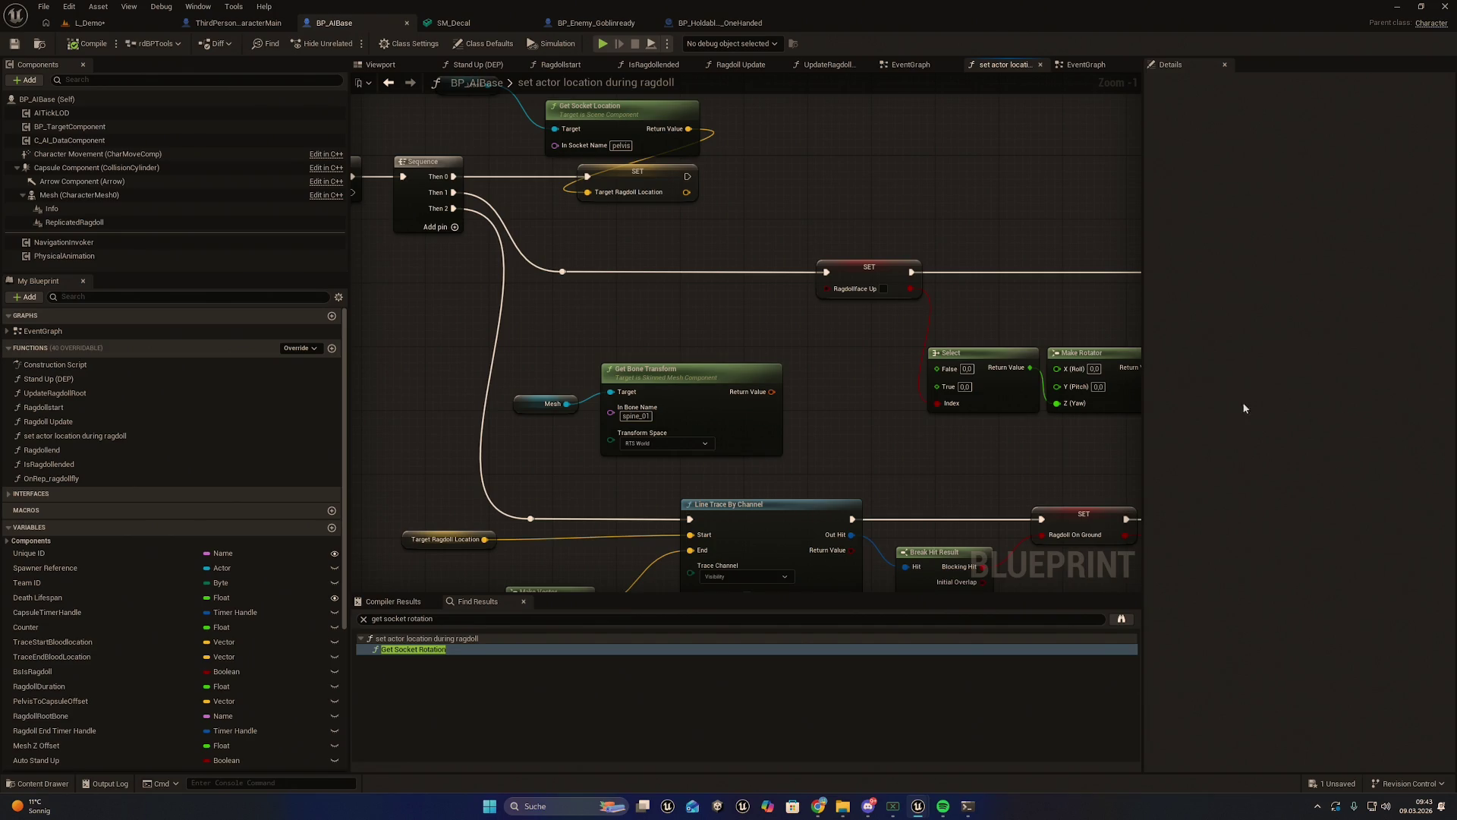
{"action": "left_click_drag", "start_coordinate": [889, 402], "coordinate": [830, 416]}
{"action": "left_click", "coordinate": [602, 404]}
{"action": "mouse_move", "coordinate": [560, 390]}
{"action": "left_mouse_down"}
{"action": "mouse_move", "coordinate": [357, 387]}
{"action": "mouse_move", "coordinate": [371, 380]}
{"action": "mouse_move", "coordinate": [384, 410]}
{"action": "left_mouse_up"}
{"action": "left_click_drag", "start_coordinate": [533, 428], "coordinate": [595, 423]}
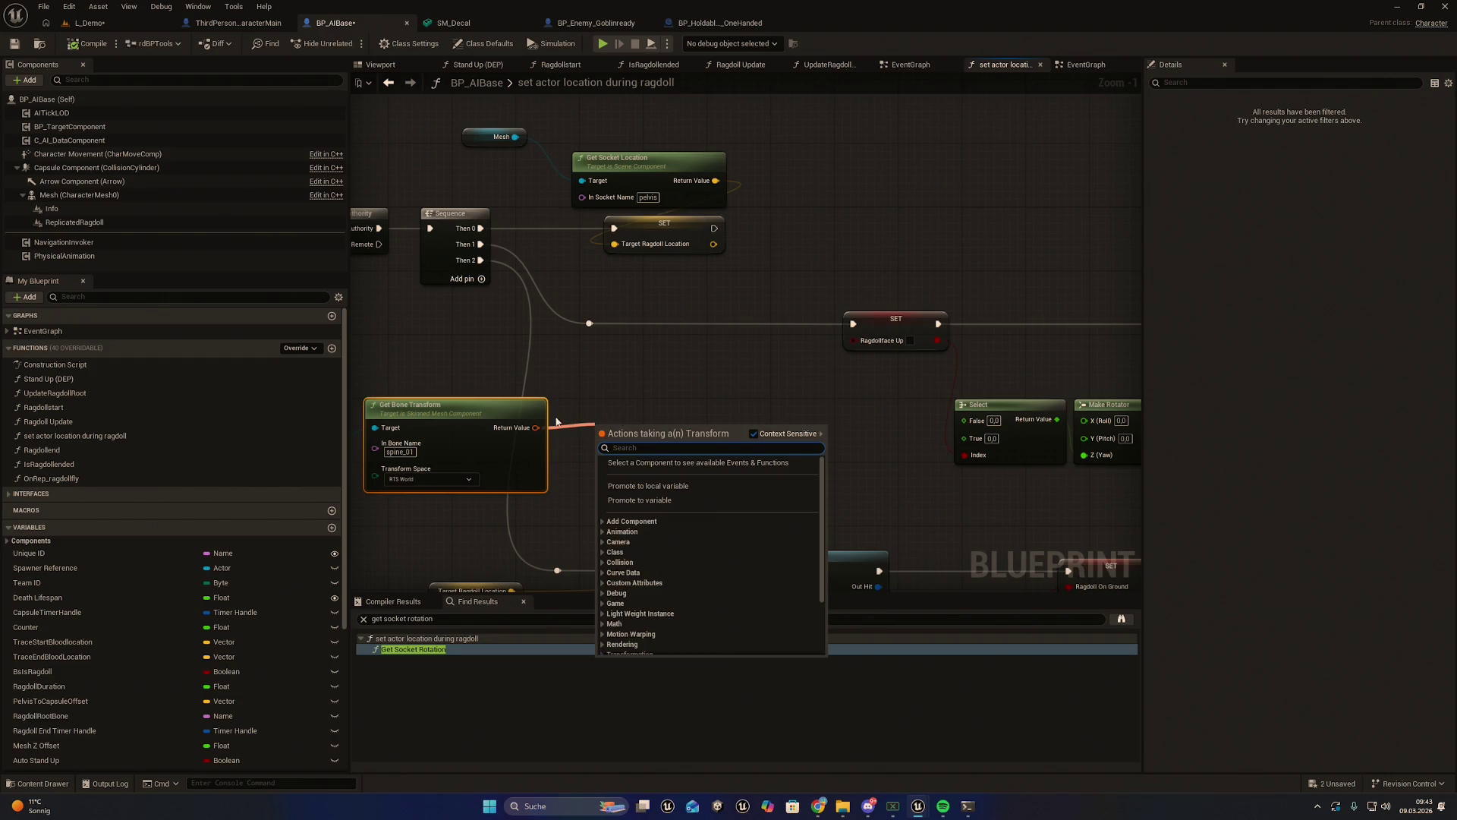
{"action": "type", "text": "bra"}
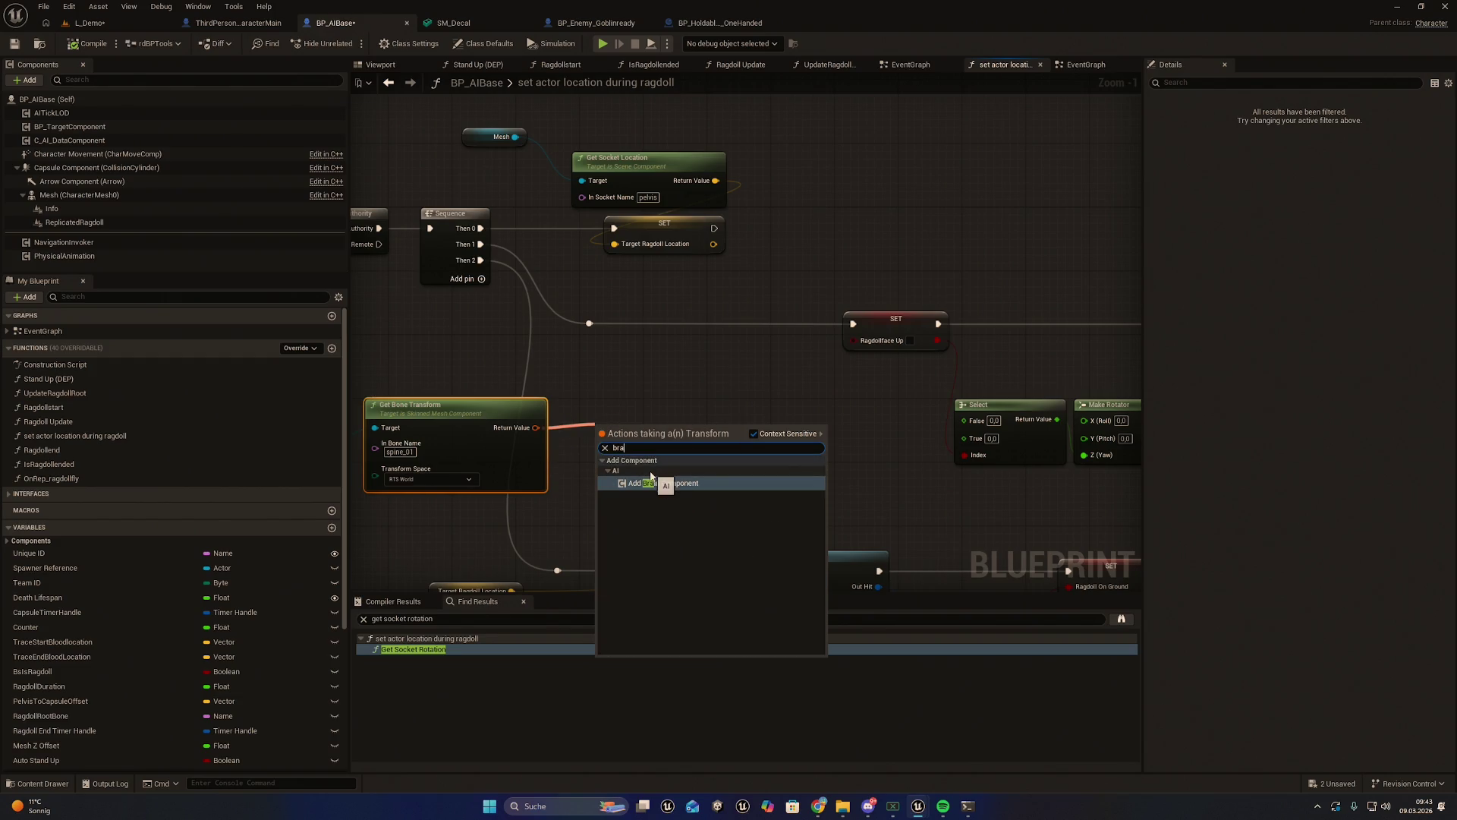
{"action": "key", "text": "BackSpace"}
{"action": "type", "text": "eak"}
{"action": "key", "text": "Return"}
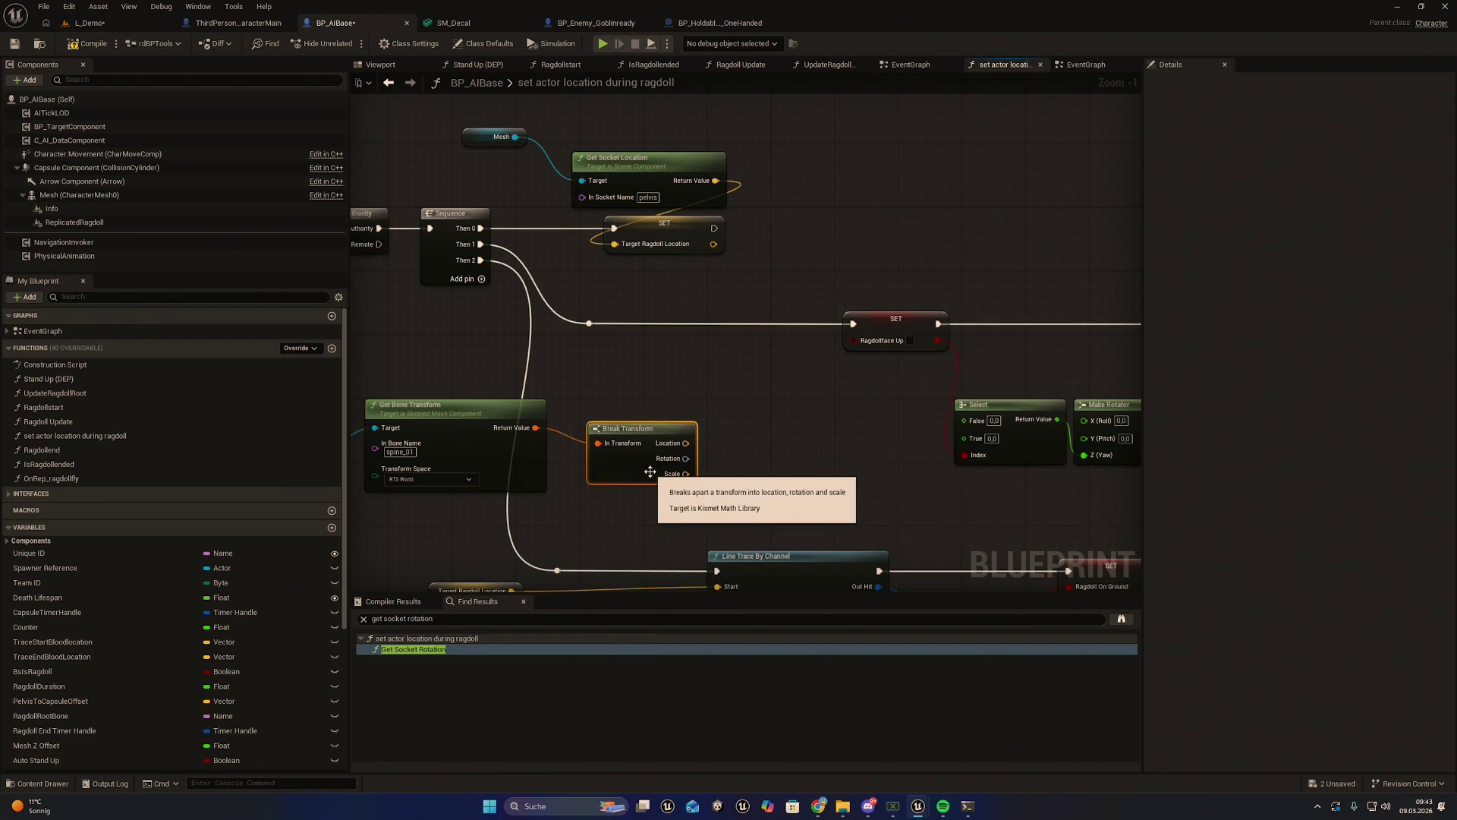
Reposition Break Transform and re-wire the bone transform output into it
{"action": "left_click_drag", "start_coordinate": [632, 430], "coordinate": [616, 413]}
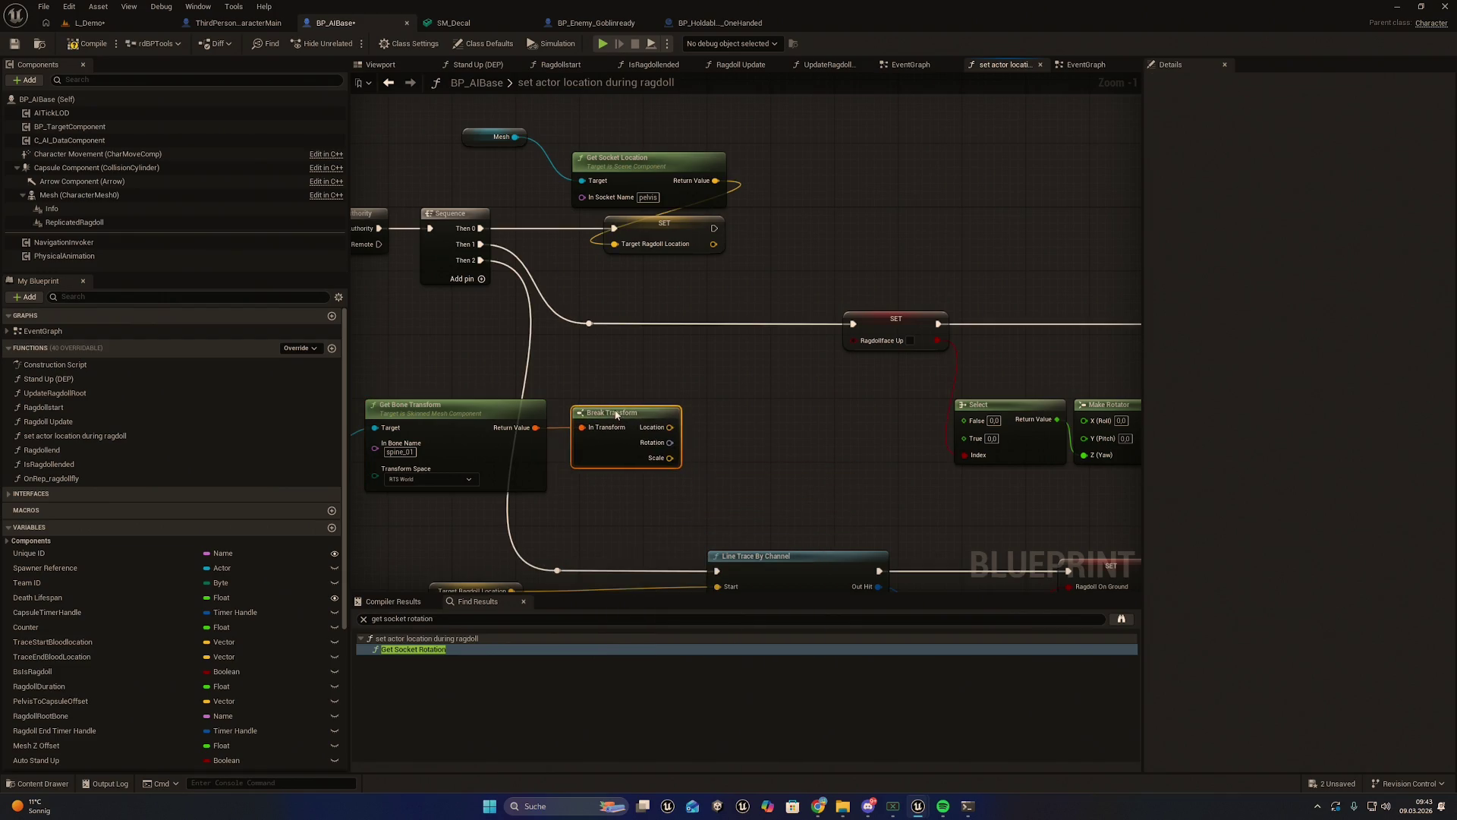
{"action": "right_click", "coordinate": [536, 428]}
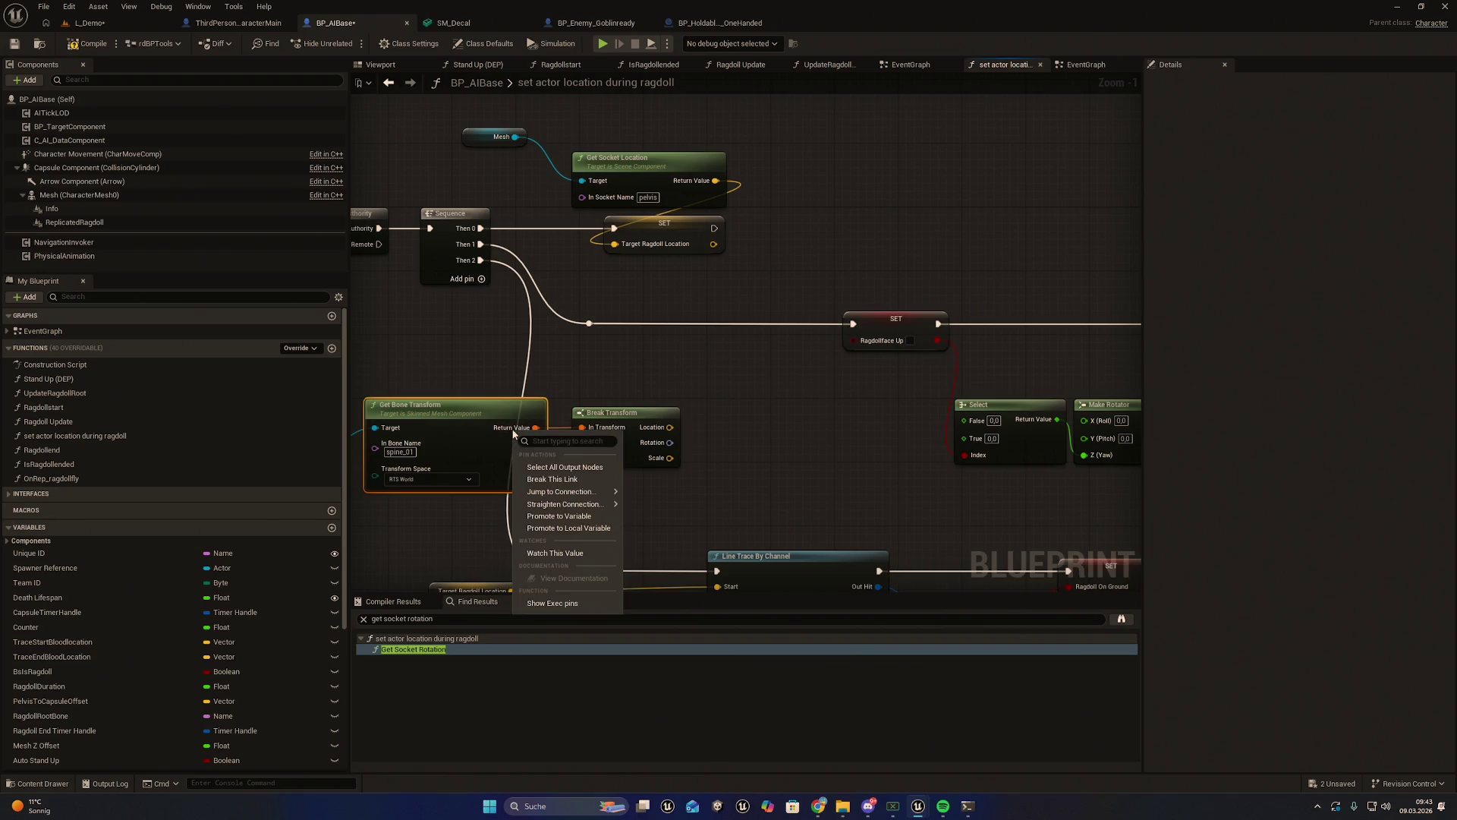
{"action": "left_click", "coordinate": [578, 479]}
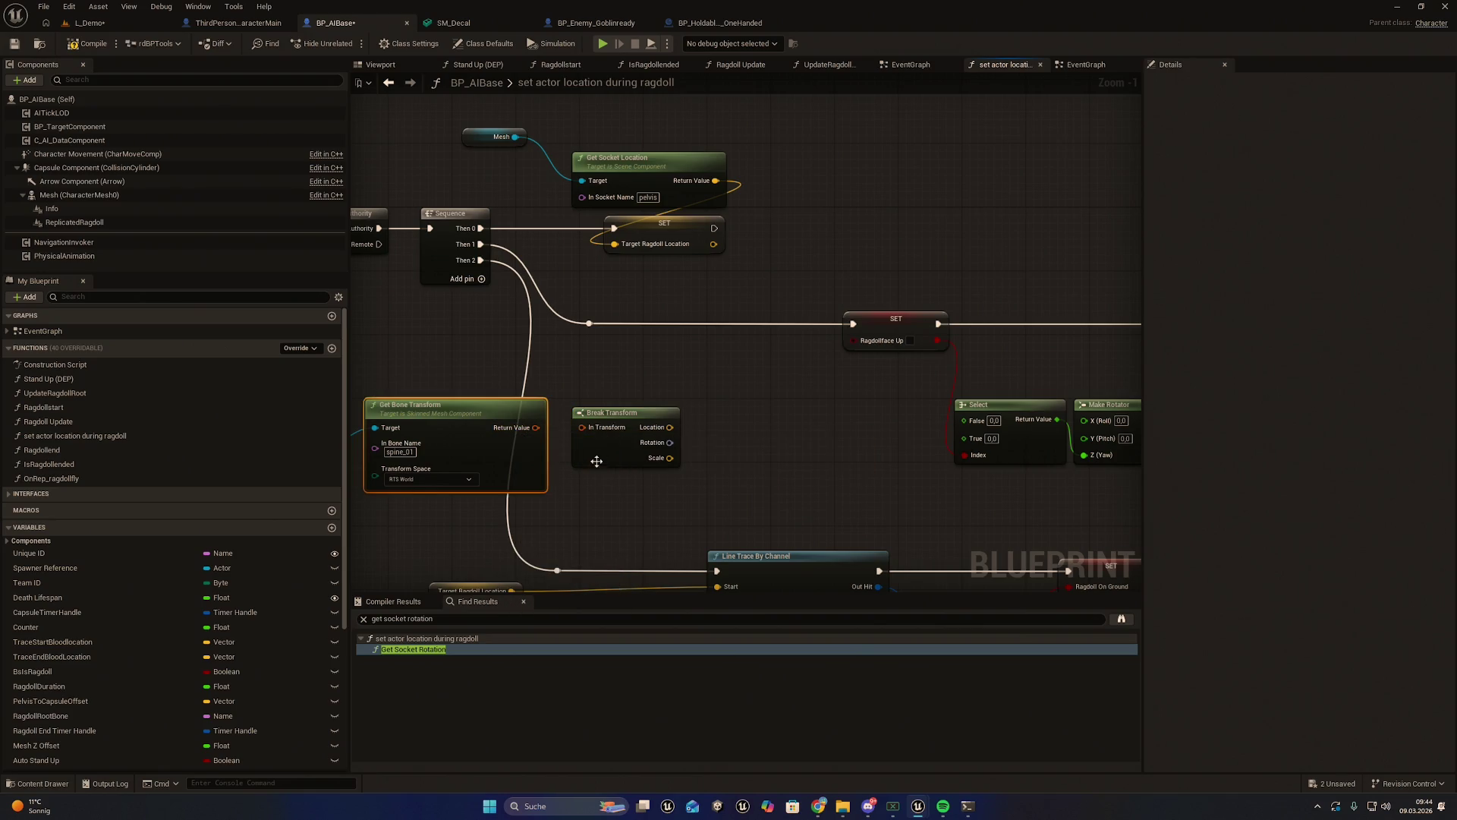
{"action": "right_click", "coordinate": [536, 428]}
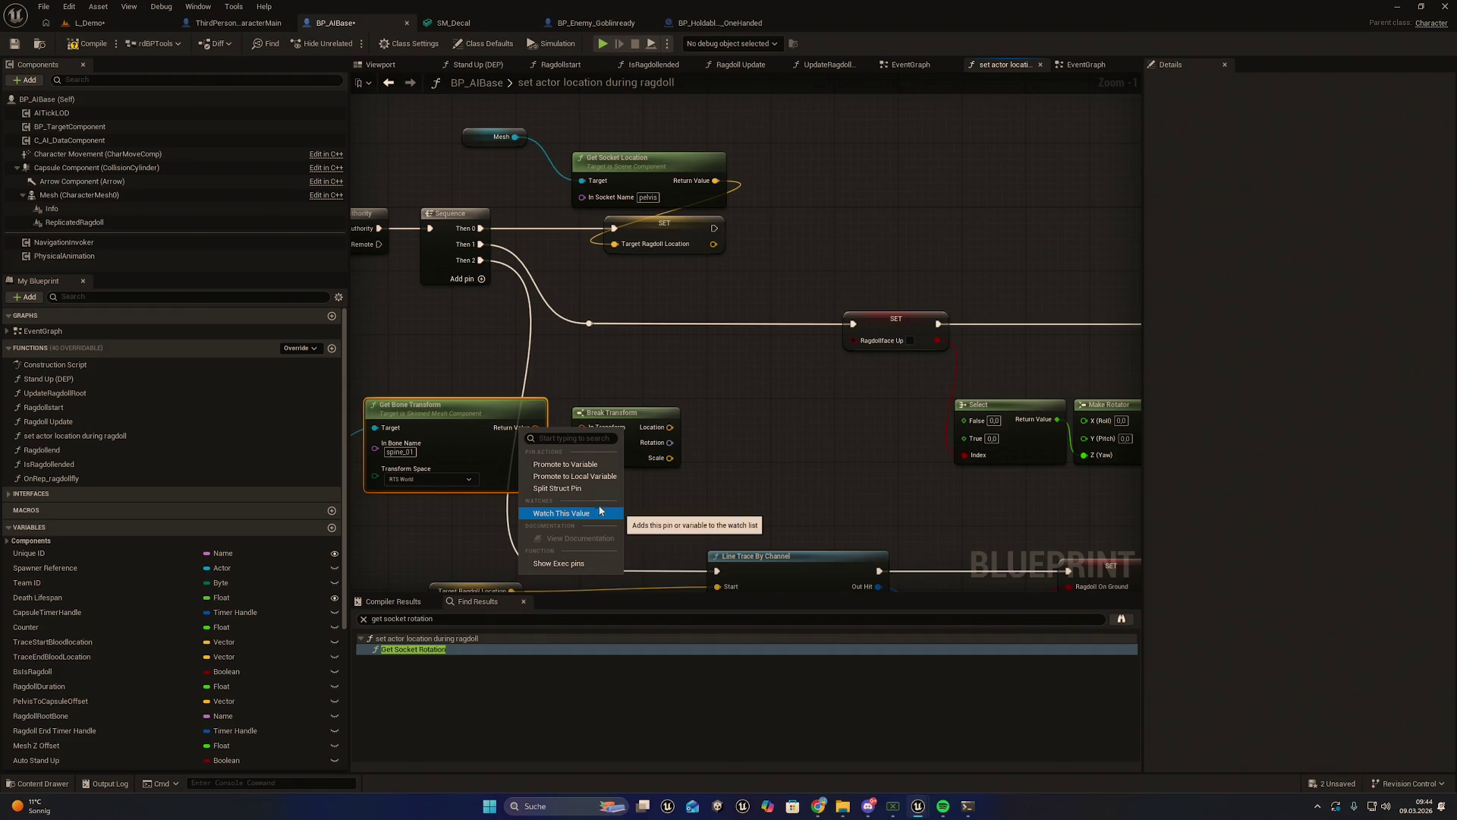
{"action": "left_click", "coordinate": [637, 480]}
{"action": "left_click_drag", "start_coordinate": [536, 427], "coordinate": [583, 428]}
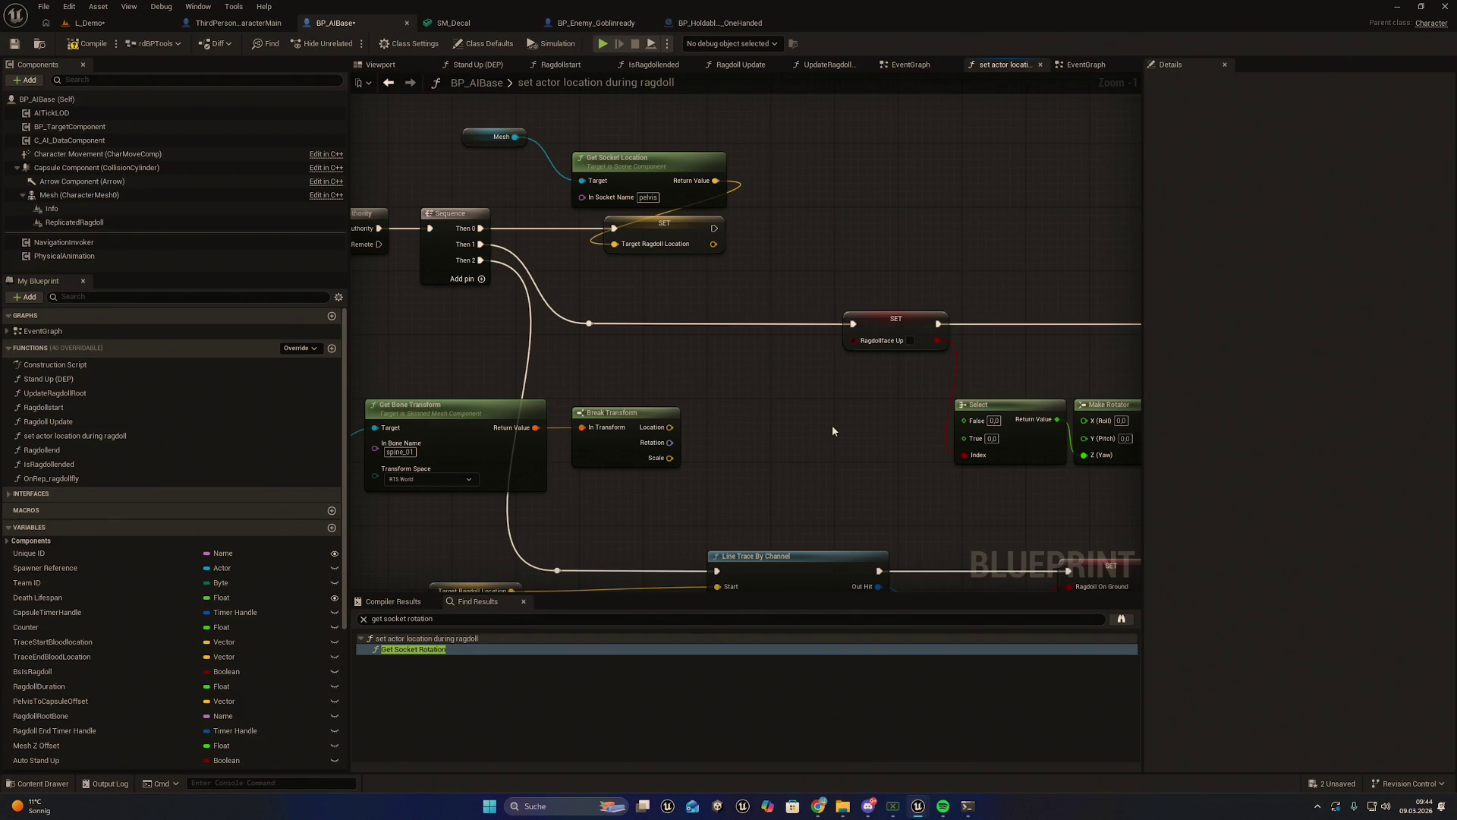
Add a Get Forward Vector node fed by Break Transform's Rotation
{"action": "left_click_drag", "start_coordinate": [832, 425], "coordinate": [816, 444]}
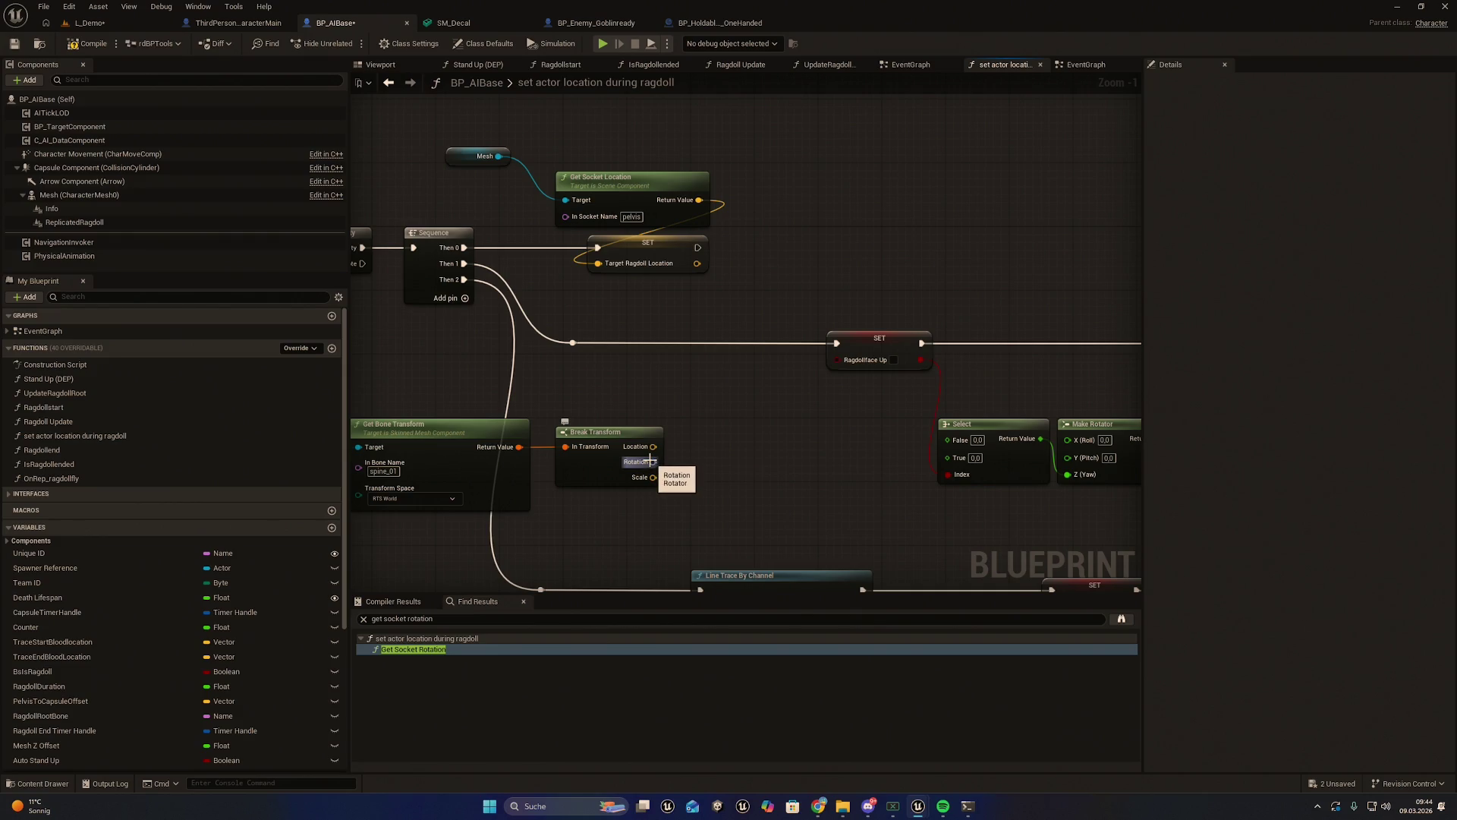
{"action": "mouse_move", "coordinate": [651, 461]}
{"action": "left_mouse_down"}
{"action": "mouse_move", "coordinate": [680, 466]}
{"action": "mouse_move", "coordinate": [706, 444]}
{"action": "left_mouse_up"}
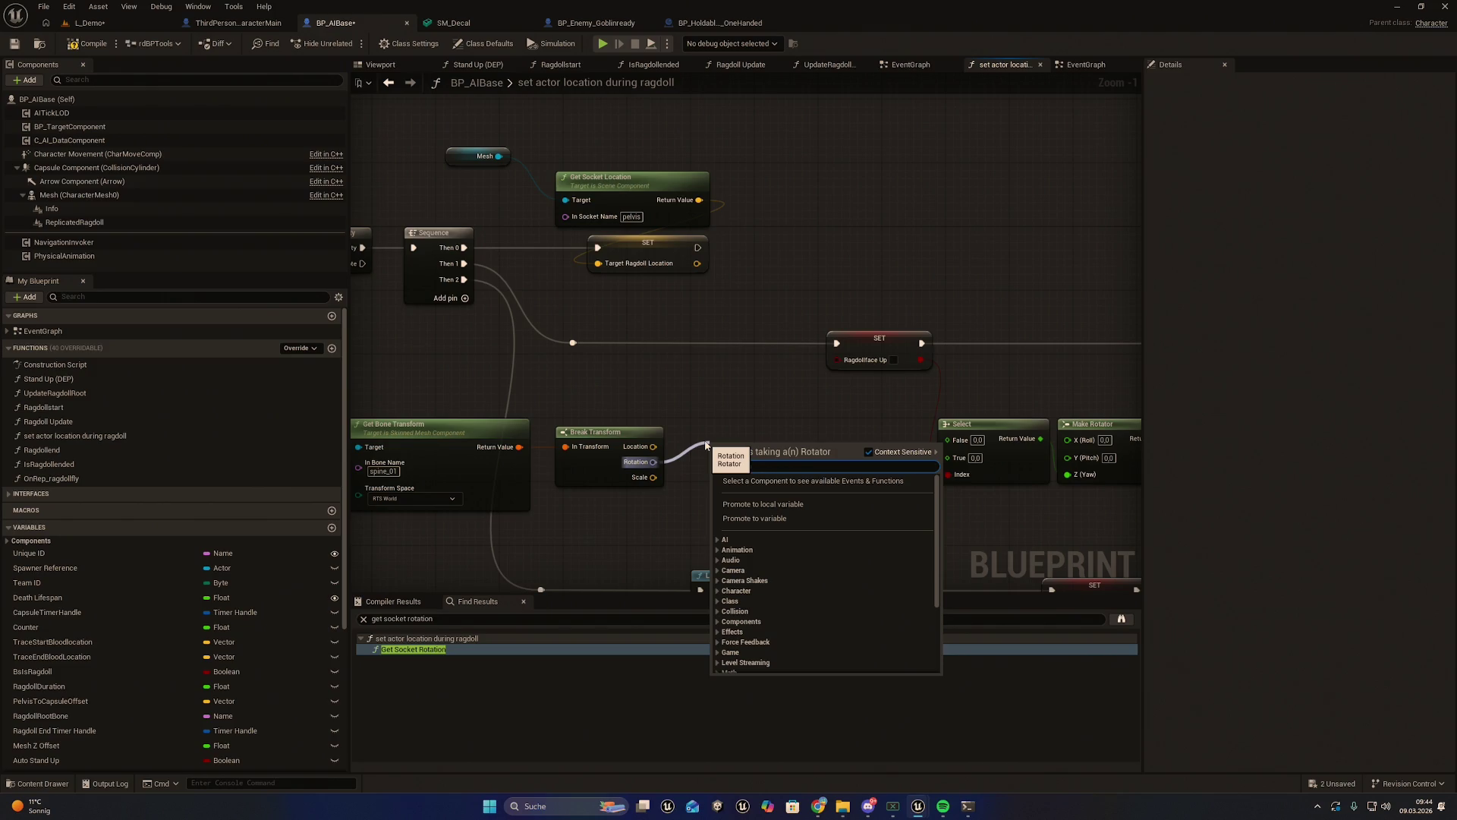
{"action": "type", "text": "get forward vector"}
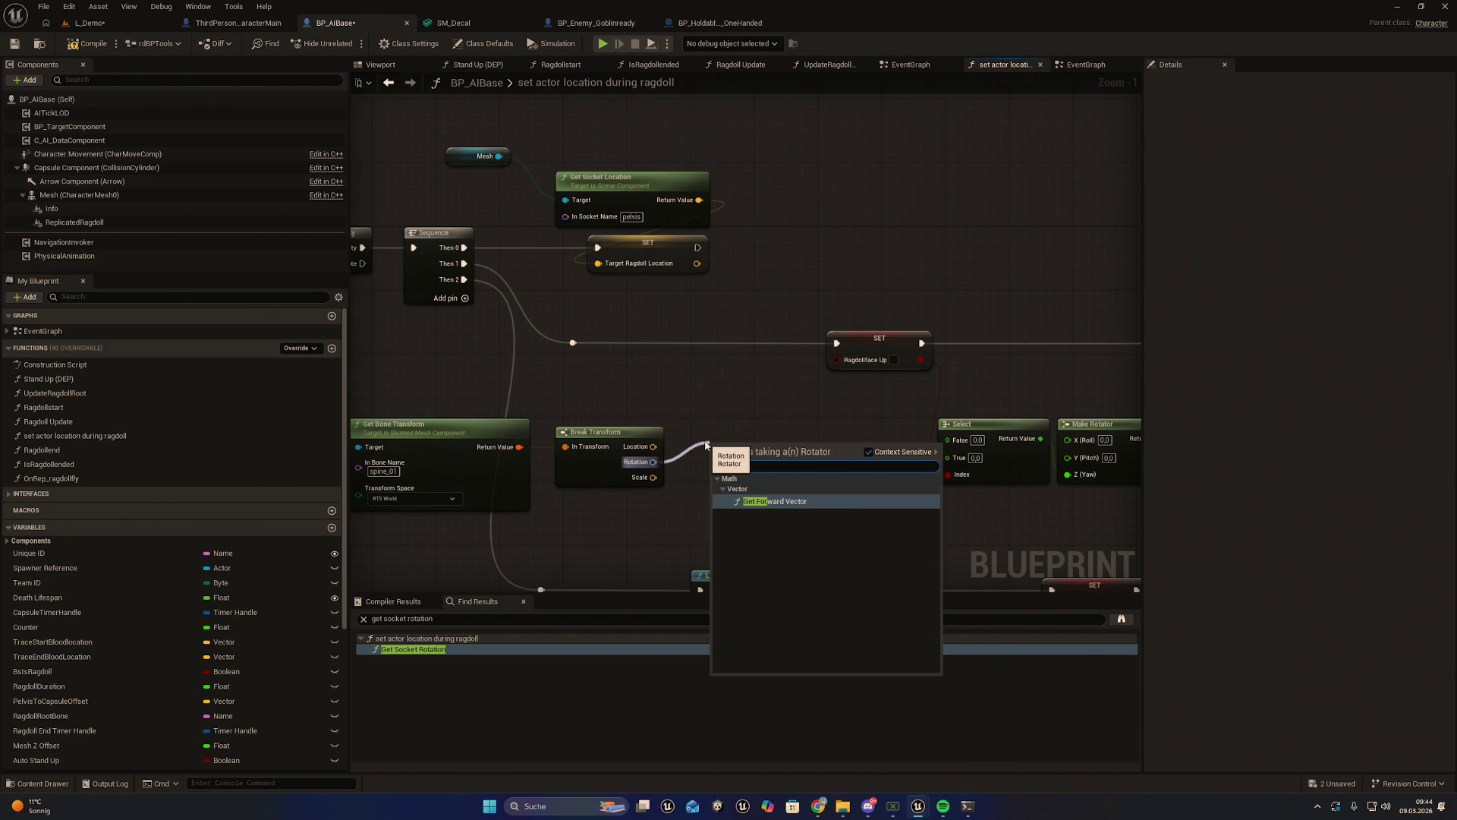
{"action": "key", "text": "Return"}
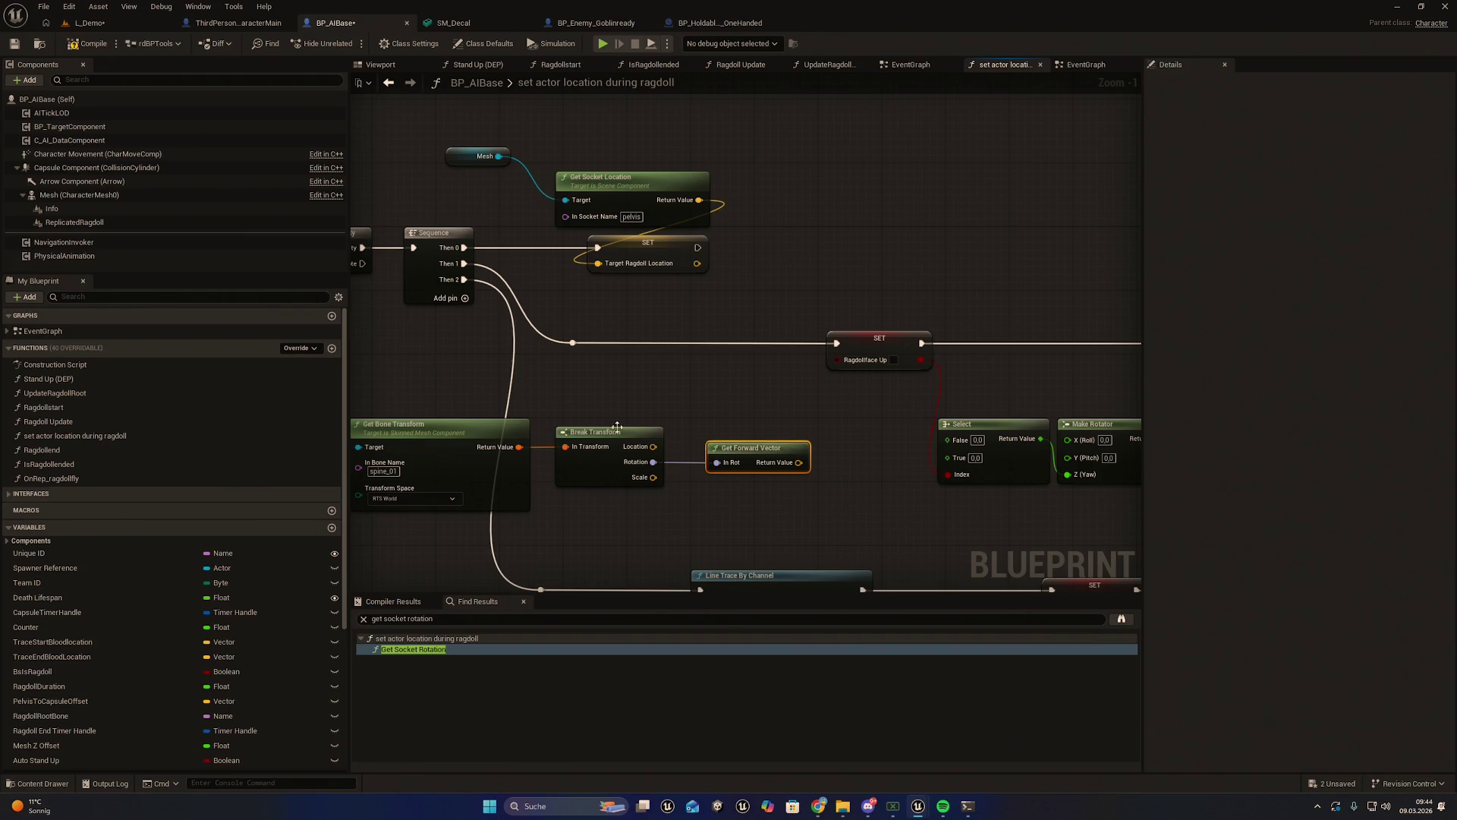
{"action": "left_click", "coordinate": [38, 46]}
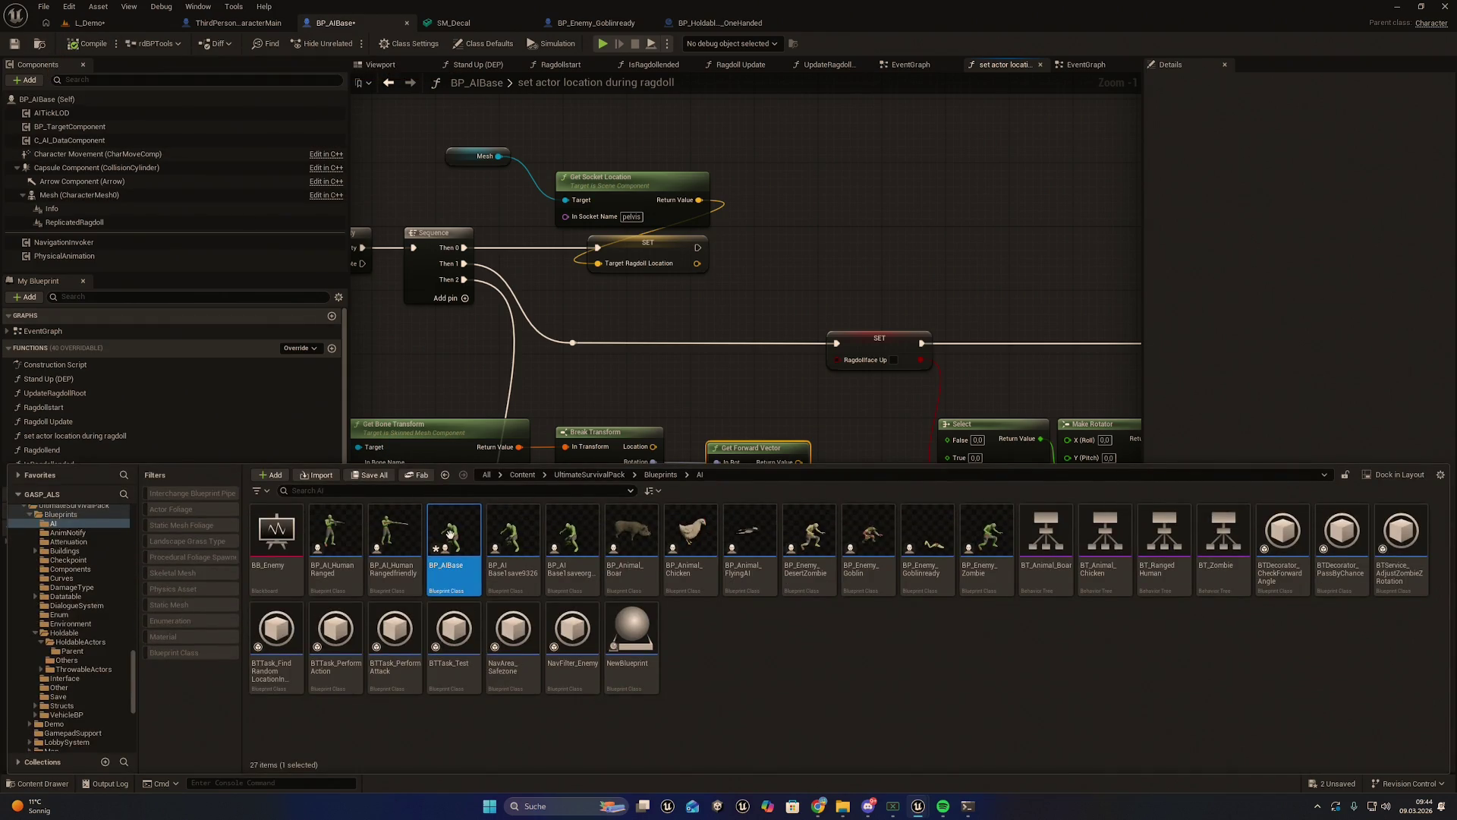
Export BP_AIBase again with Export Blueprint for Claude, then return to the ragdoll graph
{"action": "left_click", "coordinate": [290, 326]}
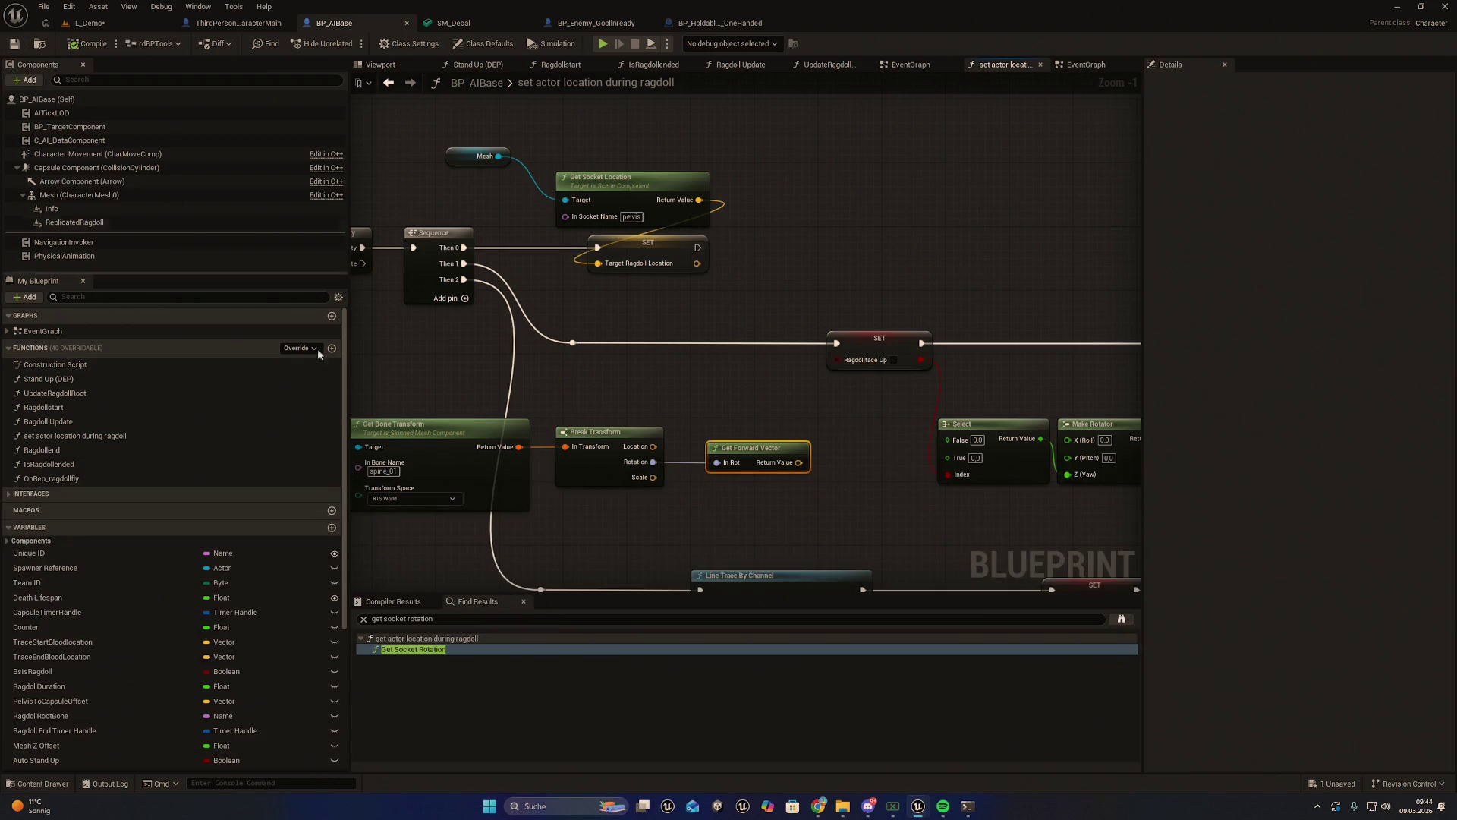
{"action": "key", "text": "ctrl+space"}
{"action": "right_click", "coordinate": [453, 542]}
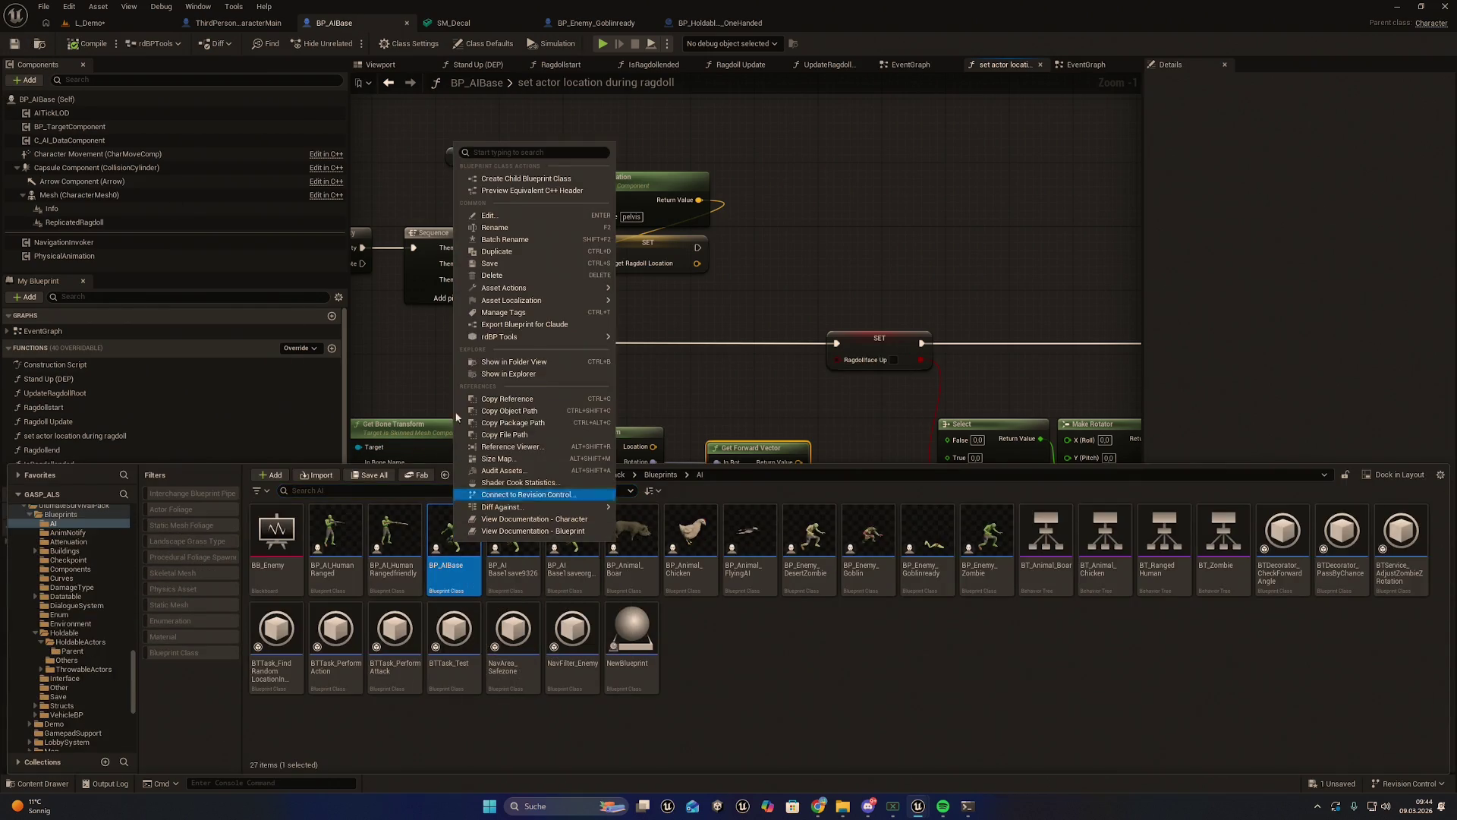
{"action": "left_click", "coordinate": [532, 324]}
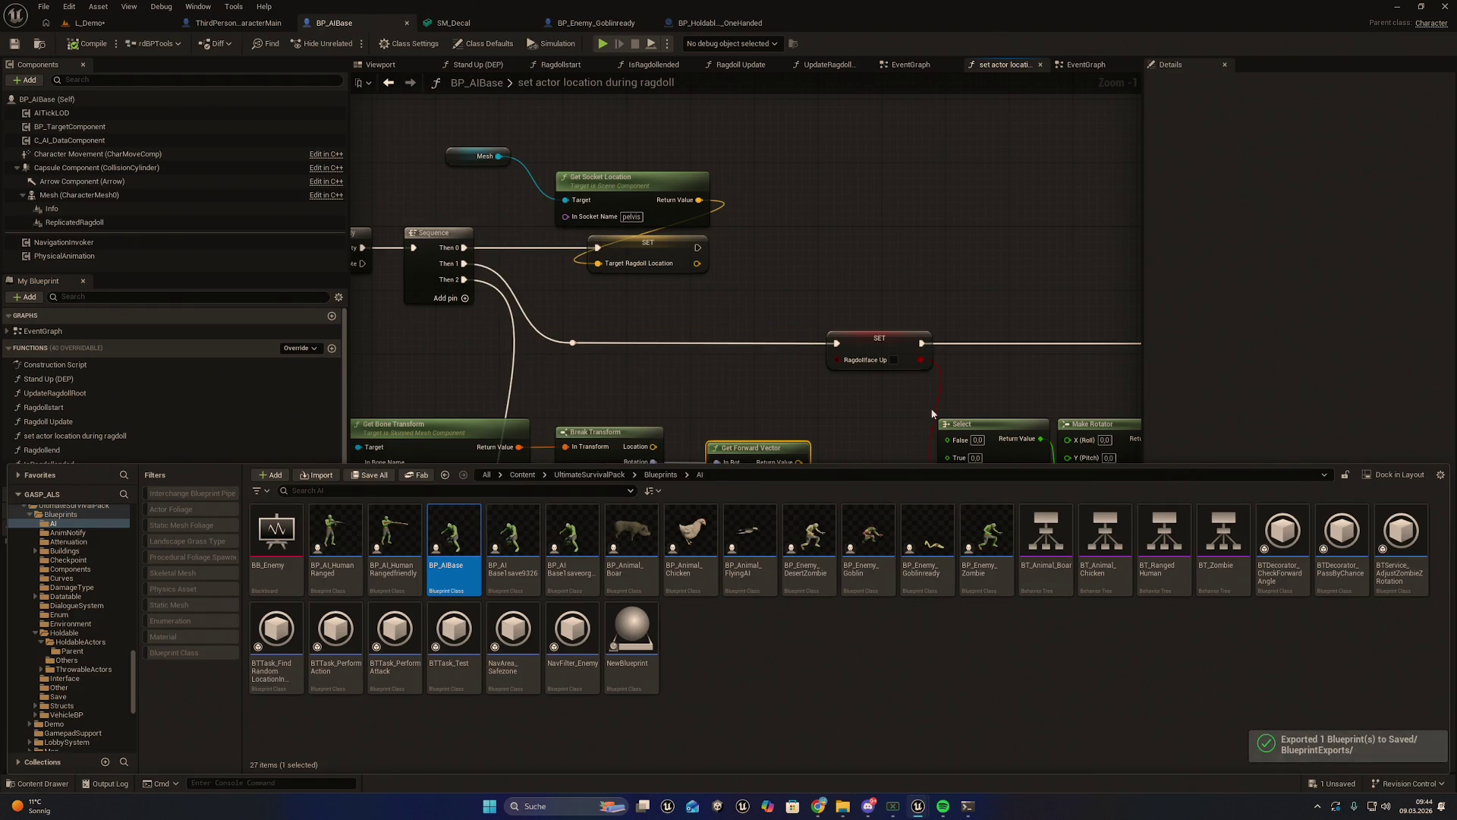
{"action": "key", "text": "alt+Tab"}
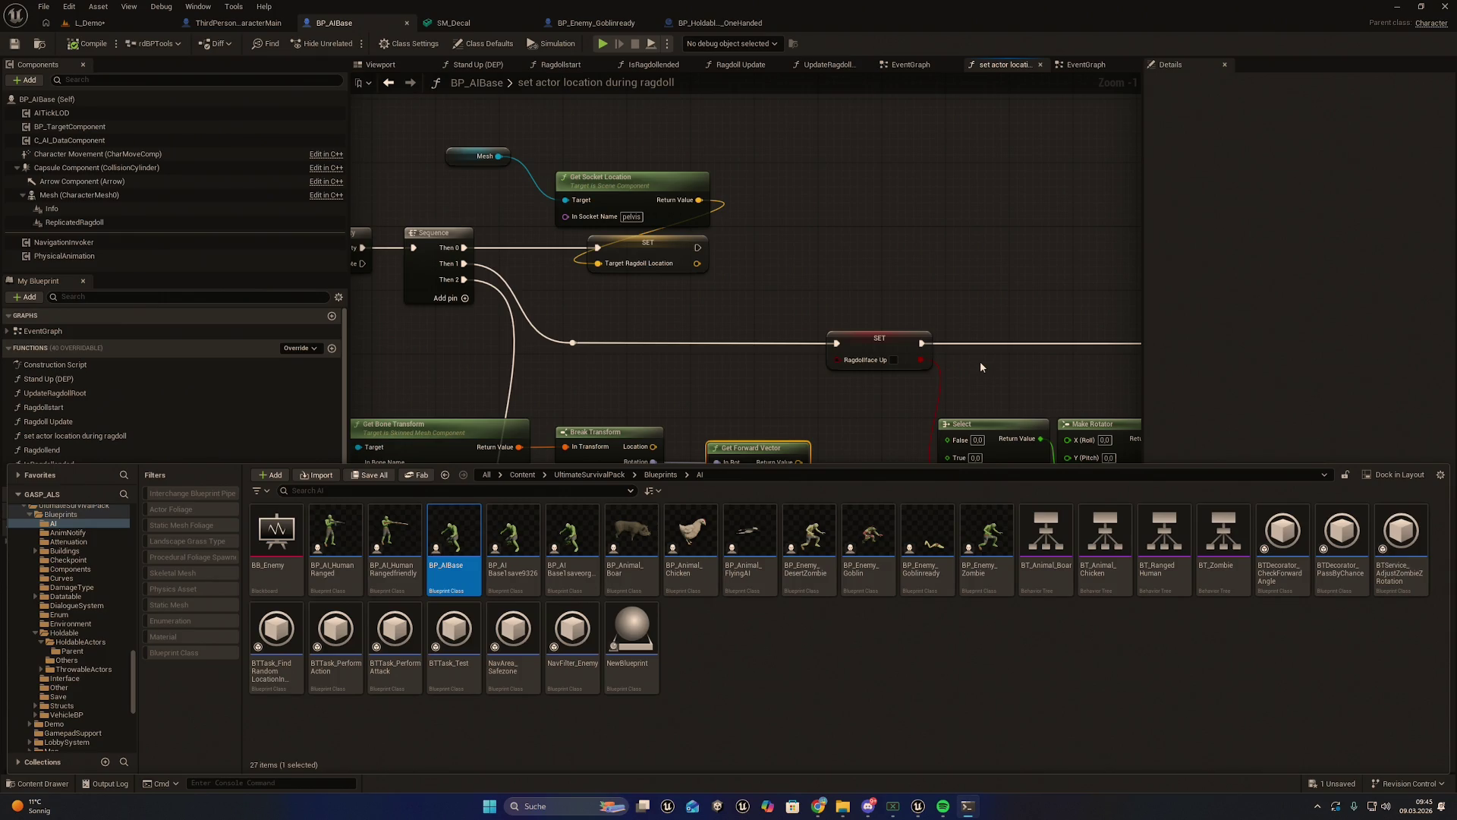
{"action": "left_click_drag", "start_coordinate": [654, 380], "coordinate": [688, 336]}
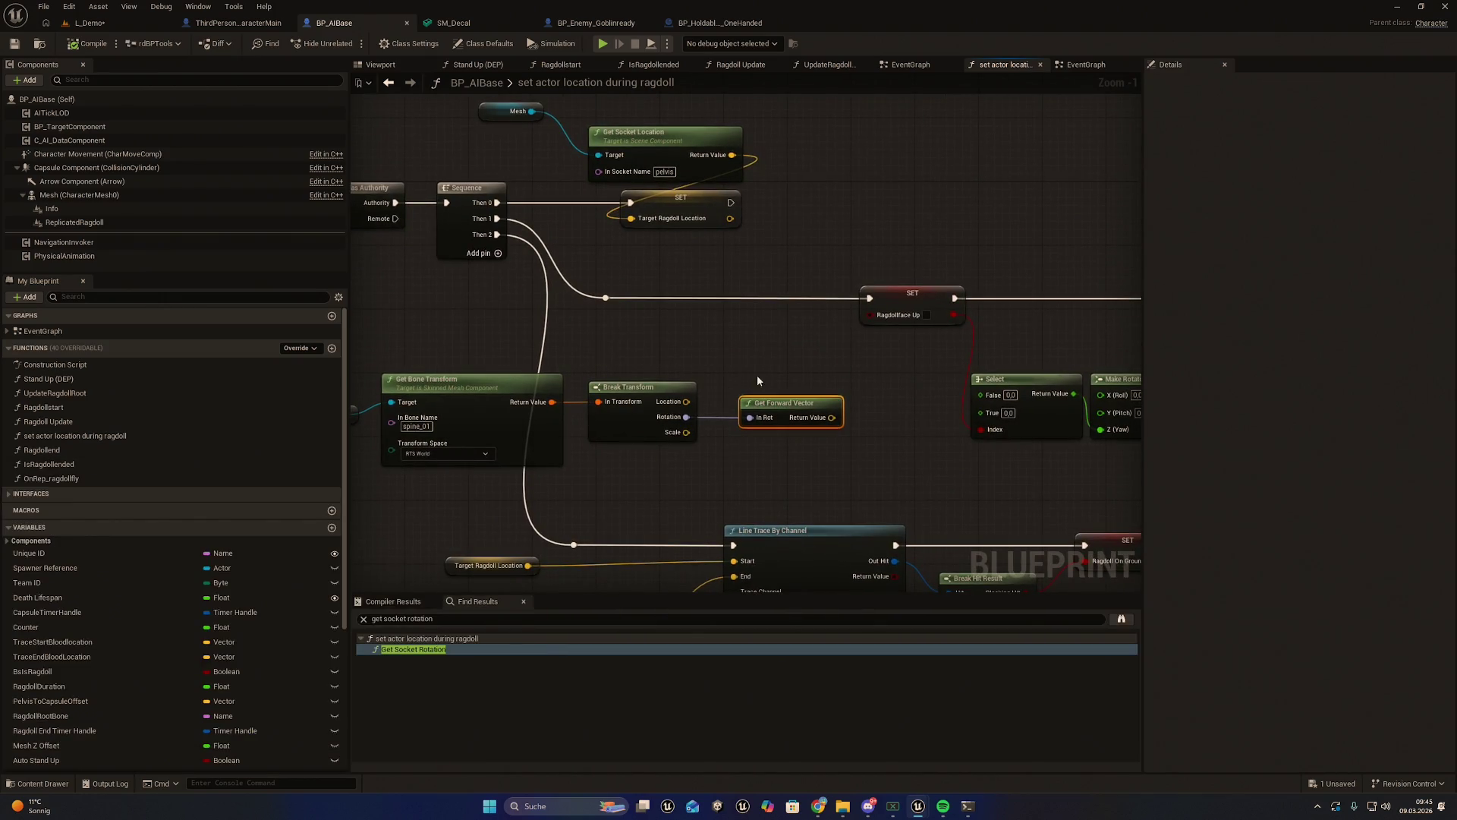
Shift the Mesh, bone transform and forward vector chain left to clear space
{"action": "left_click_drag", "start_coordinate": [902, 367], "coordinate": [448, 449]}
{"action": "left_click_drag", "start_coordinate": [531, 397], "coordinate": [455, 405]}
{"action": "mouse_move", "coordinate": [779, 350]}
{"action": "left_mouse_down"}
{"action": "mouse_move", "coordinate": [829, 350]}
{"action": "mouse_move", "coordinate": [653, 344]}
{"action": "mouse_move", "coordinate": [1008, 395]}
{"action": "mouse_move", "coordinate": [531, 447]}
{"action": "left_mouse_up"}
{"action": "left_click", "coordinate": [800, 377]}
{"action": "left_click_drag", "start_coordinate": [656, 406], "coordinate": [537, 406]}
{"action": "left_click_drag", "start_coordinate": [930, 410], "coordinate": [818, 429]}
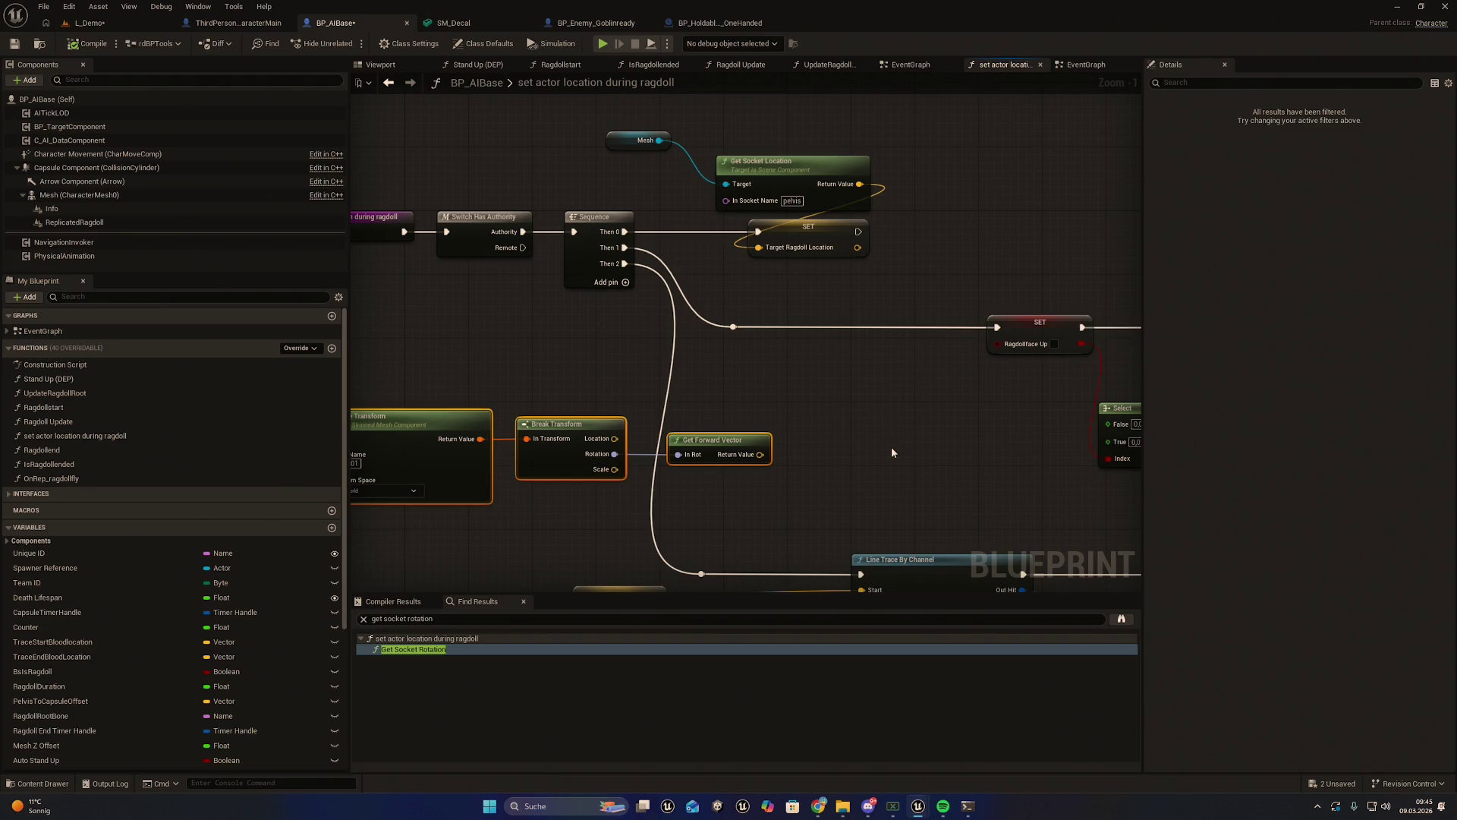
{"action": "mouse_move", "coordinate": [892, 447]}
{"action": "left_mouse_down"}
{"action": "mouse_move", "coordinate": [846, 452]}
{"action": "mouse_move", "coordinate": [835, 435]}
{"action": "mouse_move", "coordinate": [877, 421]}
{"action": "left_mouse_up"}
{"action": "left_click", "coordinate": [854, 418]}
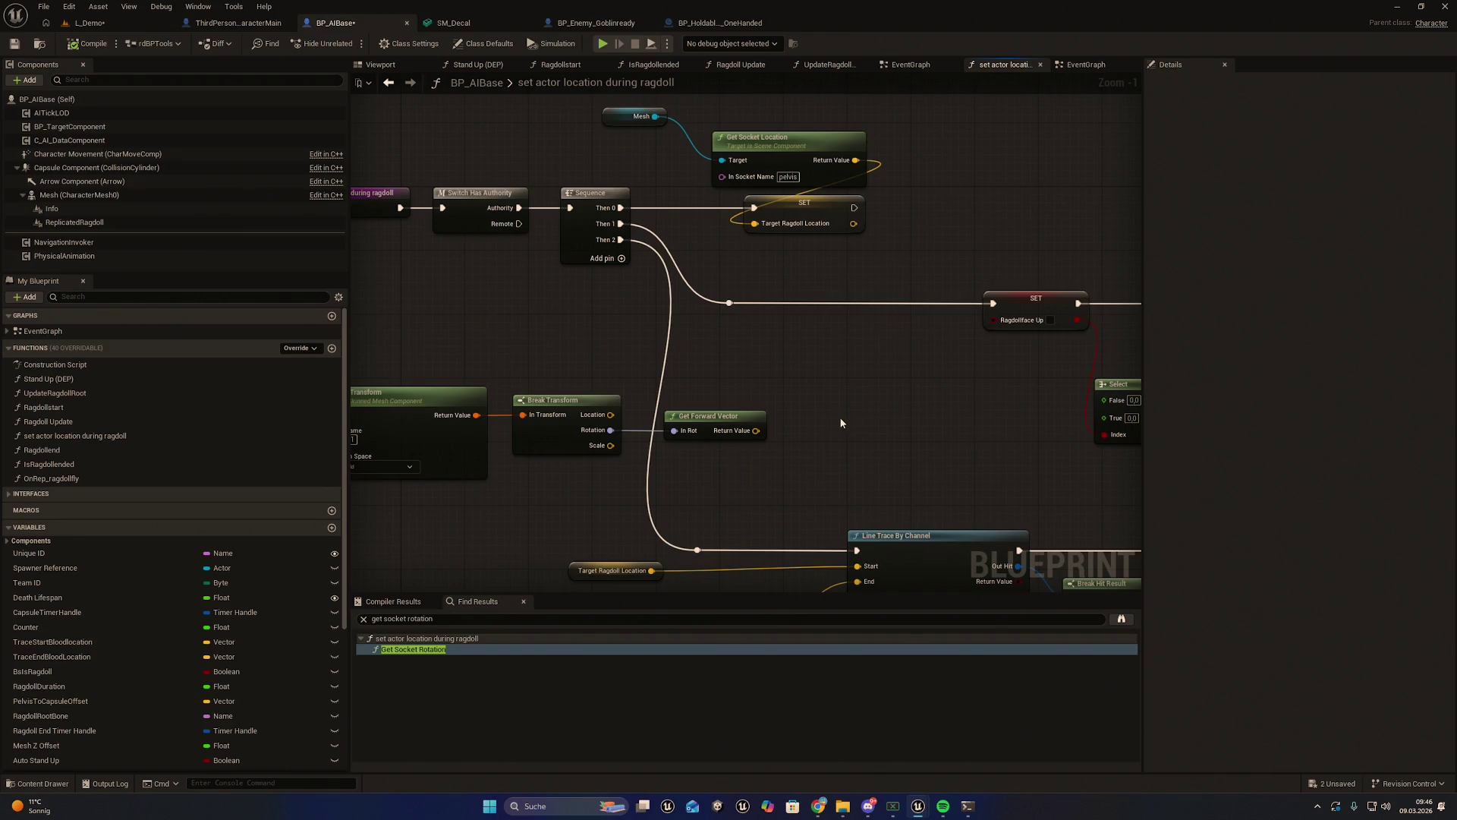
Add a Dot Product from the forward vector with its Z input set to 1
{"action": "mouse_move", "coordinate": [803, 438]}
{"action": "left_mouse_down"}
{"action": "mouse_move", "coordinate": [754, 445]}
{"action": "mouse_move", "coordinate": [752, 418]}
{"action": "left_mouse_up"}
{"action": "type", "text": "dot"}
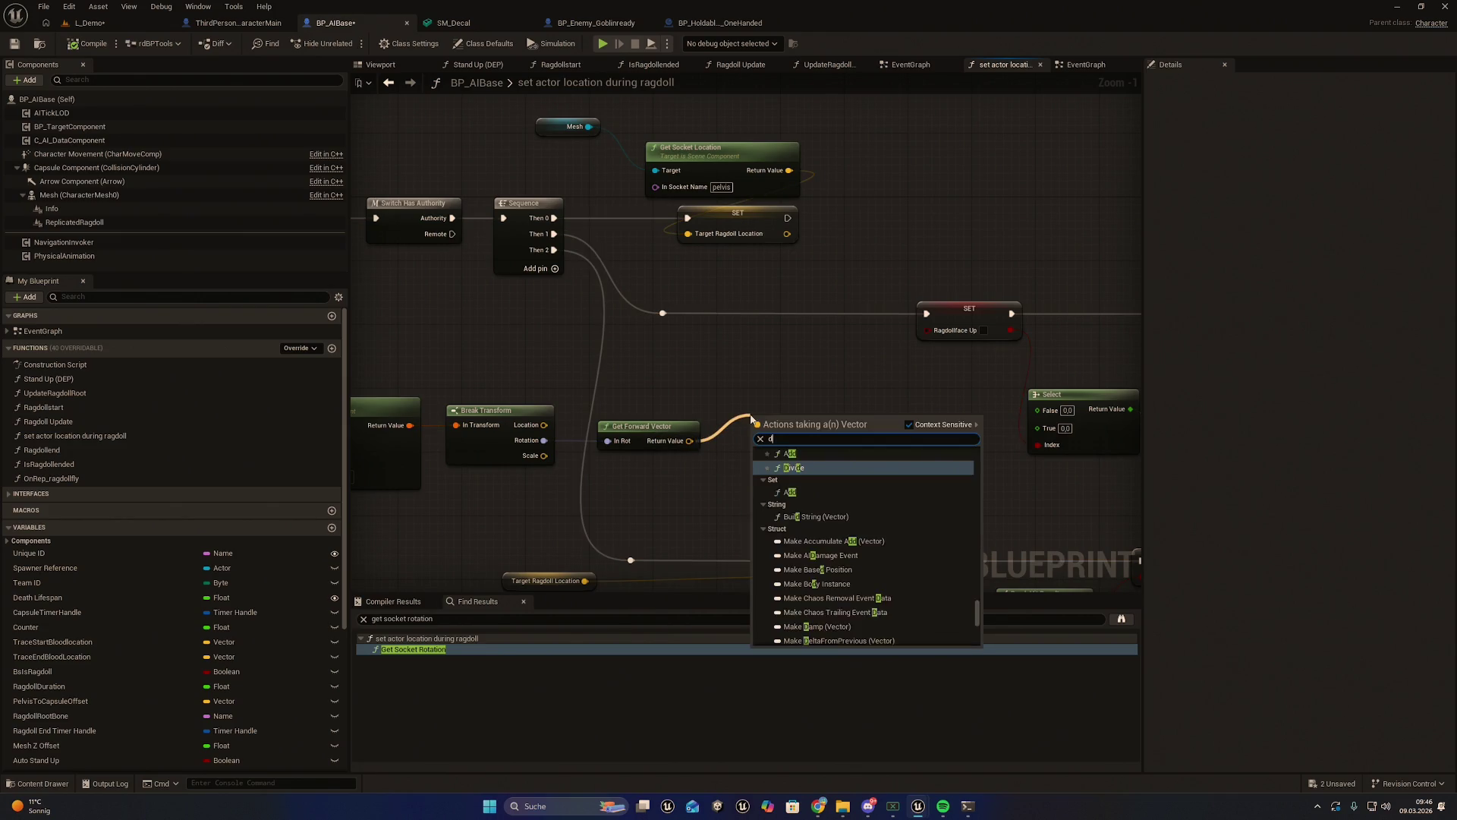
{"action": "key", "text": "Return"}
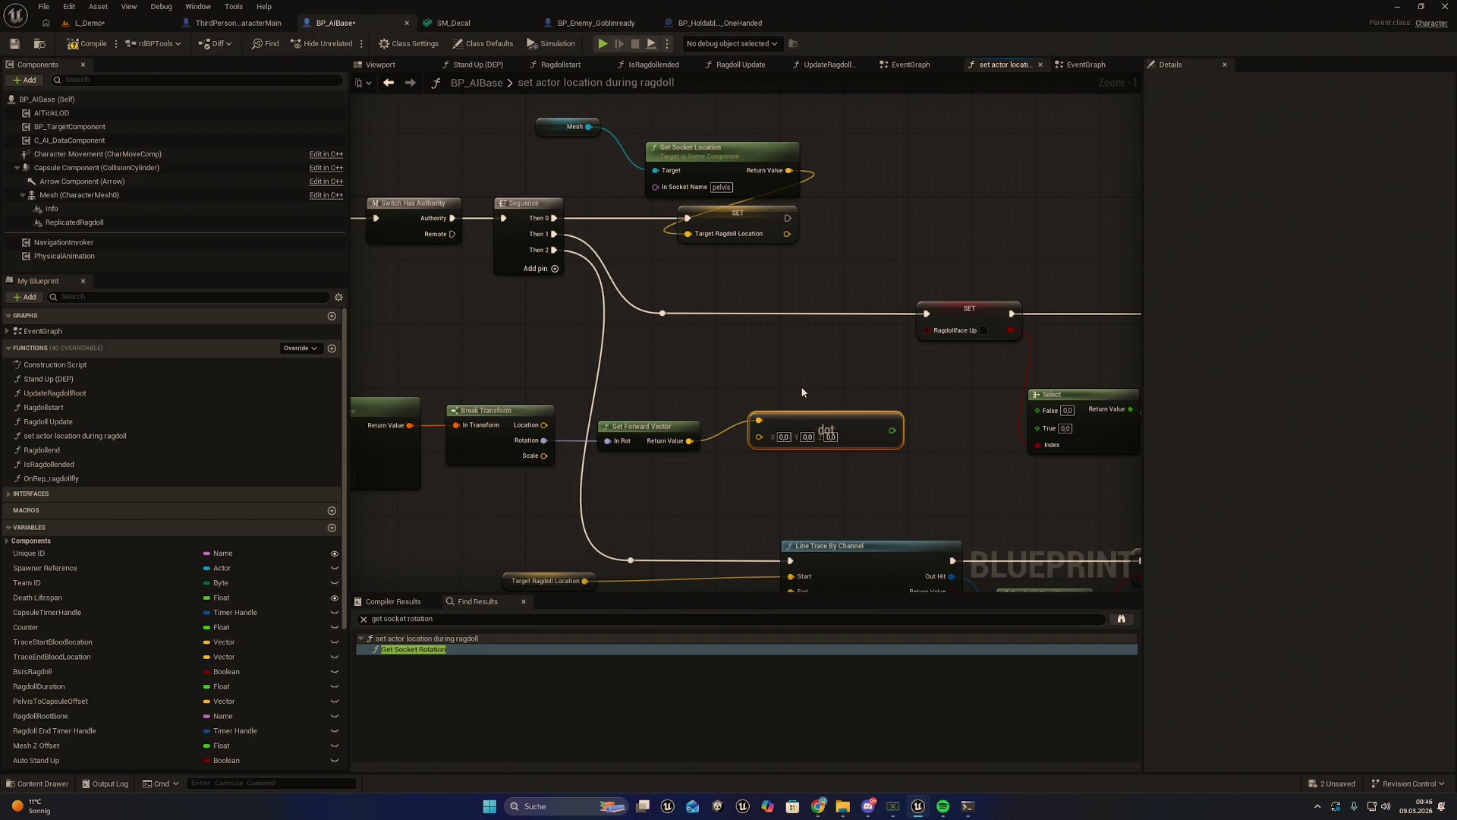
{"action": "left_click_drag", "start_coordinate": [807, 414], "coordinate": [791, 430]}
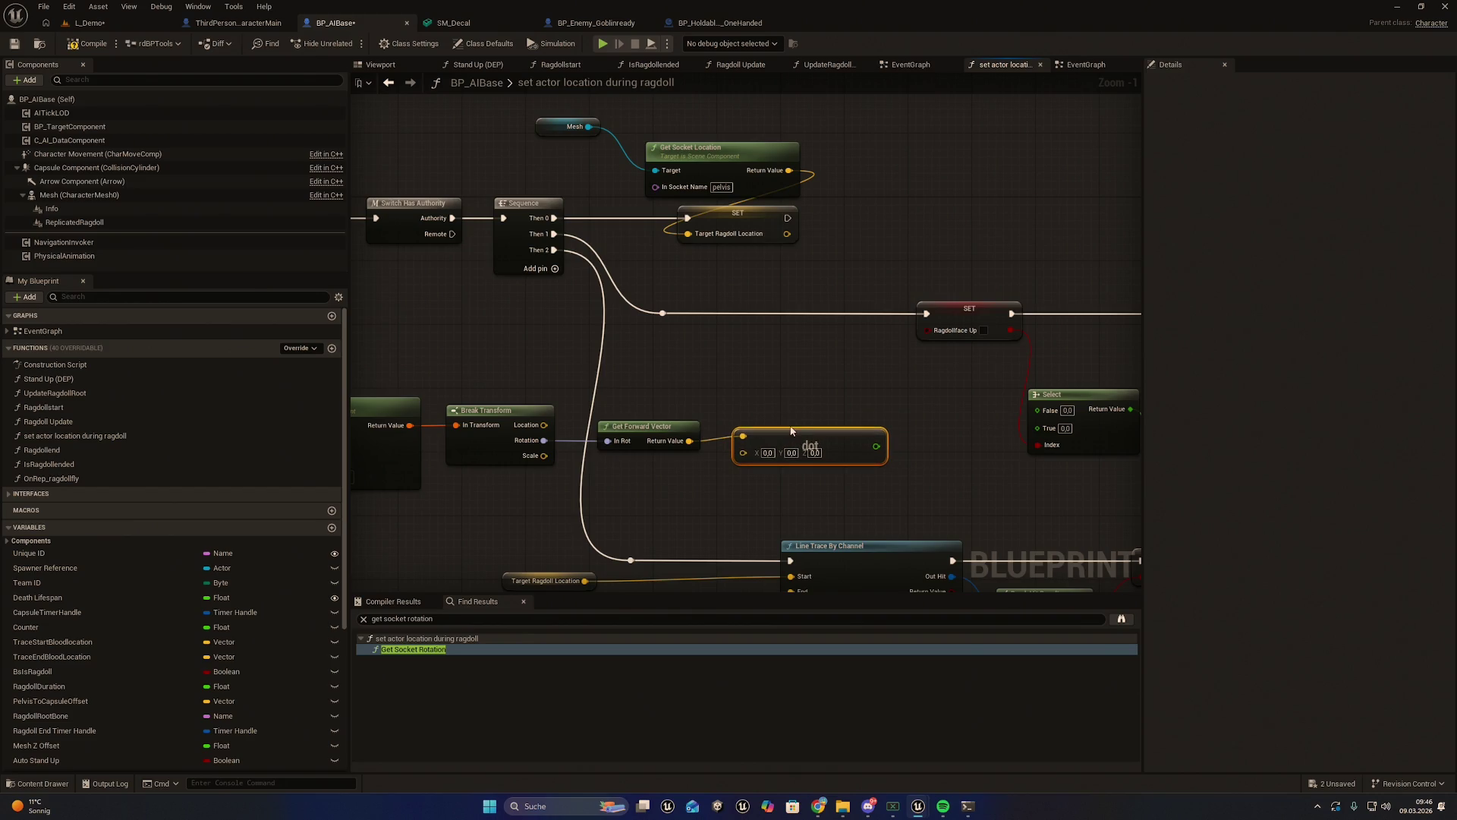
{"action": "left_click_drag", "start_coordinate": [750, 499], "coordinate": [787, 505]}
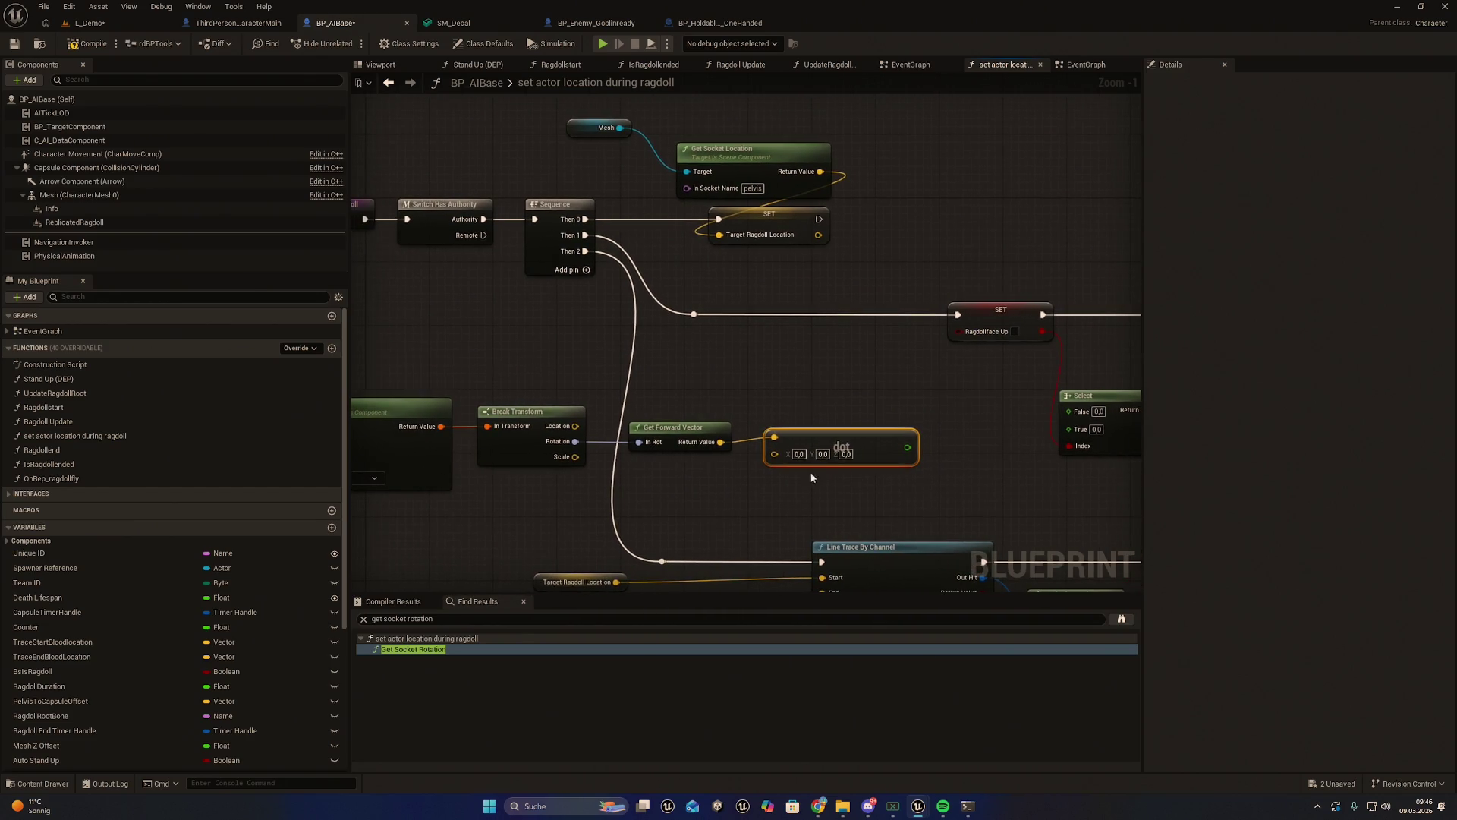
{"action": "left_click", "coordinate": [846, 454]}
{"action": "type", "text": "1"}
{"action": "left_click", "coordinate": [841, 486]}
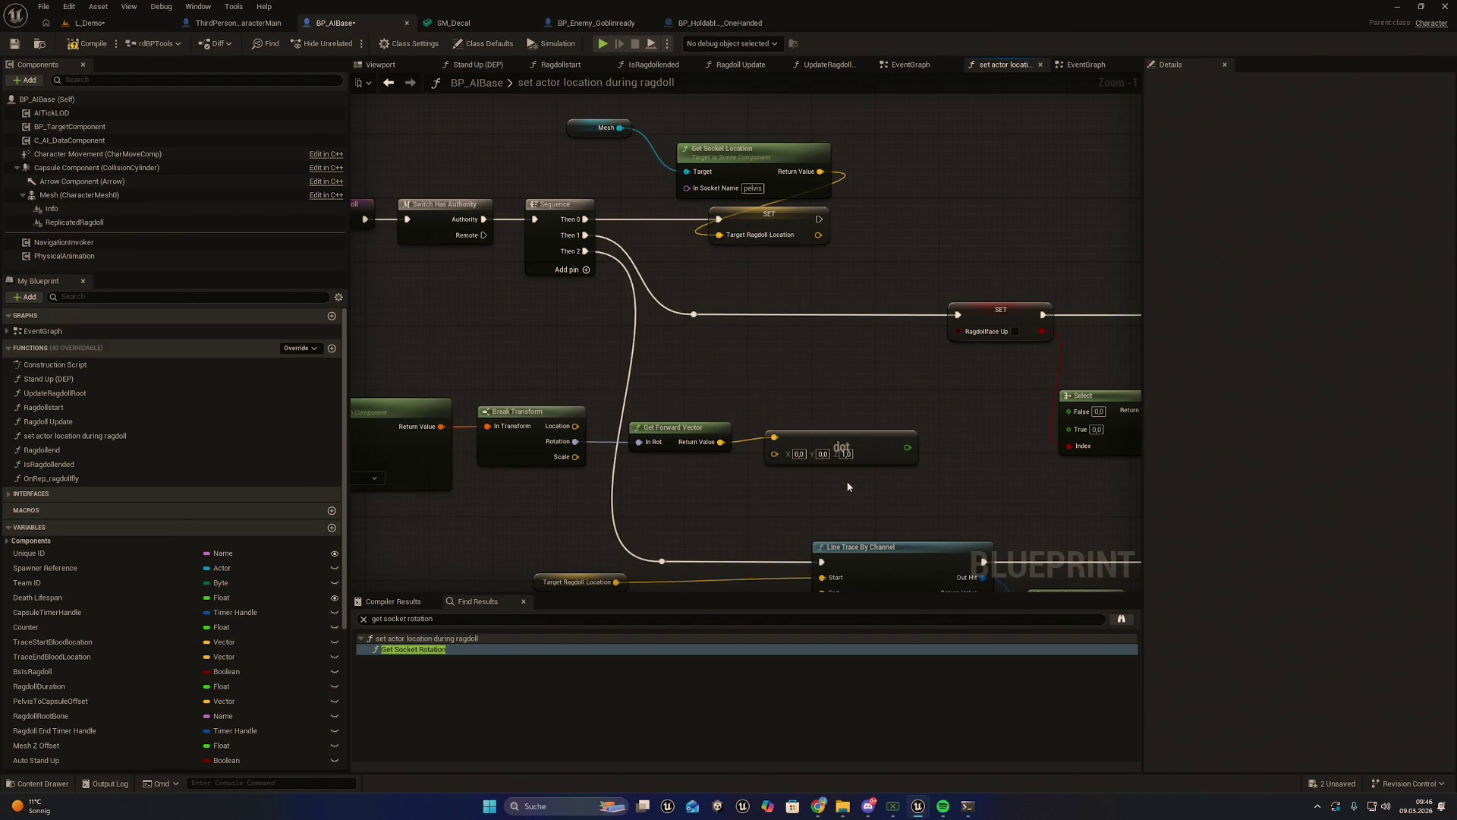
Add a greater-than 0.0 test on the dot result and wire it into Ragdoll Face Up
{"action": "mouse_move", "coordinate": [869, 467]}
{"action": "left_mouse_down"}
{"action": "mouse_move", "coordinate": [846, 465]}
{"action": "mouse_move", "coordinate": [903, 438]}
{"action": "left_mouse_up"}
{"action": "type", "text": "grea"}
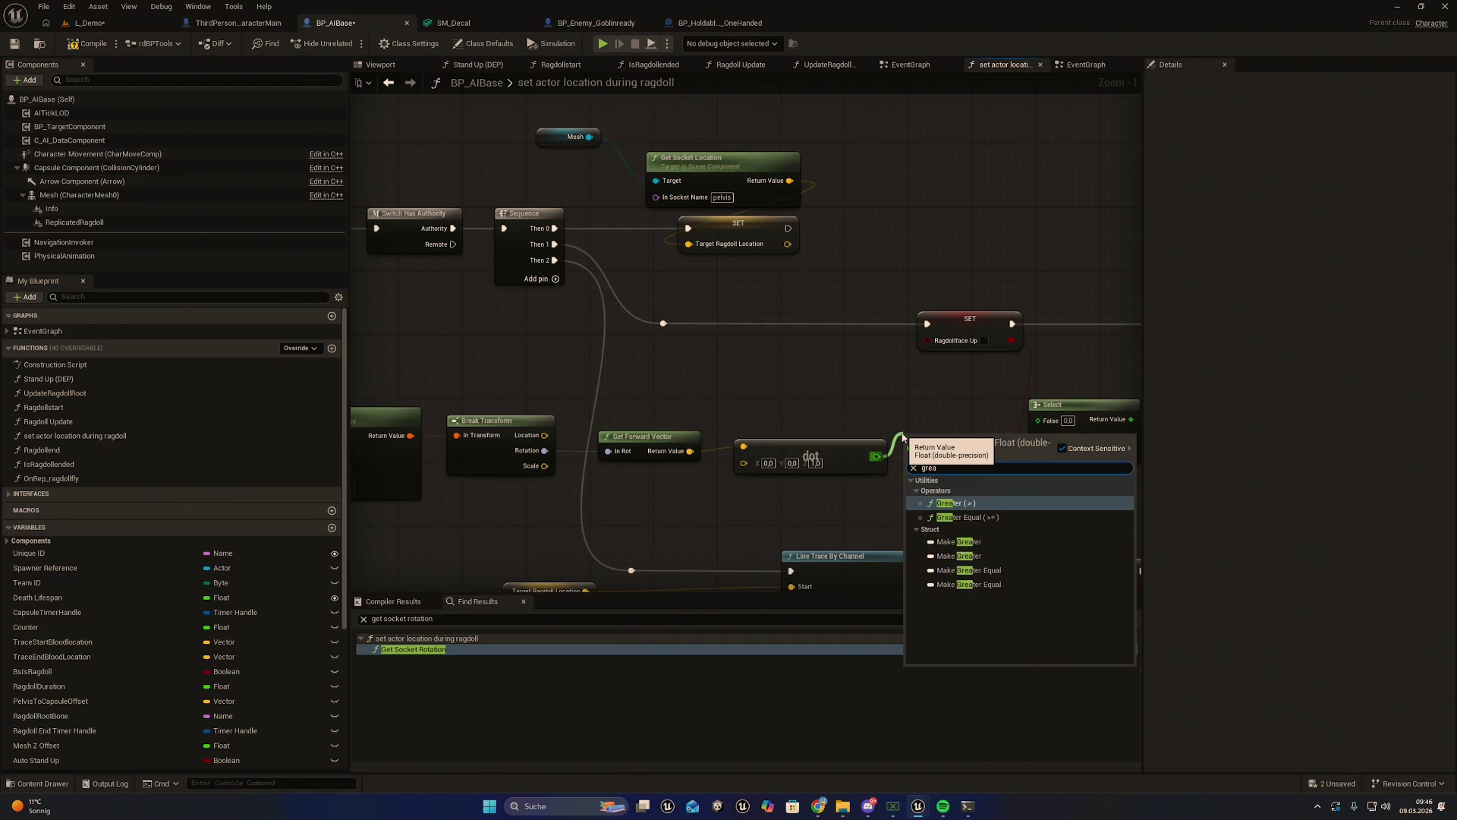
{"action": "key", "text": "Return"}
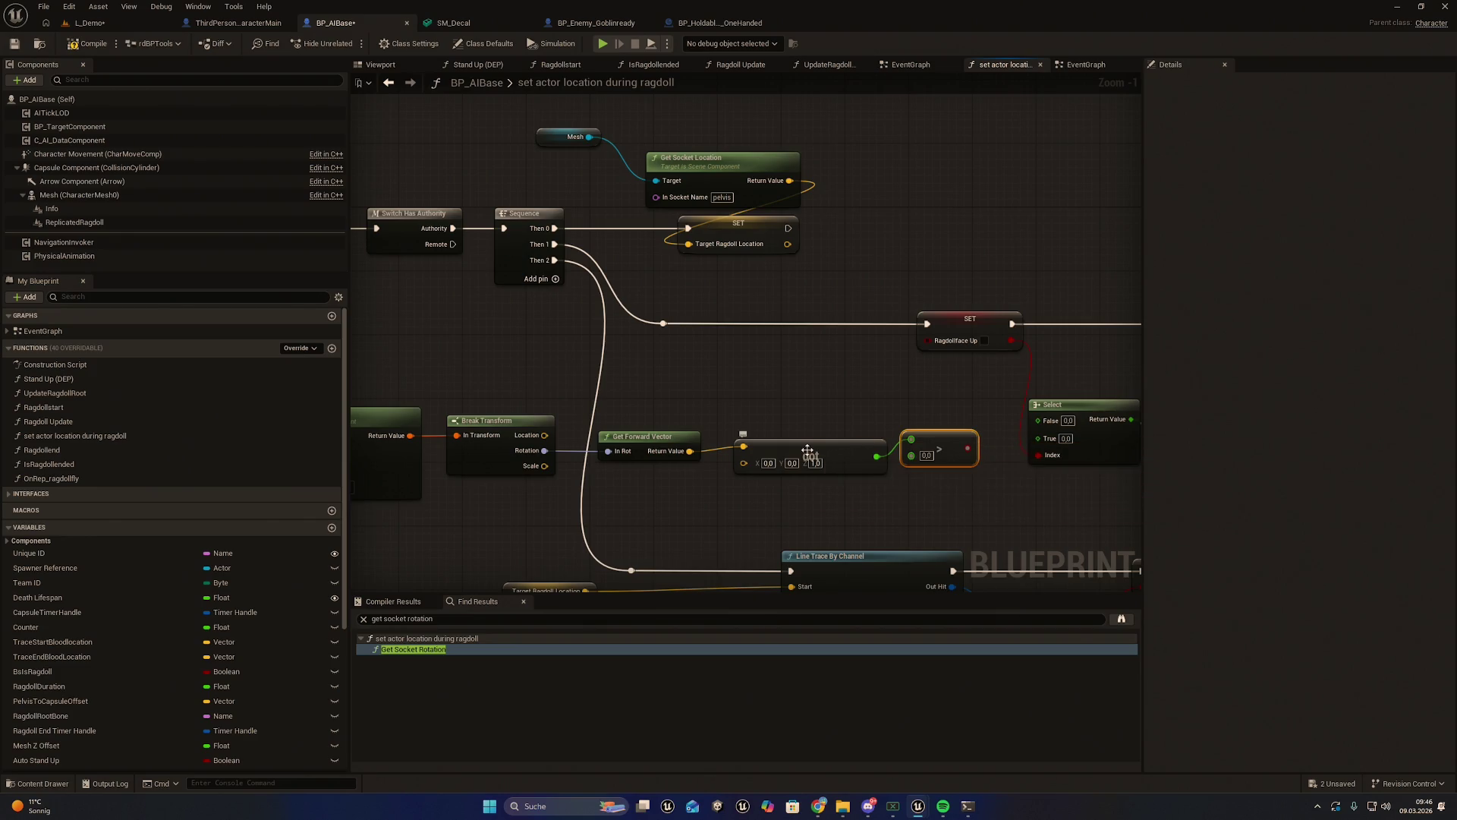
{"action": "left_click_drag", "start_coordinate": [827, 471], "coordinate": [760, 471]}
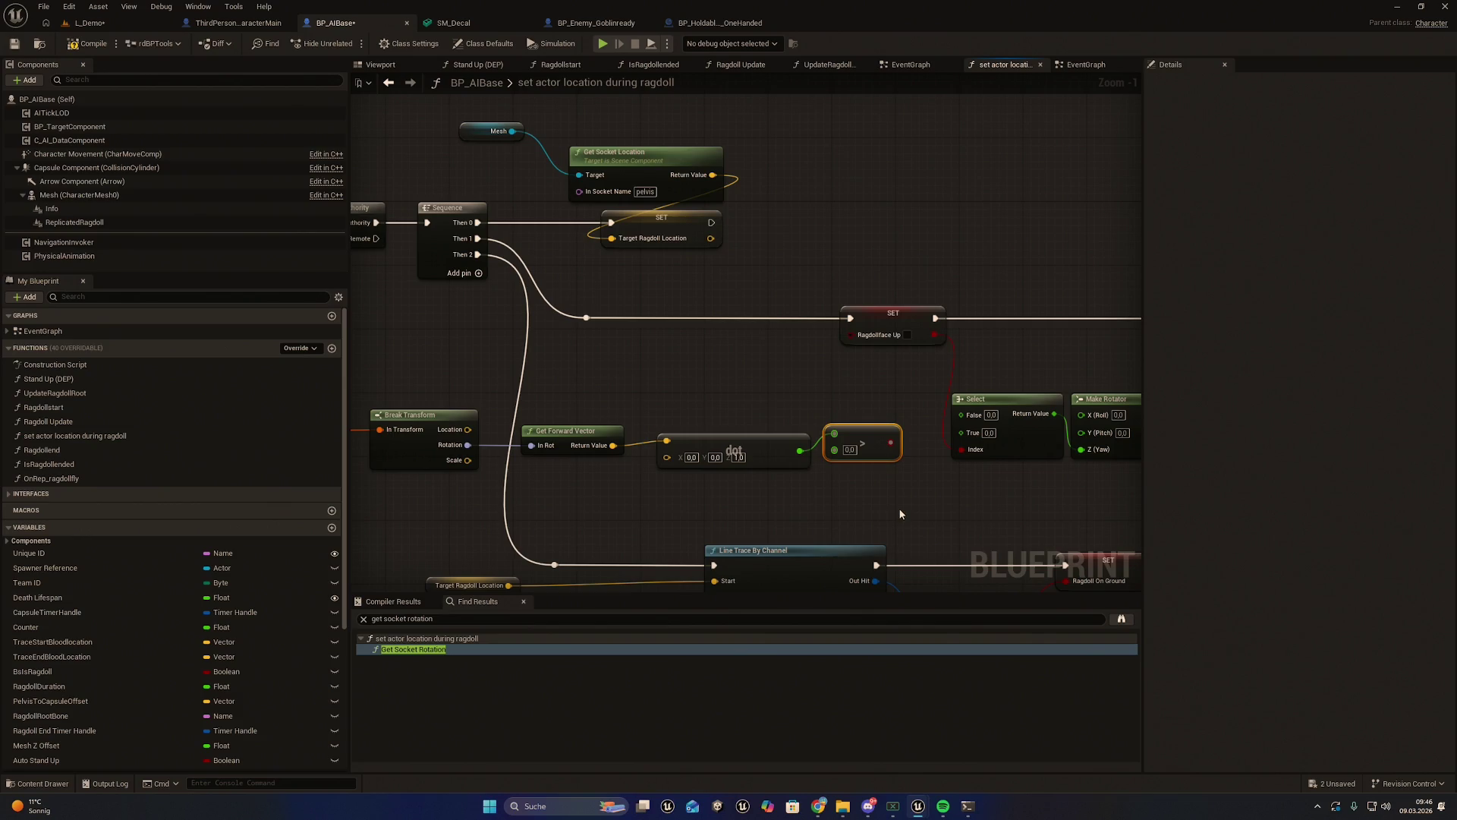
{"action": "scroll", "coordinate": [573, 420], "scroll_direction": "down", "scroll_amount": 1}
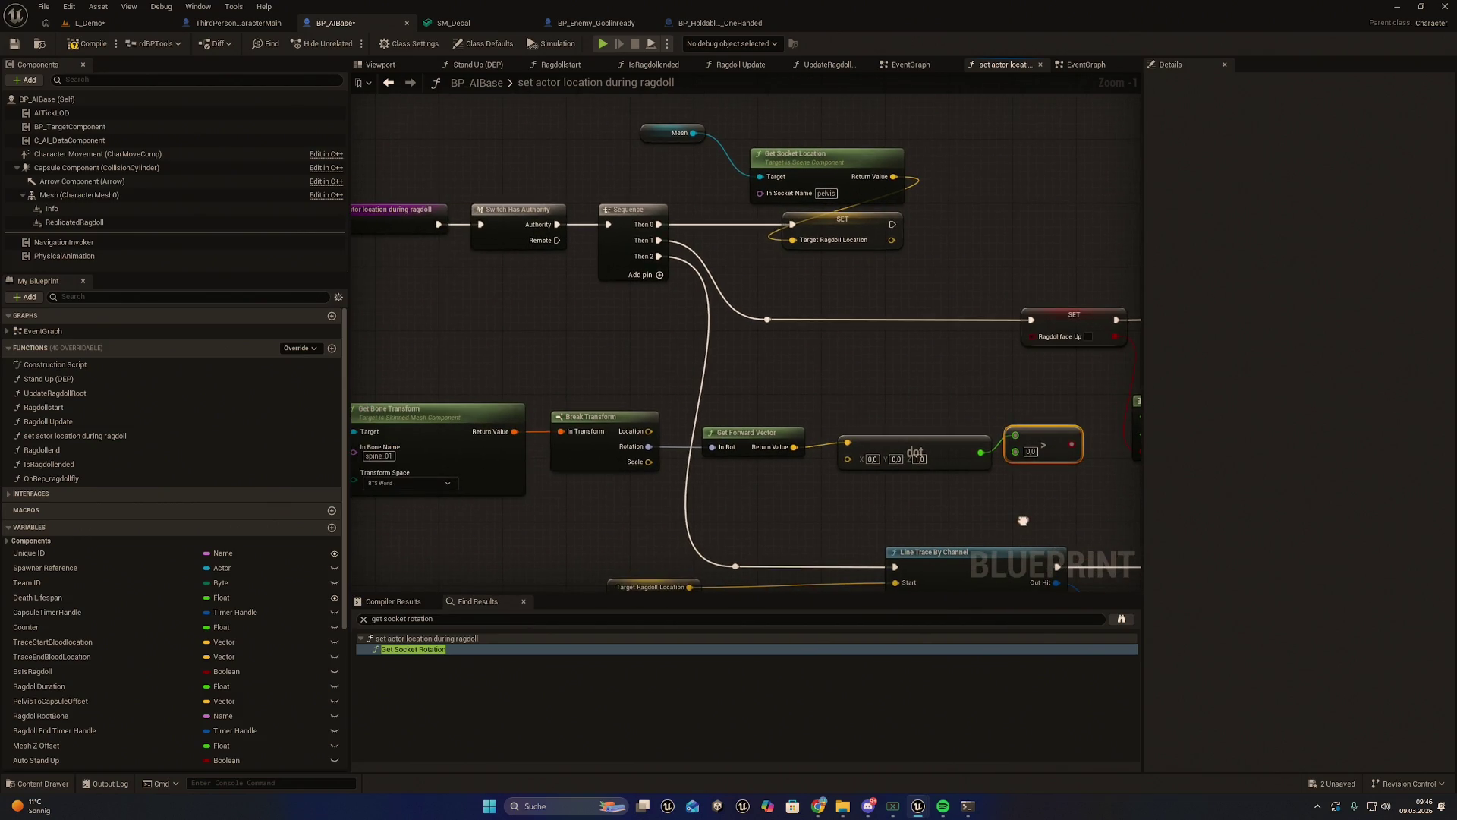
{"action": "mouse_move", "coordinate": [404, 412]}
{"action": "left_mouse_down"}
{"action": "mouse_move", "coordinate": [1045, 463]}
{"action": "mouse_move", "coordinate": [877, 402]}
{"action": "left_mouse_up"}
{"action": "left_click", "coordinate": [886, 390]}
{"action": "scroll", "coordinate": [887, 389], "scroll_direction": "up", "scroll_amount": 1}
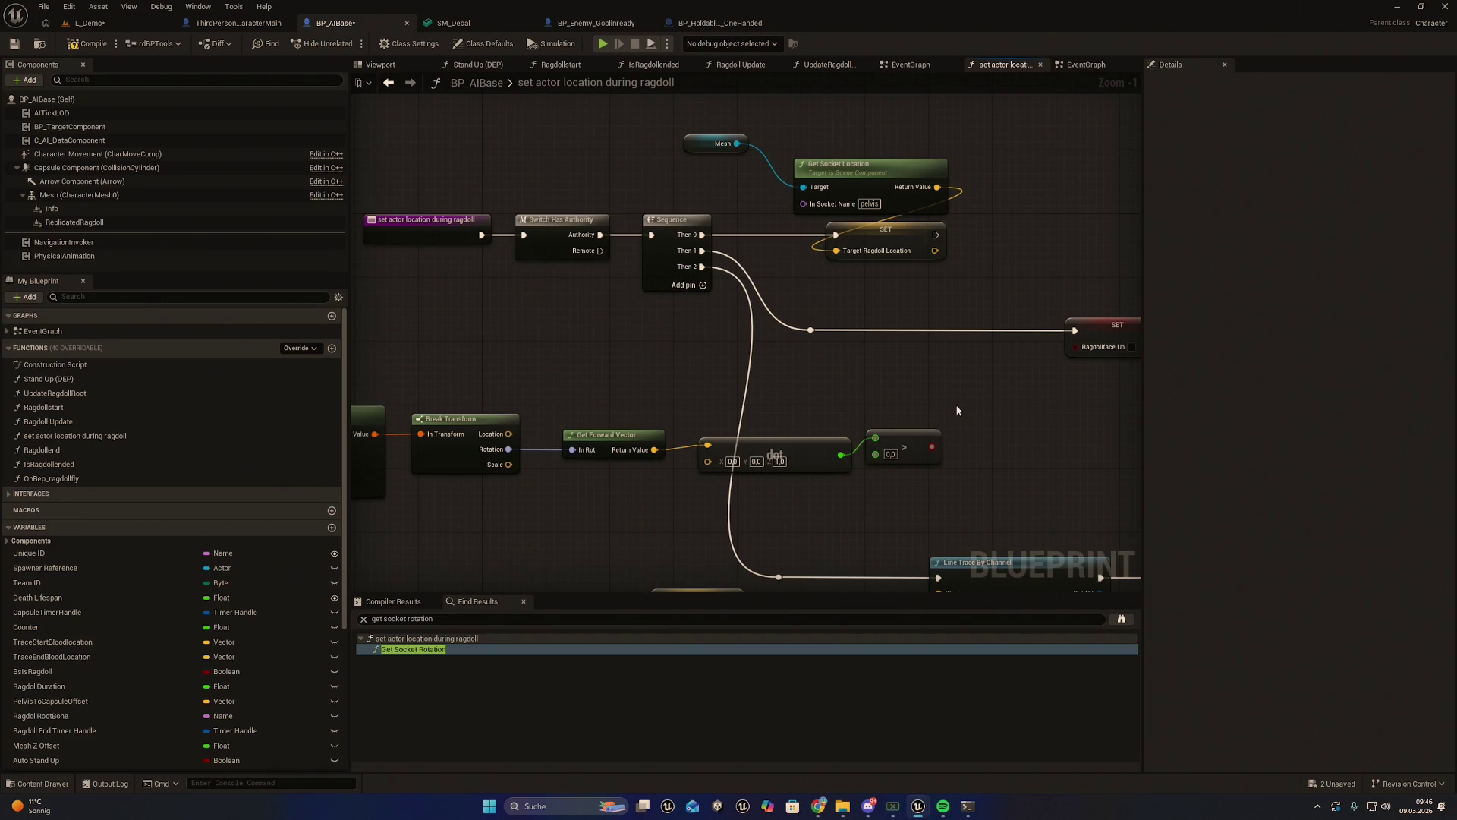
{"action": "scroll", "coordinate": [954, 404], "scroll_direction": "up", "scroll_amount": 1}
{"action": "left_click_drag", "start_coordinate": [964, 418], "coordinate": [871, 457]}
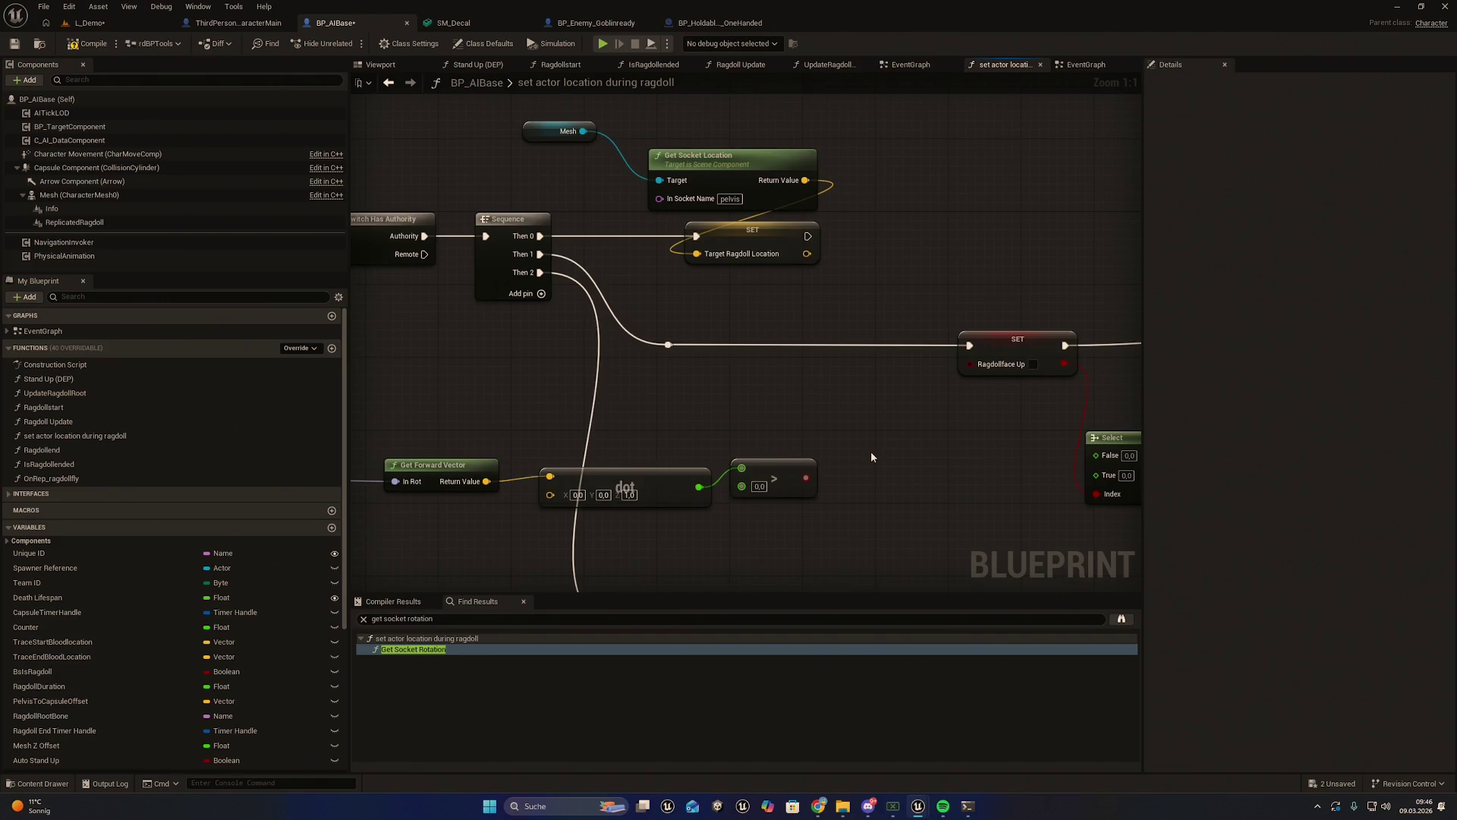
{"action": "left_click_drag", "start_coordinate": [894, 462], "coordinate": [868, 471]}
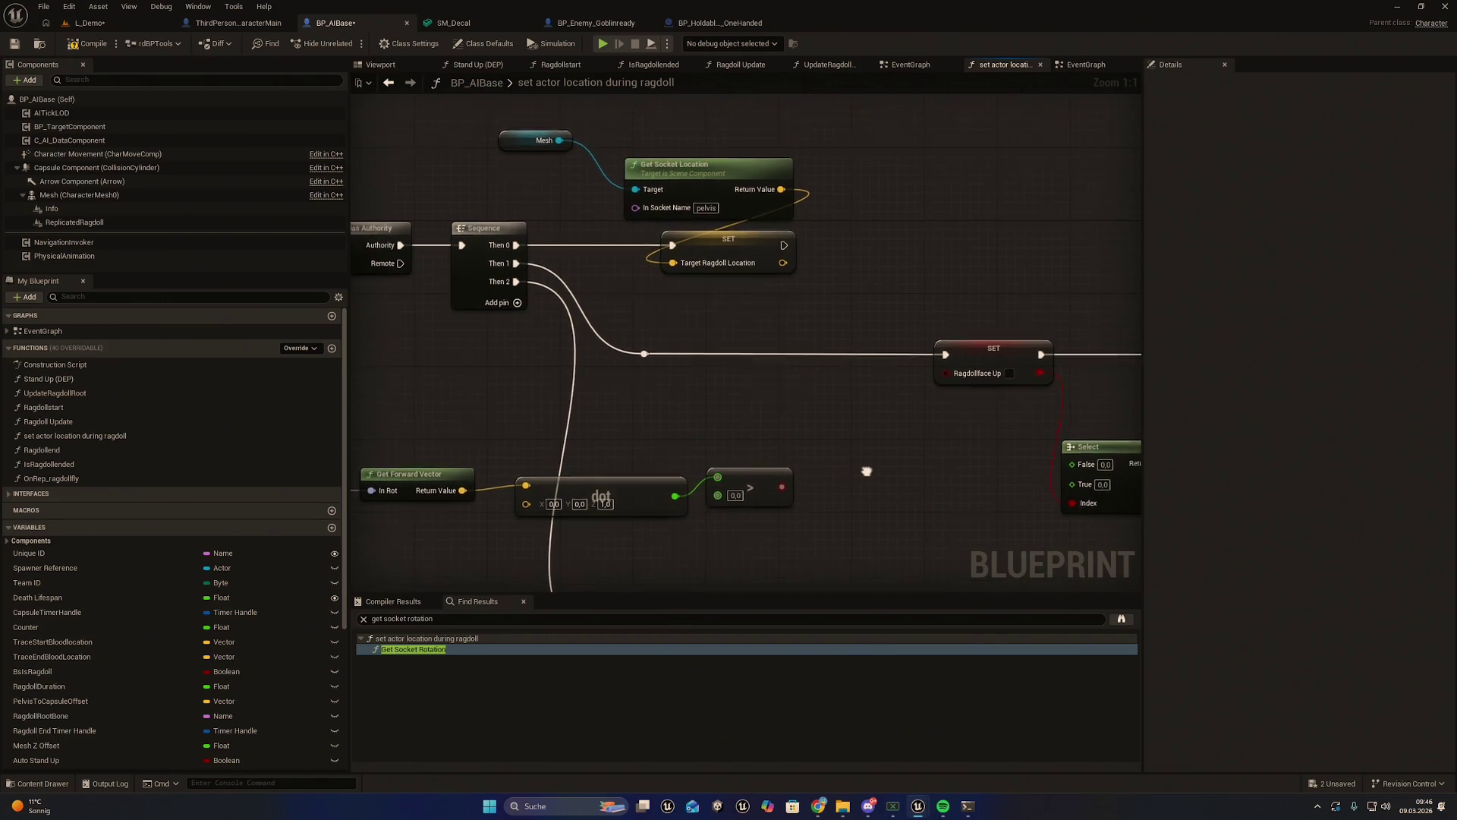
{"action": "mouse_move", "coordinate": [779, 488]}
{"action": "left_mouse_down"}
{"action": "mouse_move", "coordinate": [858, 459]}
{"action": "mouse_move", "coordinate": [943, 374]}
{"action": "left_mouse_up"}
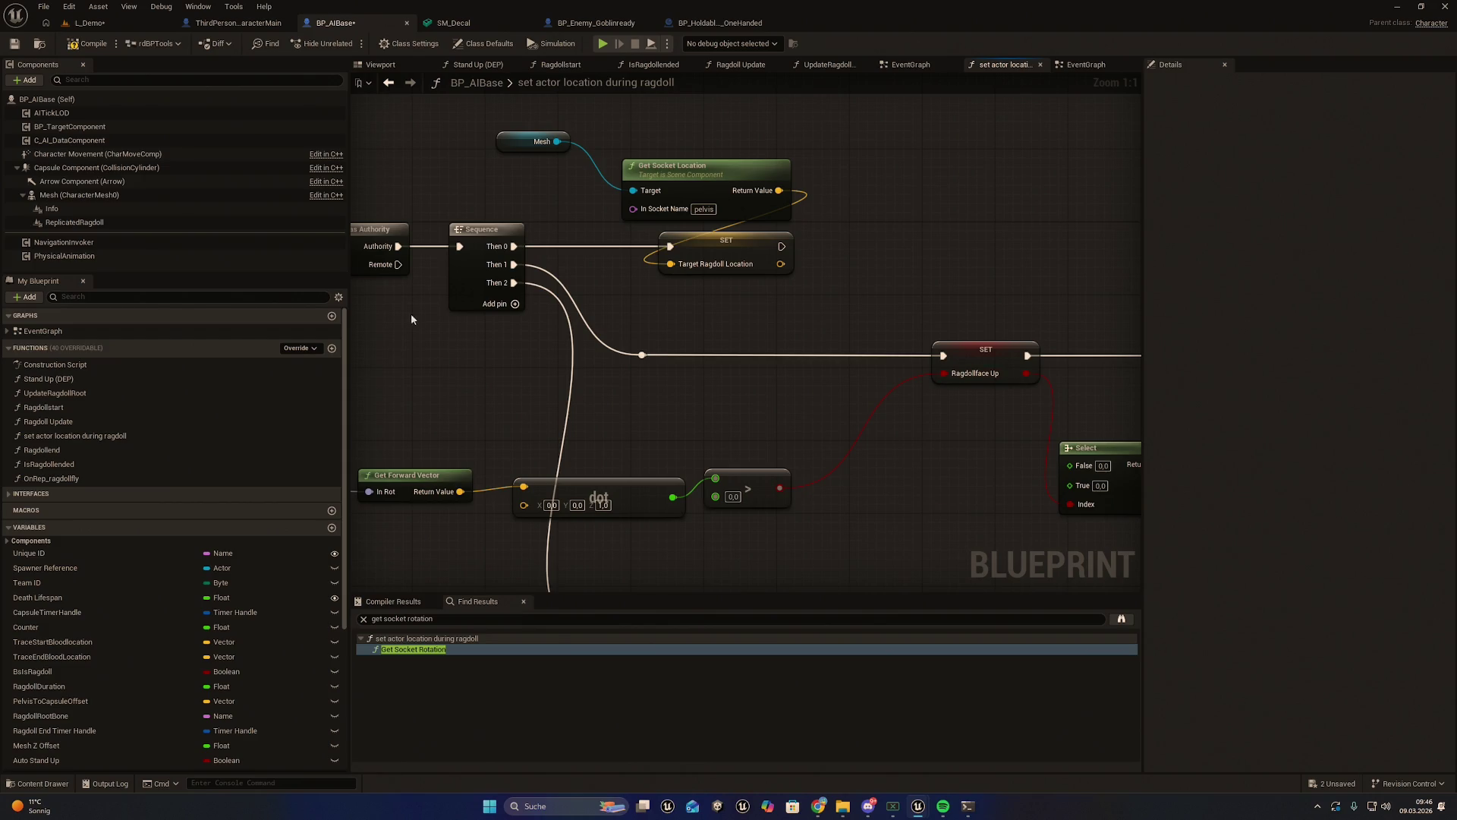
Save BP_AIBase, run Export Blueprint for Claude on it, and hide the Content Drawer
{"action": "left_click", "coordinate": [40, 48]}
{"action": "left_click", "coordinate": [15, 43]}
{"action": "left_click", "coordinate": [43, 47]}
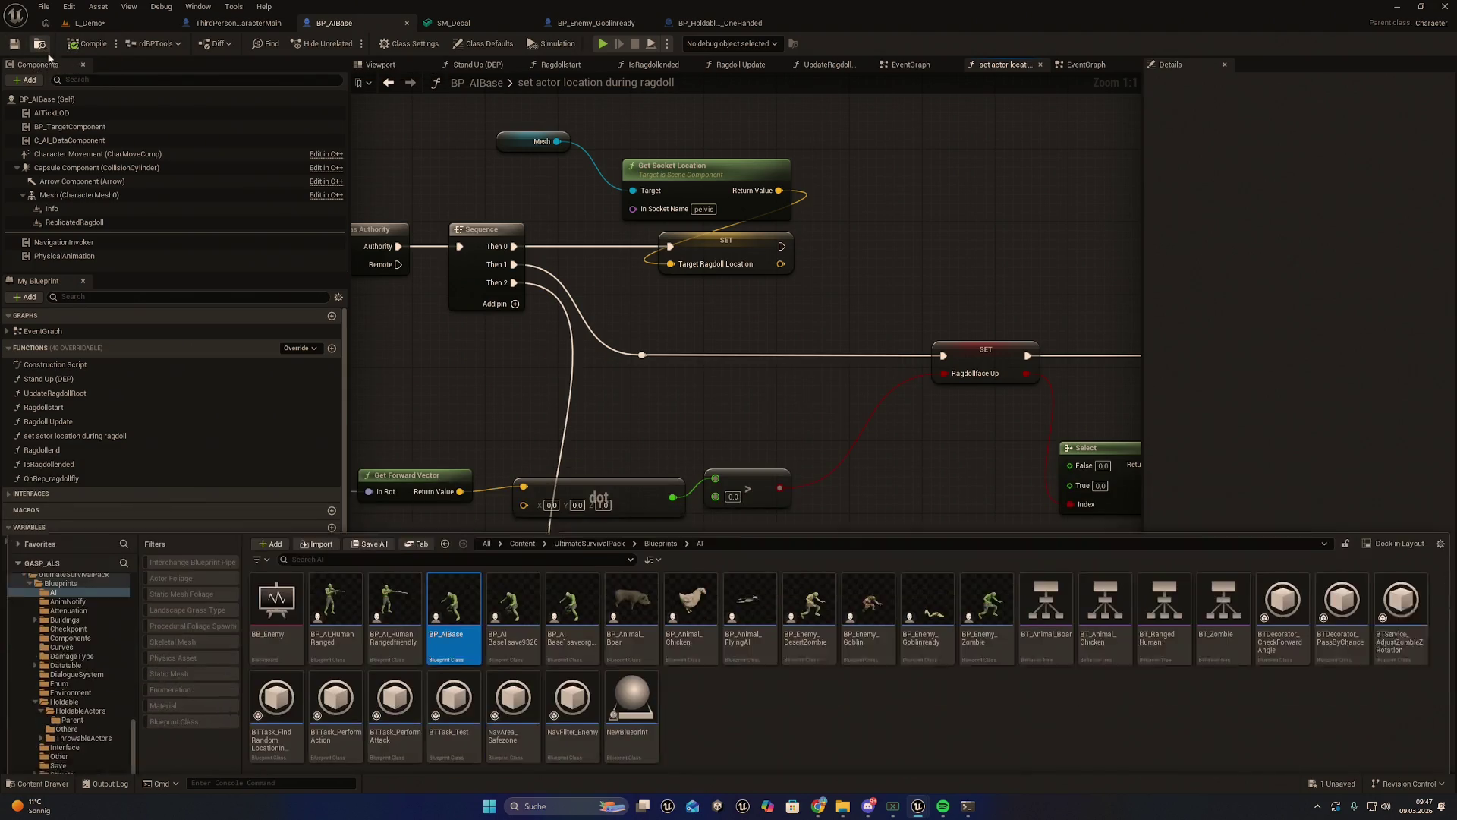
{"action": "right_click", "coordinate": [463, 524]}
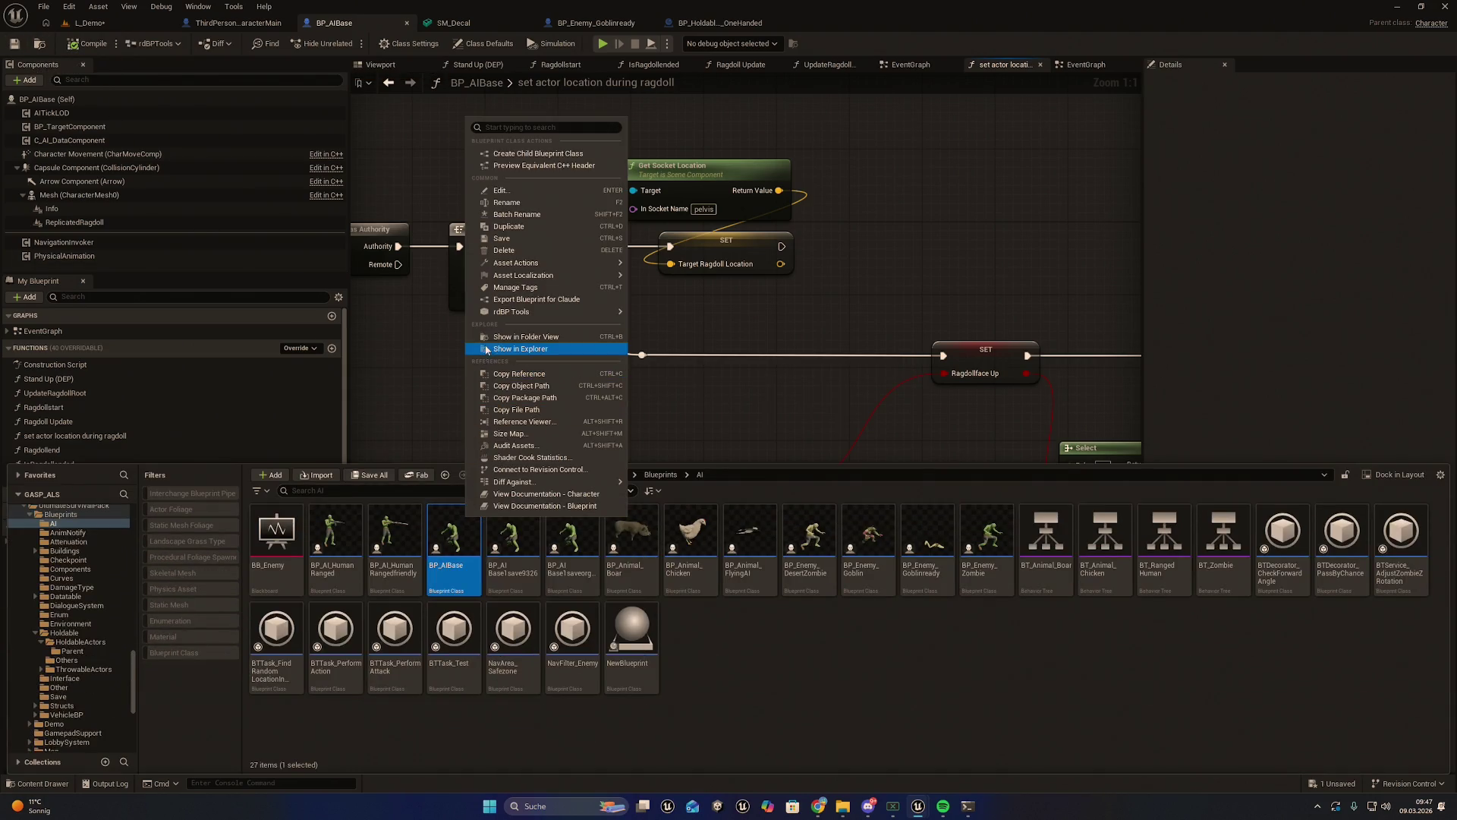
{"action": "left_click", "coordinate": [527, 300]}
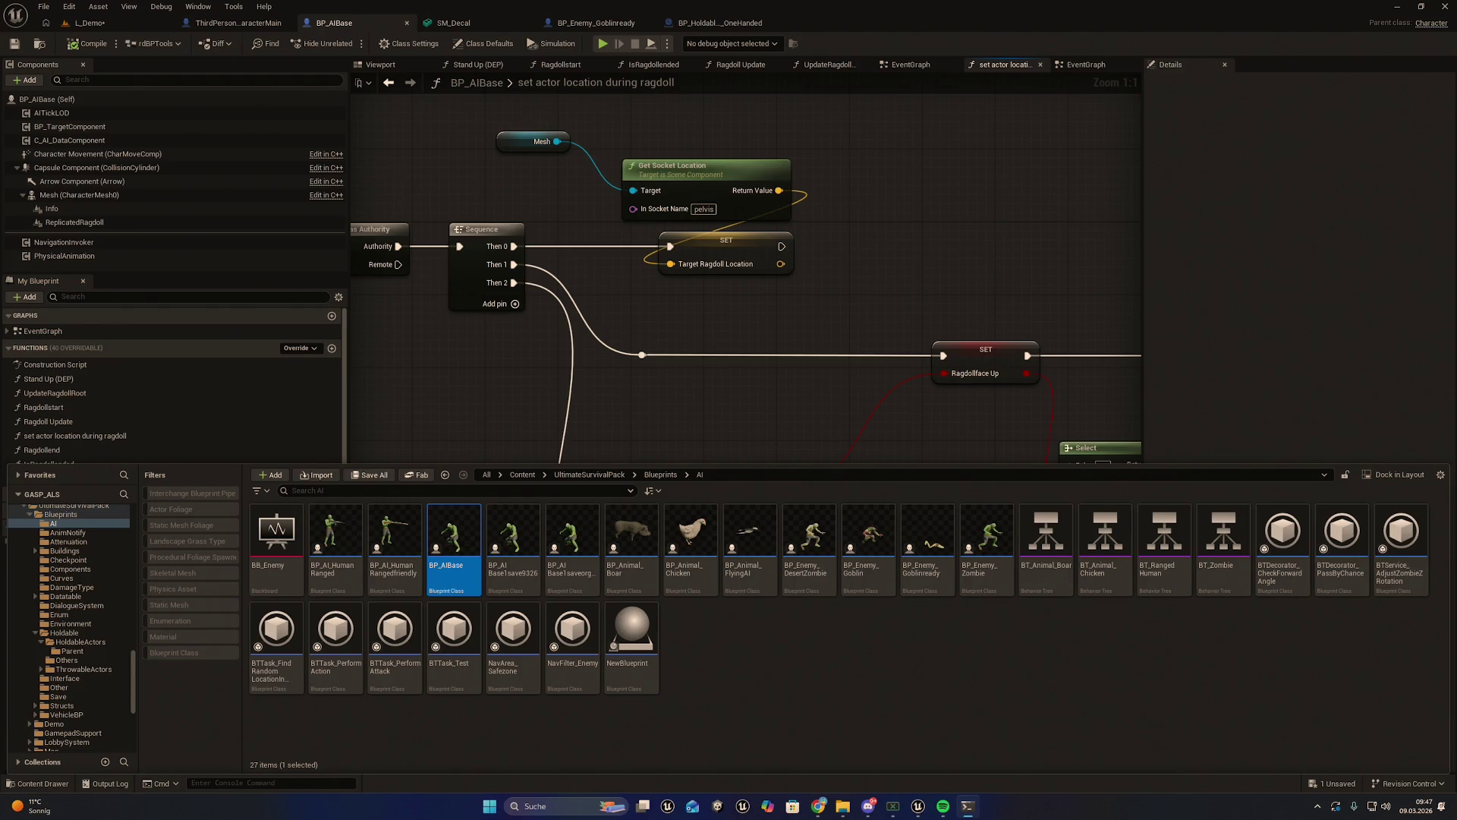
{"action": "left_click", "coordinate": [924, 419]}
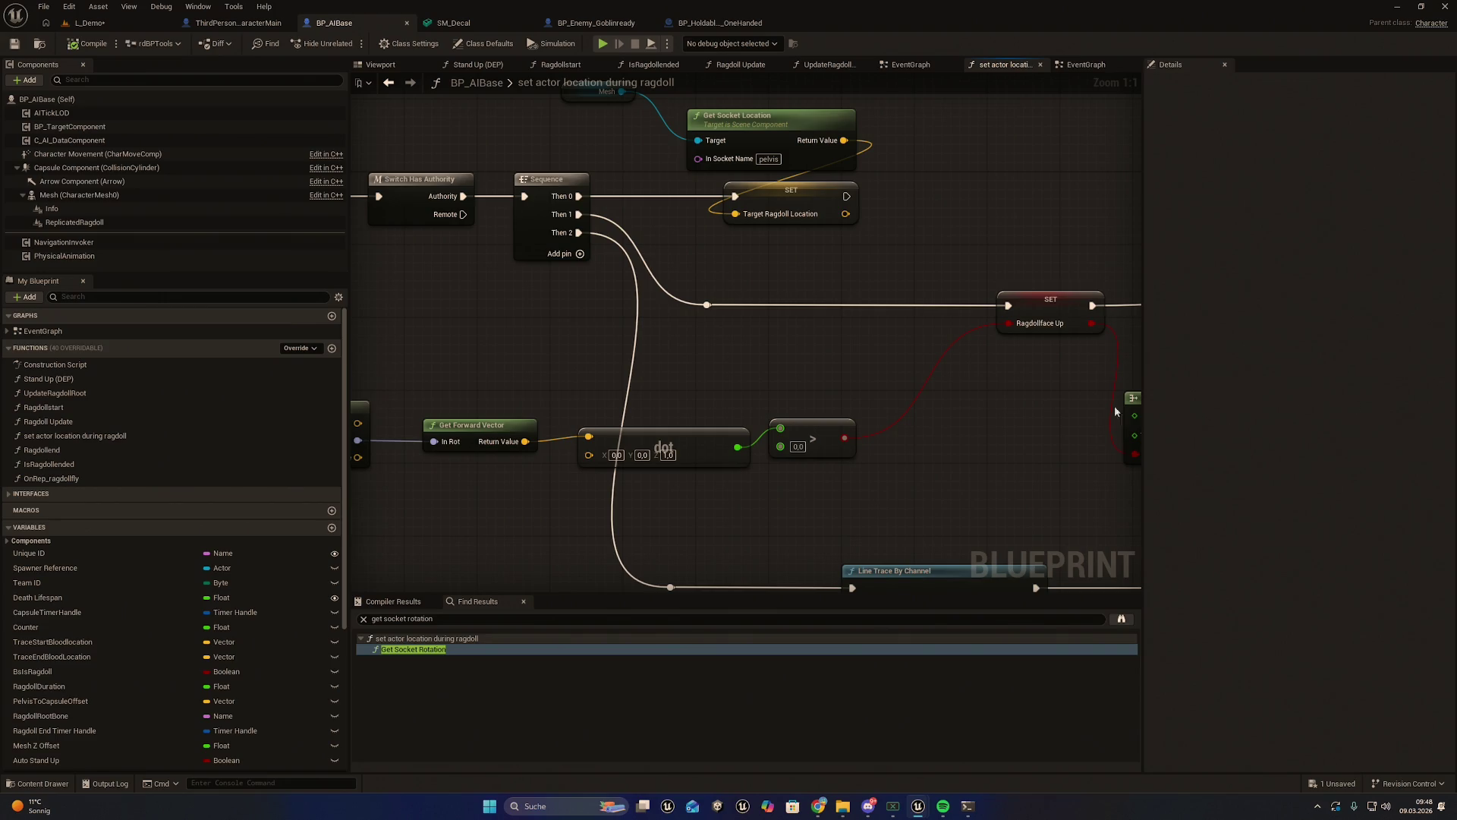
Pan to the Select node and zoom out to view the whole ragdoll function
{"action": "mouse_move", "coordinate": [998, 448]}
{"action": "left_mouse_down"}
{"action": "mouse_move", "coordinate": [946, 468]}
{"action": "mouse_move", "coordinate": [907, 441]}
{"action": "left_mouse_up"}
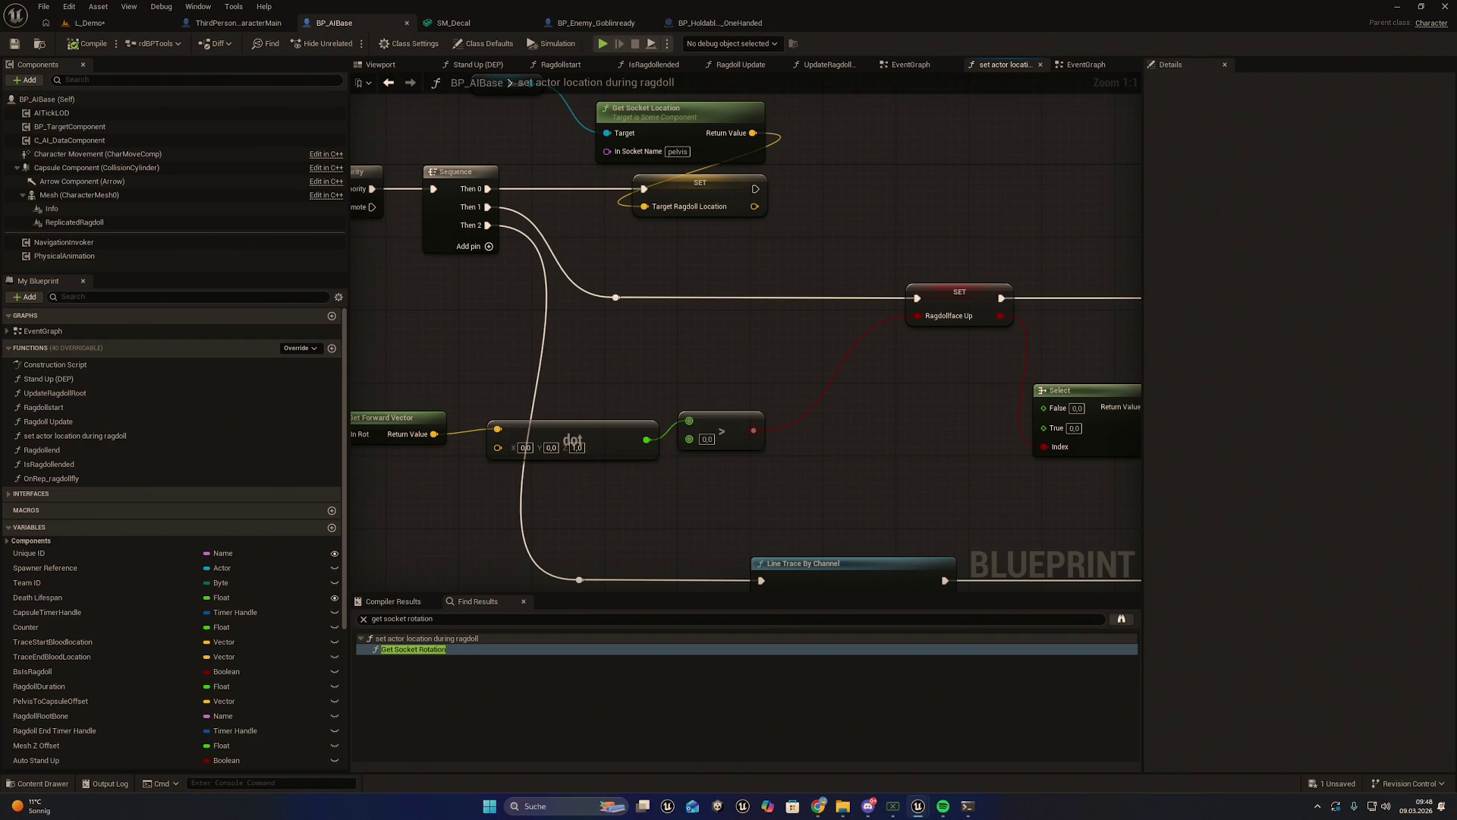
{"action": "key", "text": "Home"}
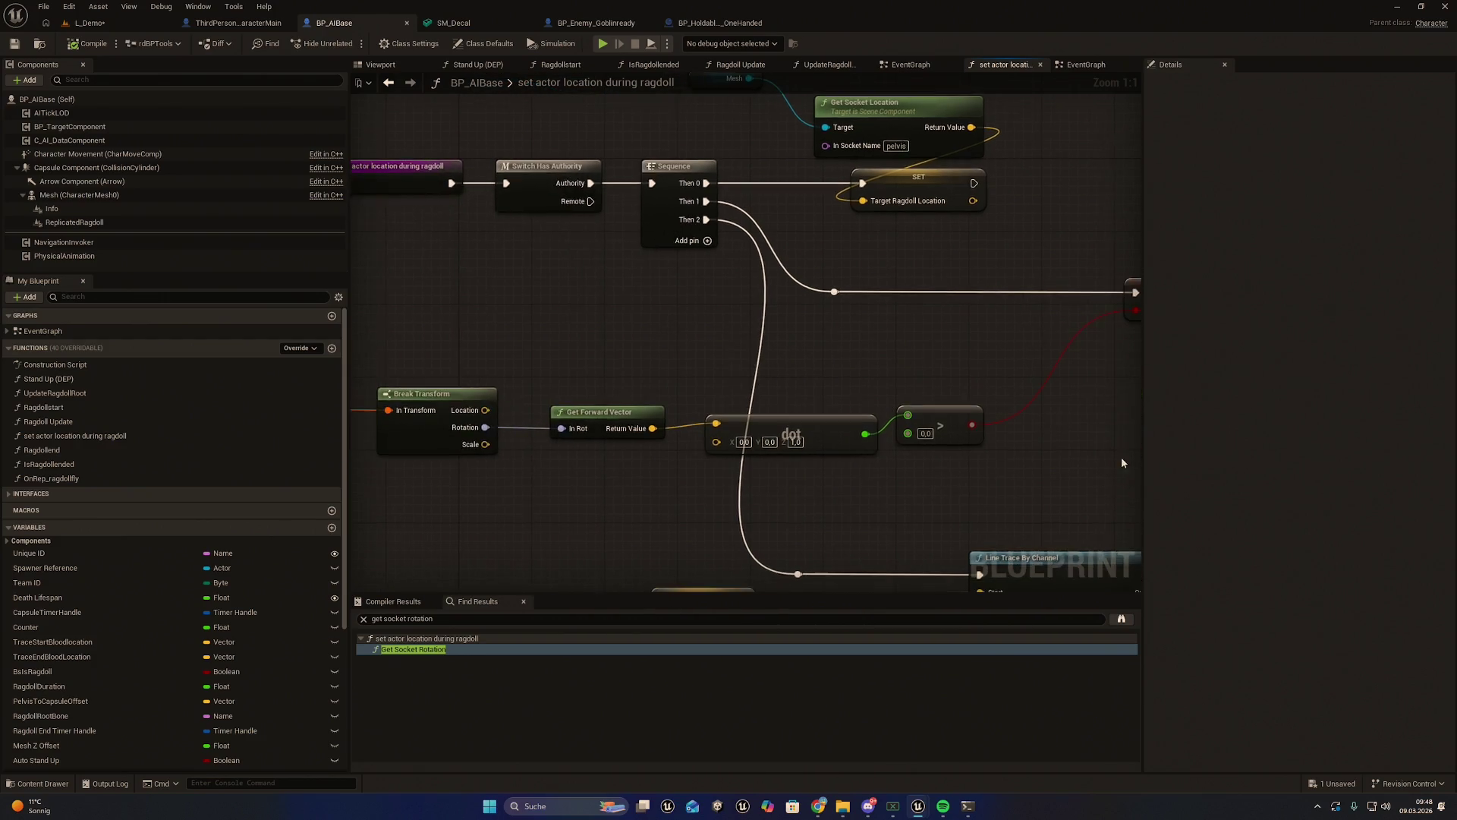
{"action": "scroll", "coordinate": [1042, 444], "scroll_direction": "down", "scroll_amount": 1}
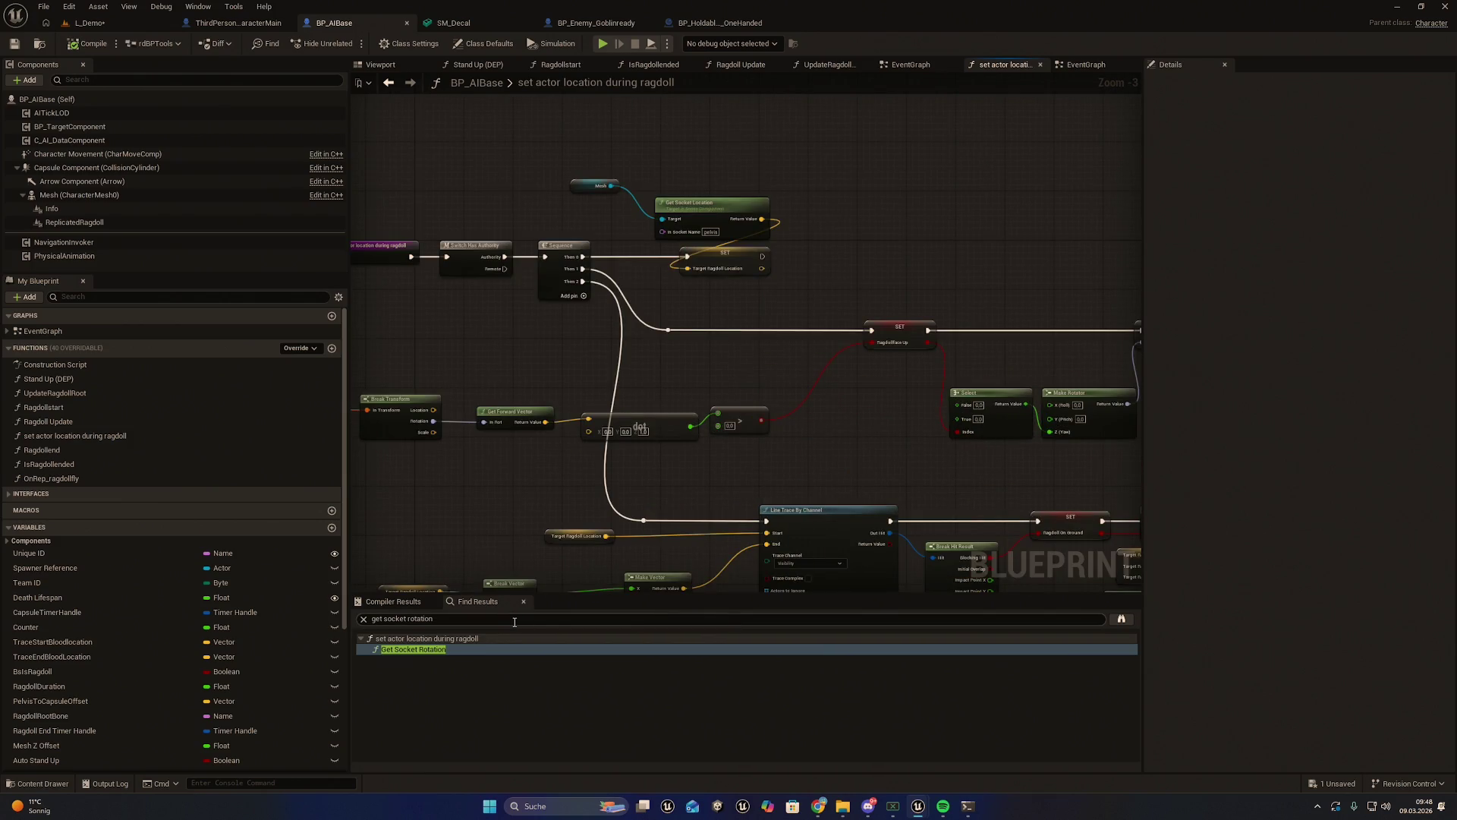
{"action": "left_click", "coordinate": [489, 649]}
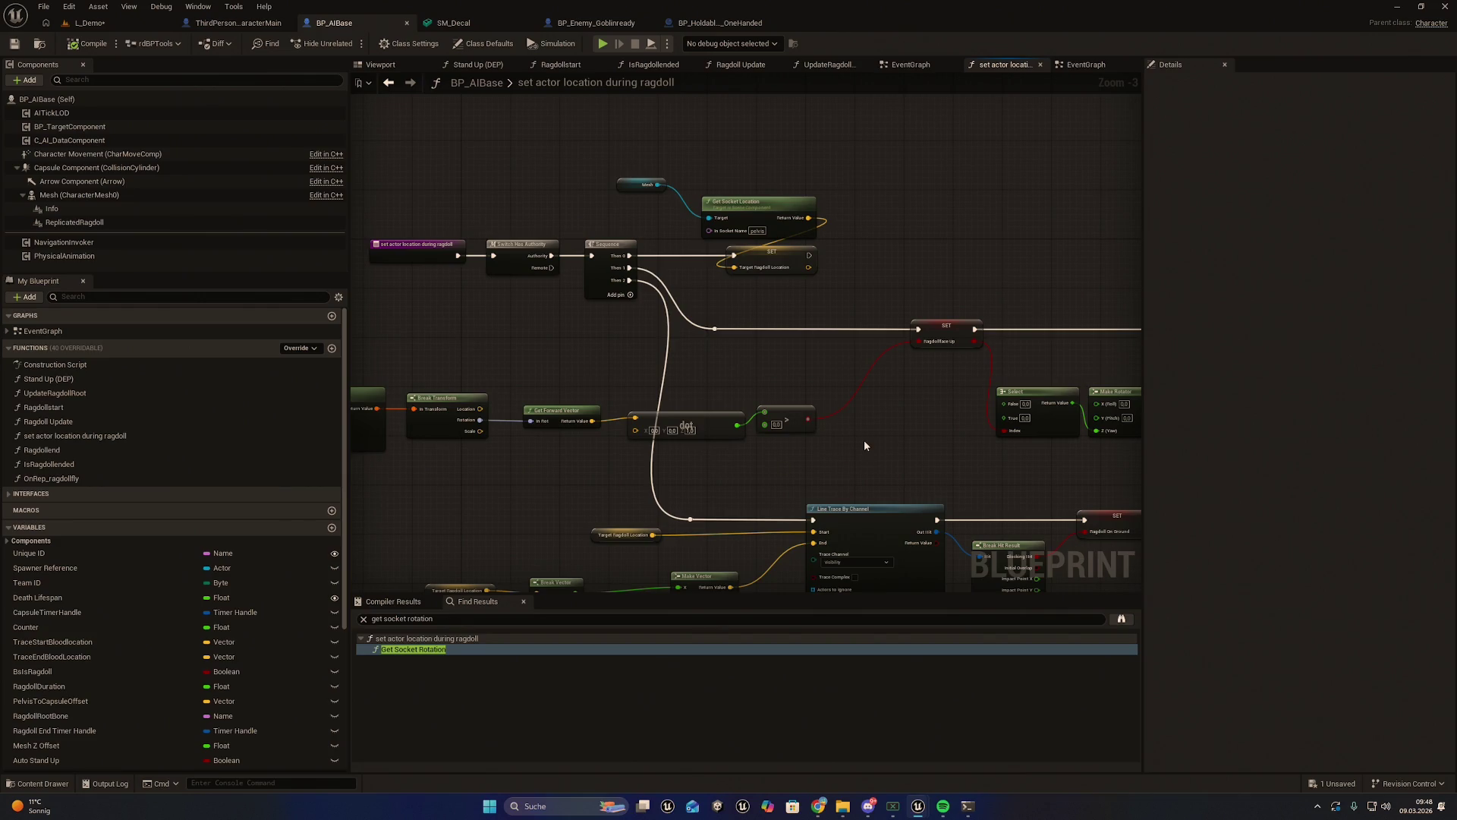
{"action": "scroll", "coordinate": [832, 458], "scroll_direction": "up", "scroll_amount": 1}
{"action": "mouse_move", "coordinate": [691, 464]}
{"action": "left_mouse_down"}
{"action": "mouse_move", "coordinate": [710, 467]}
{"action": "mouse_move", "coordinate": [613, 504]}
{"action": "mouse_move", "coordinate": [368, 502]}
{"action": "left_mouse_up"}
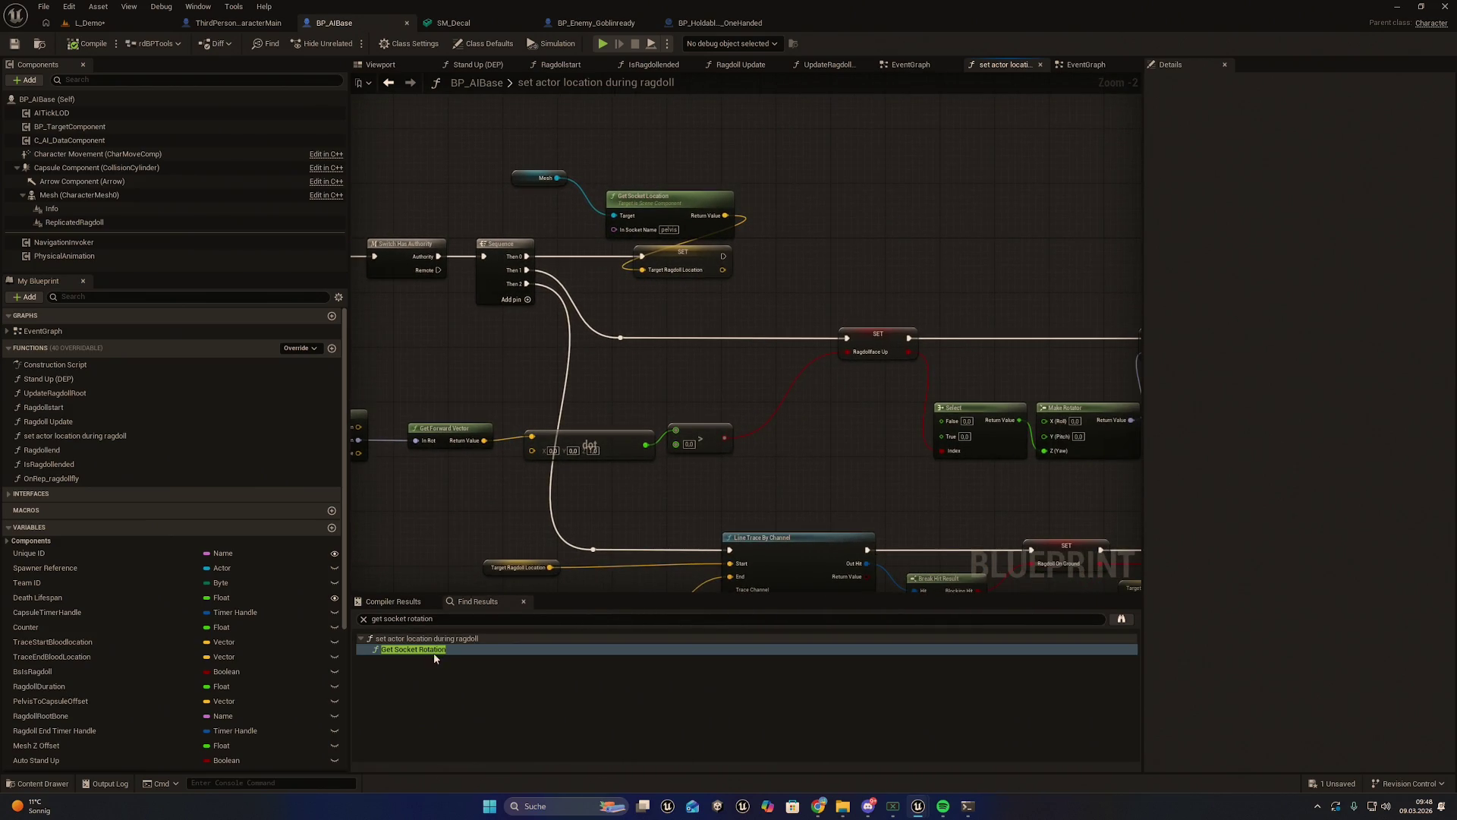
{"action": "left_click", "coordinate": [435, 652]}
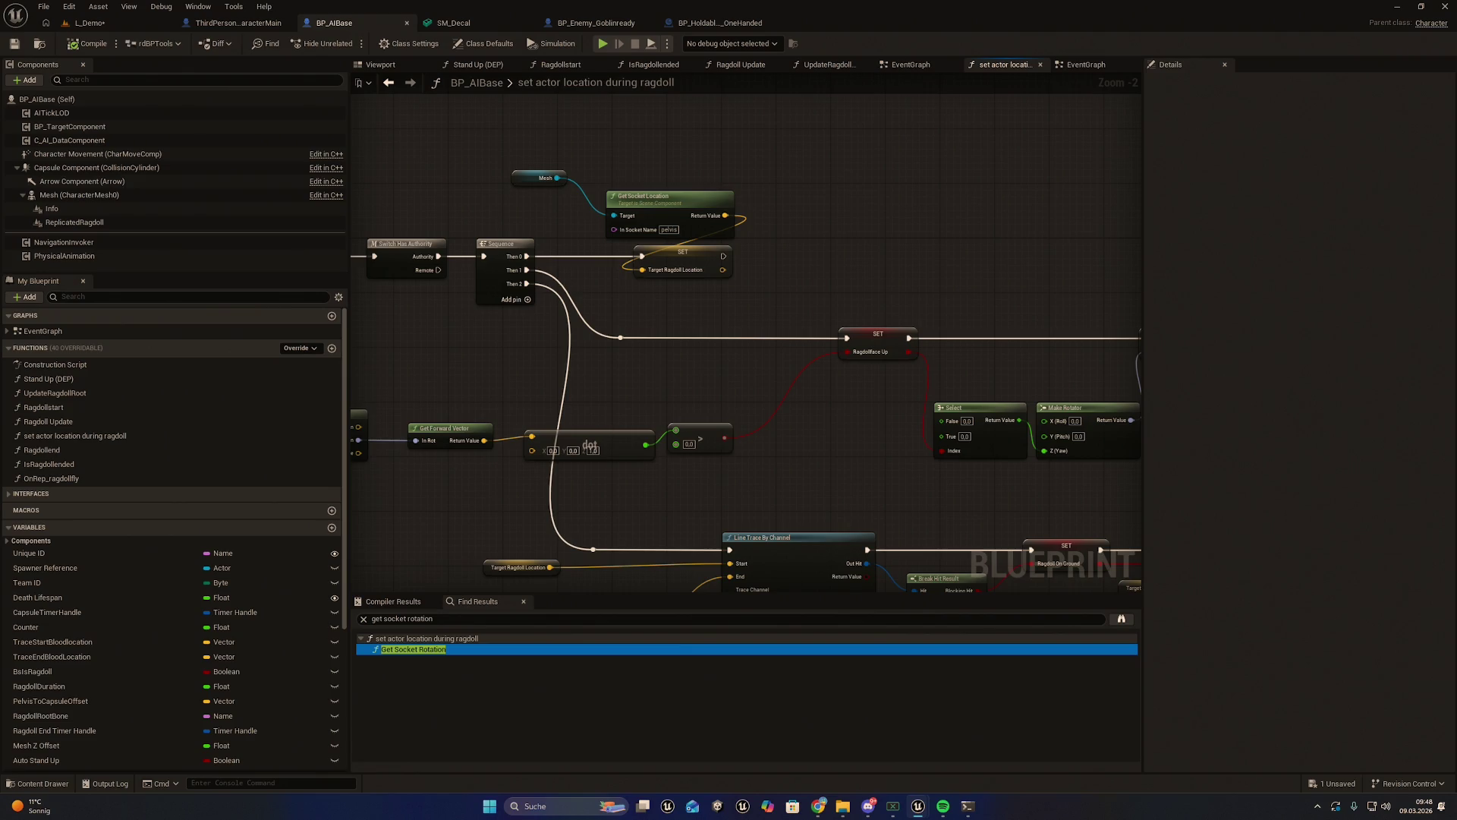
{"action": "mouse_move", "coordinate": [725, 463]}
{"action": "left_mouse_down"}
{"action": "mouse_move", "coordinate": [1057, 459]}
{"action": "mouse_move", "coordinate": [782, 483]}
{"action": "left_mouse_up"}
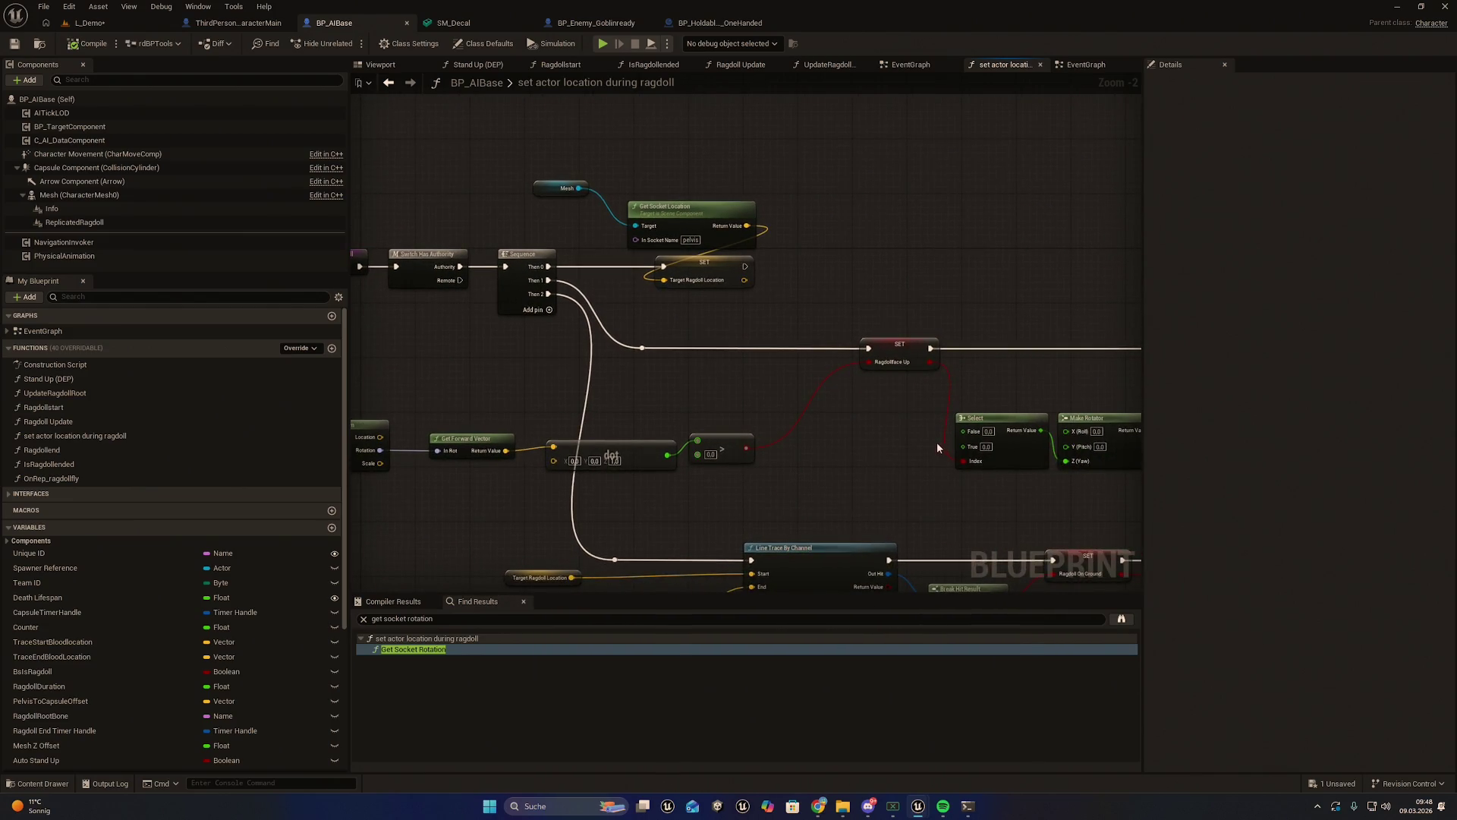
{"action": "mouse_move", "coordinate": [722, 395]}
{"action": "left_mouse_down"}
{"action": "mouse_move", "coordinate": [934, 384]}
{"action": "mouse_move", "coordinate": [716, 386]}
{"action": "left_mouse_up"}
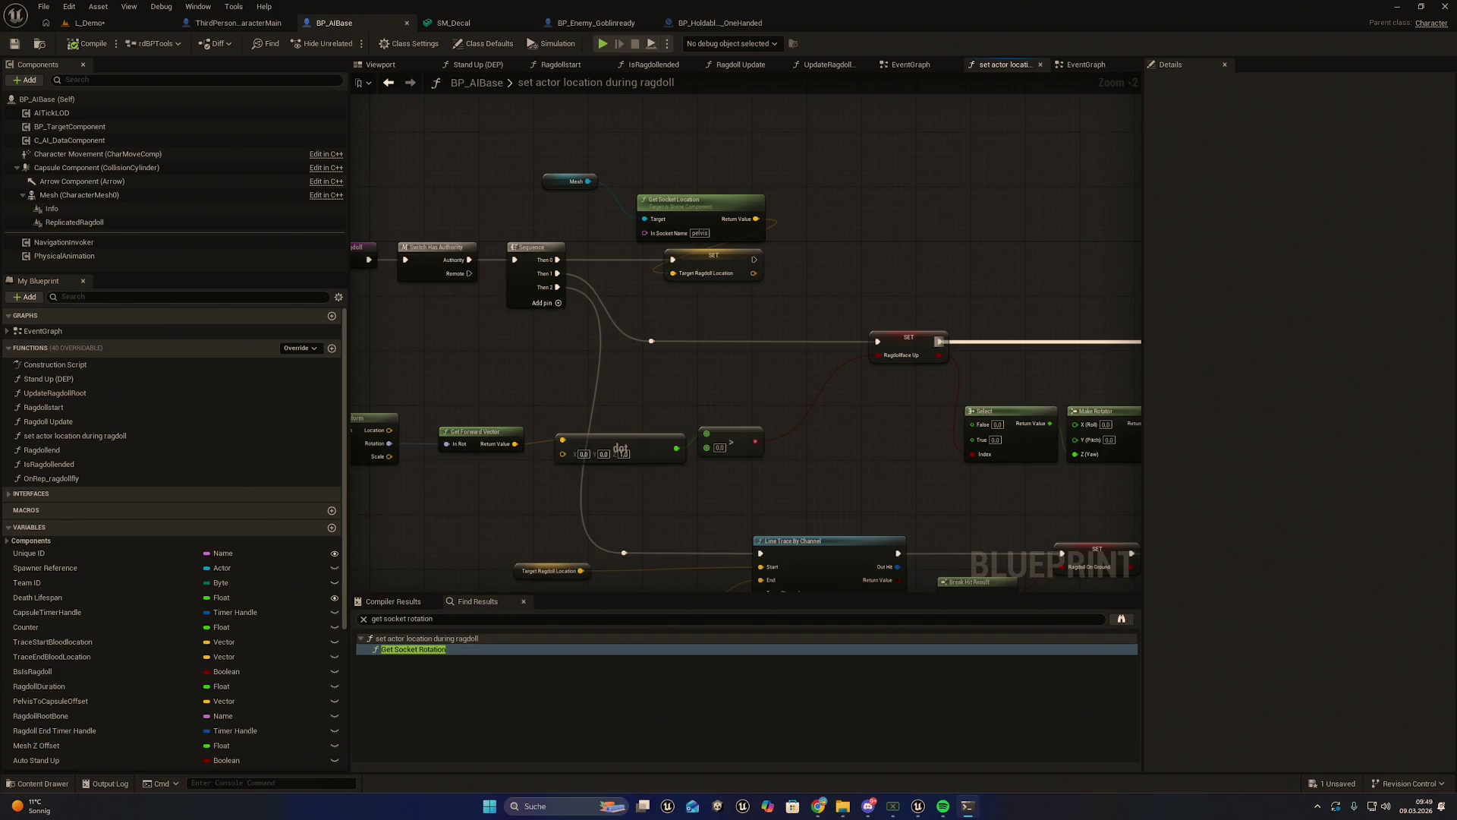
{"action": "mouse_move", "coordinate": [967, 384]}
{"action": "left_mouse_down"}
{"action": "mouse_move", "coordinate": [543, 477]}
{"action": "mouse_move", "coordinate": [320, 482]}
{"action": "mouse_move", "coordinate": [353, 458]}
{"action": "left_mouse_up"}
Wrap the selected spine_01 face-up check nodes in a comment box and deselect it
{"action": "key", "text": "c"}
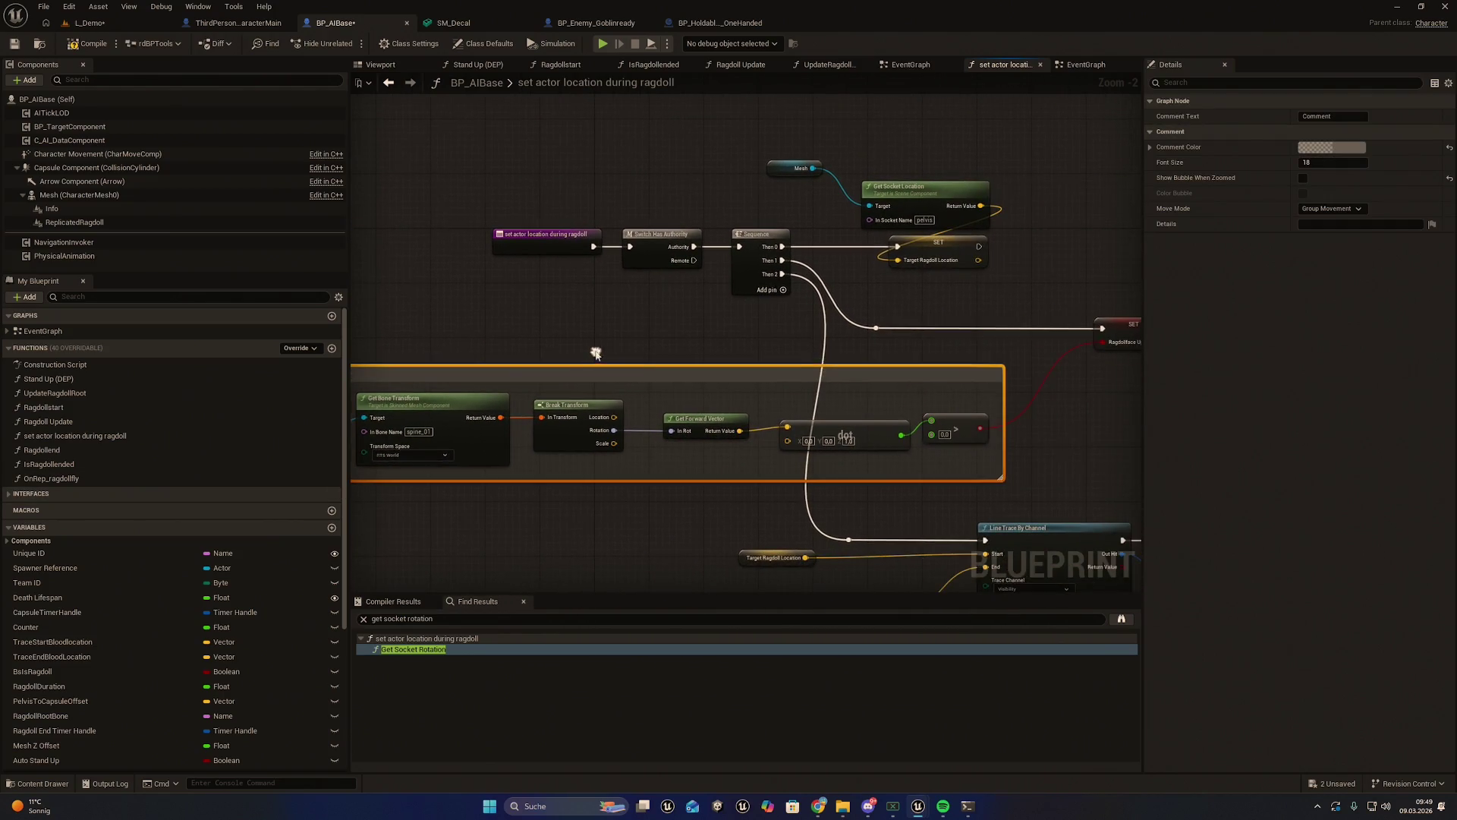
{"action": "left_click", "coordinate": [648, 311]}
{"action": "left_click_drag", "start_coordinate": [648, 311], "coordinate": [420, 309]}
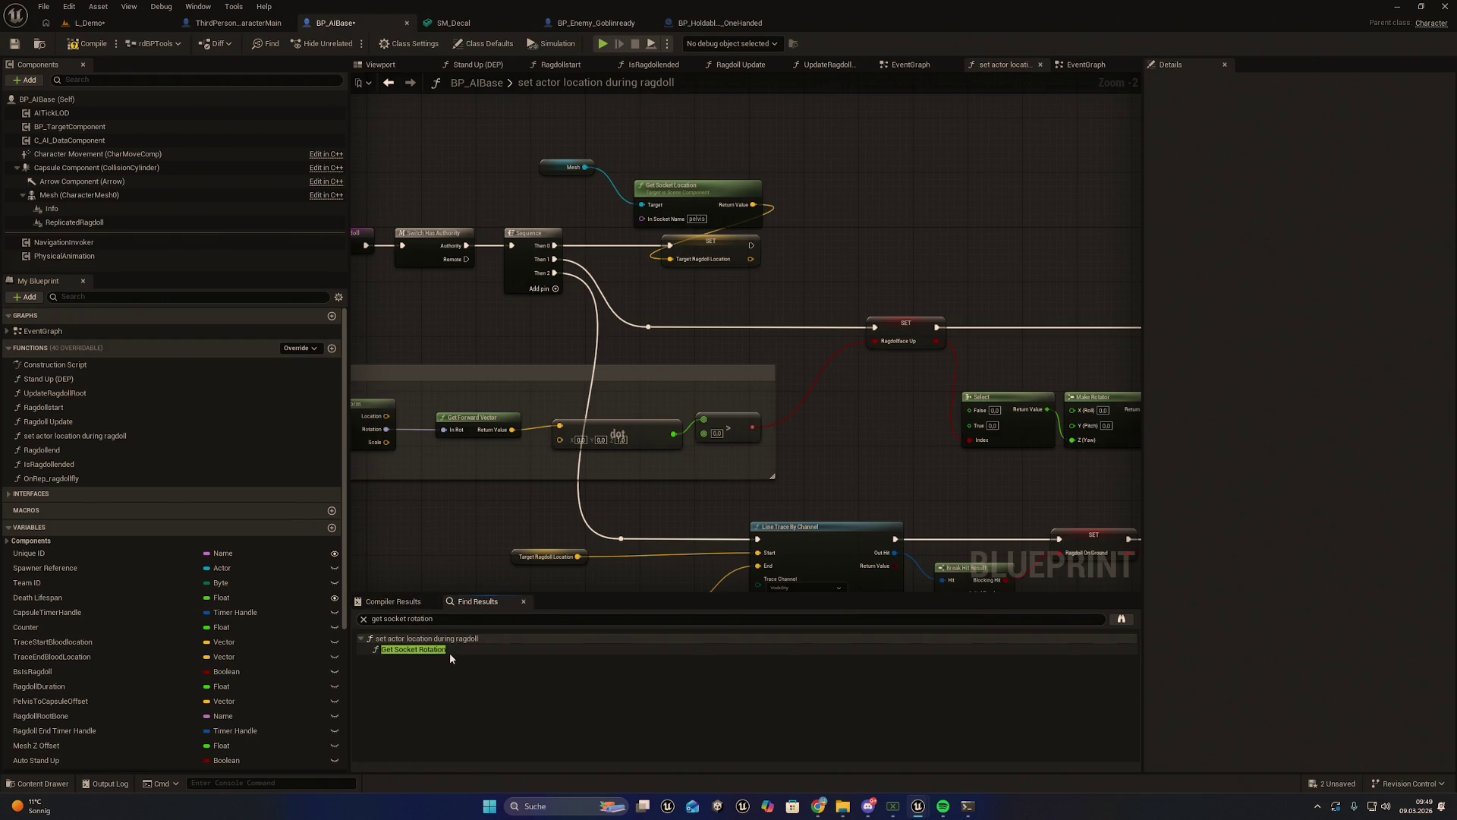
{"action": "left_click_drag", "start_coordinate": [551, 516], "coordinate": [753, 501]}
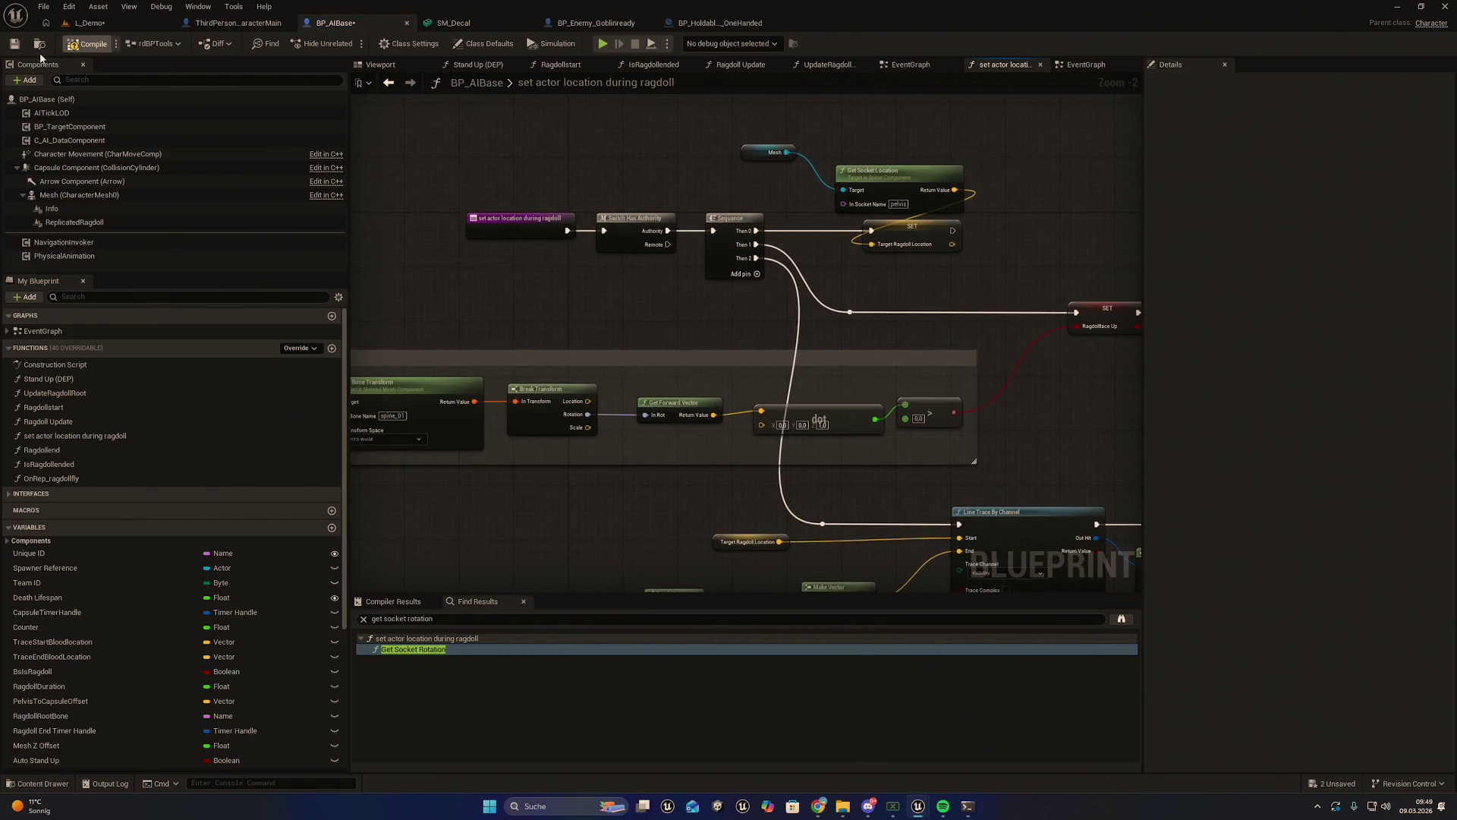
Save BP_AIBase, glance at the EventGraph, then return to the ragdoll location function
{"action": "left_click", "coordinate": [14, 43]}
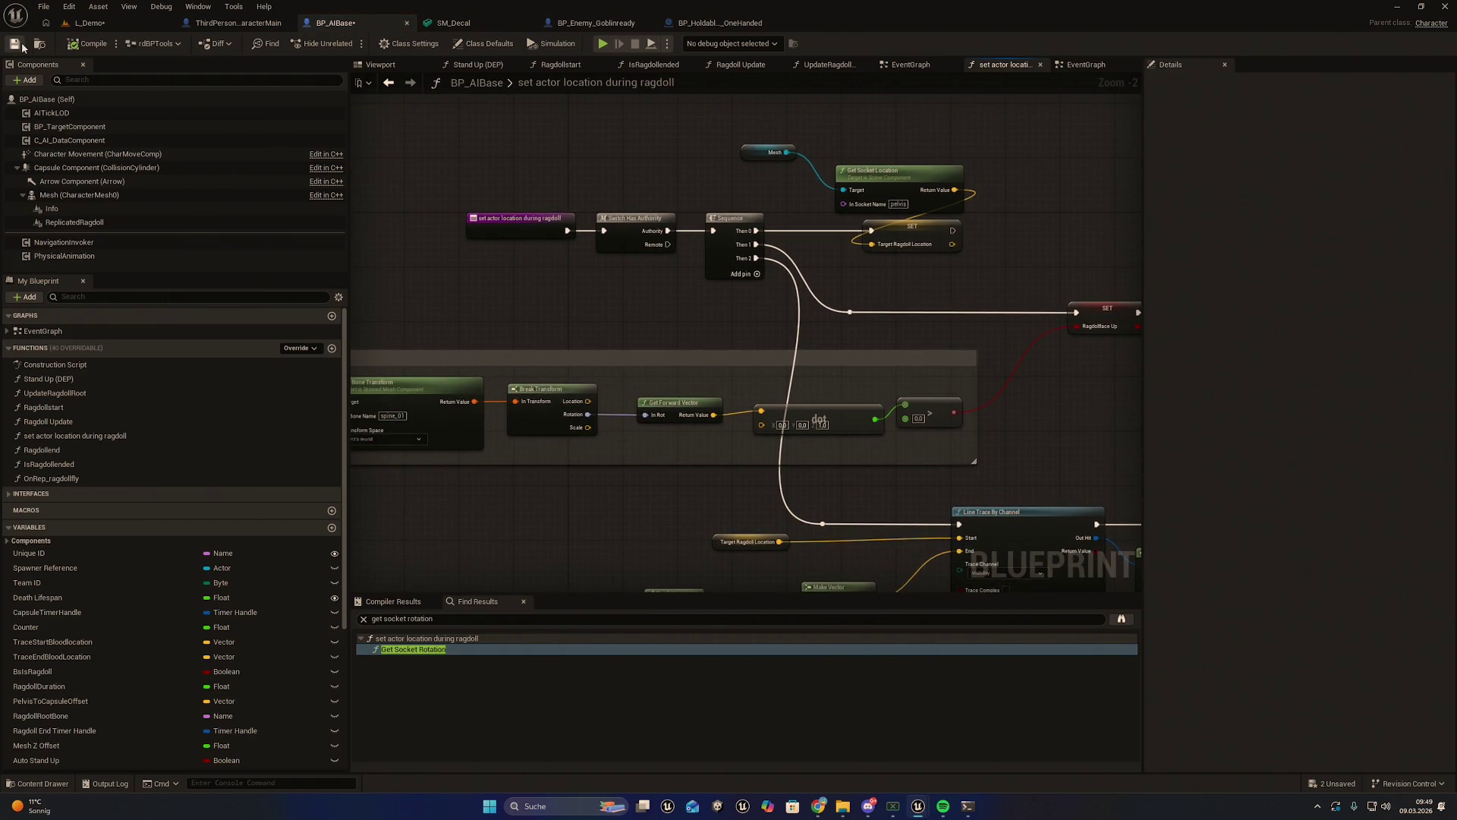
{"action": "left_click", "coordinate": [910, 65]}
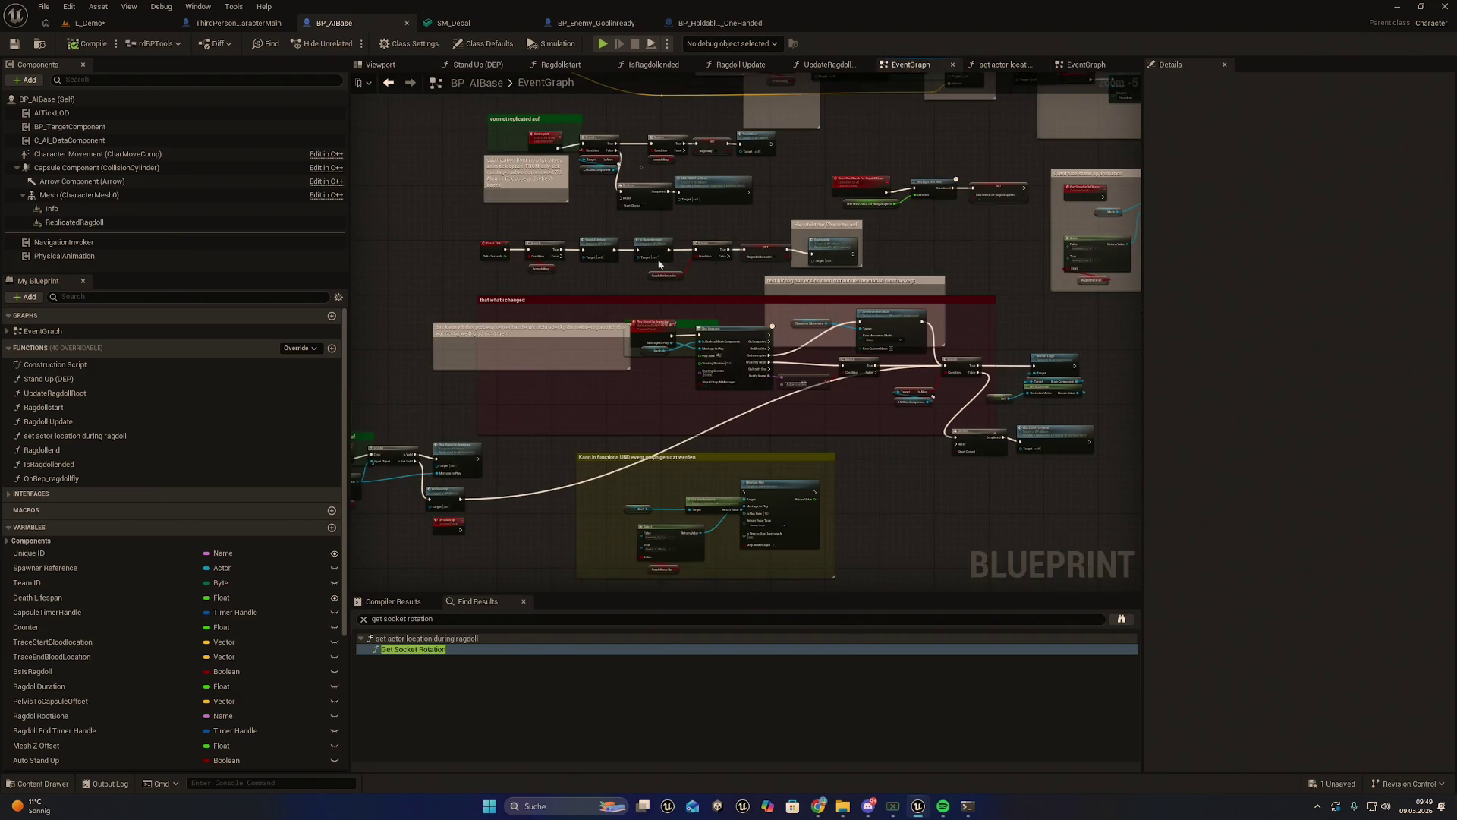
{"action": "scroll", "coordinate": [862, 322], "scroll_direction": "up", "scroll_amount": 2}
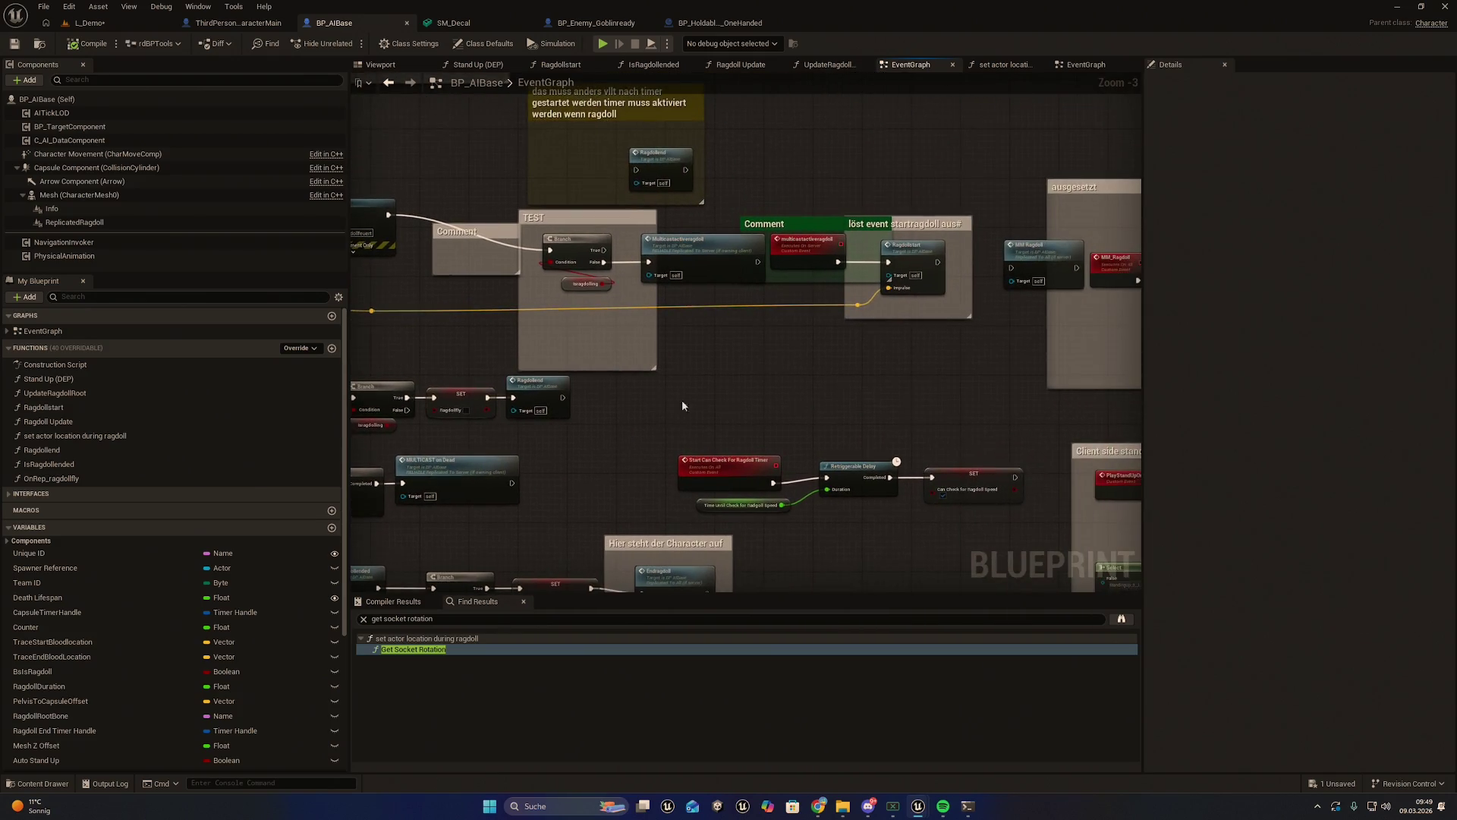
{"action": "double_click", "coordinate": [455, 638]}
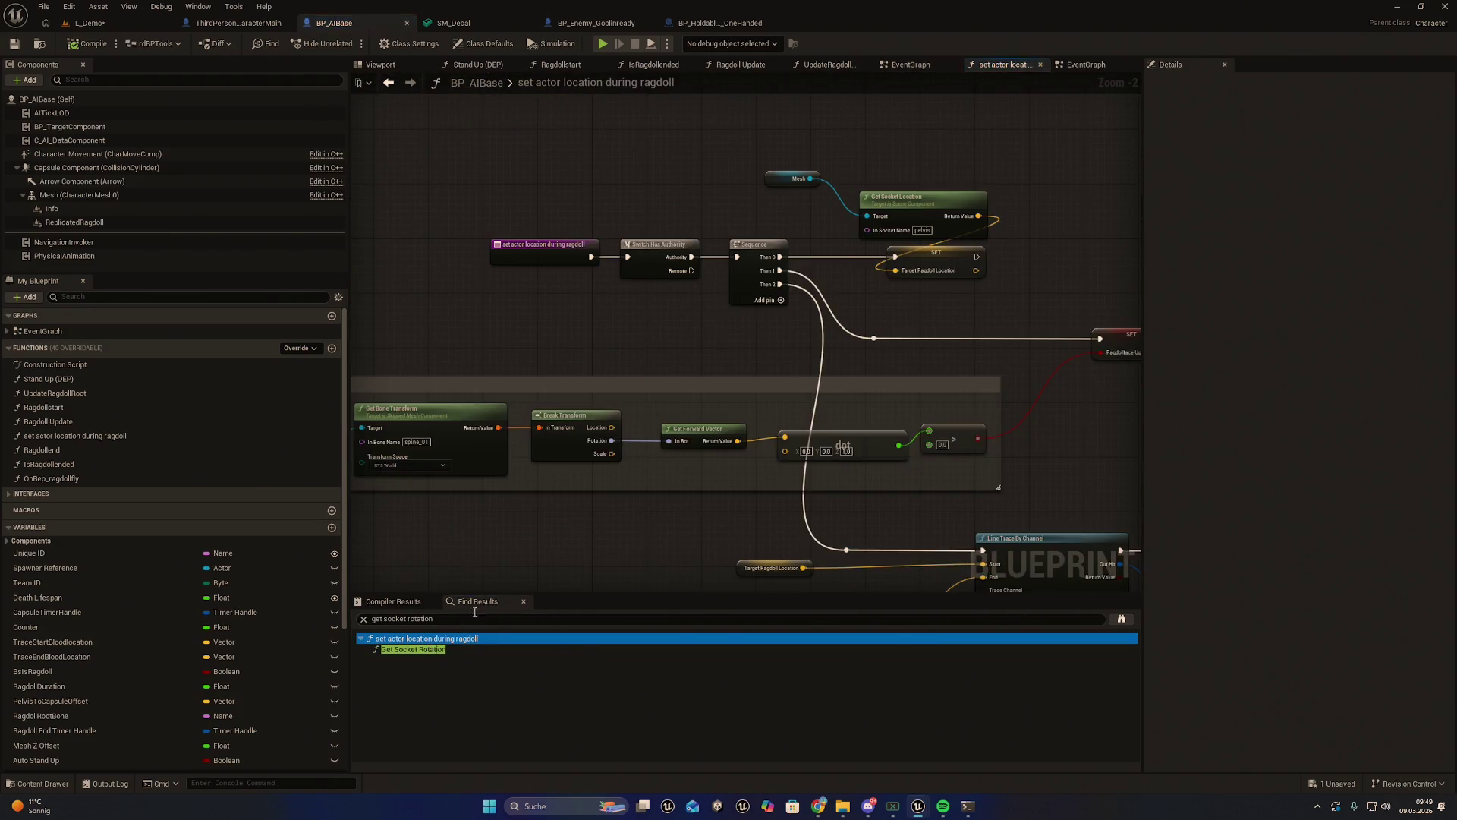
Review the function's entry node, Line Trace nodes, comment groups and Select node
{"action": "left_click_drag", "start_coordinate": [725, 343], "coordinate": [682, 422]}
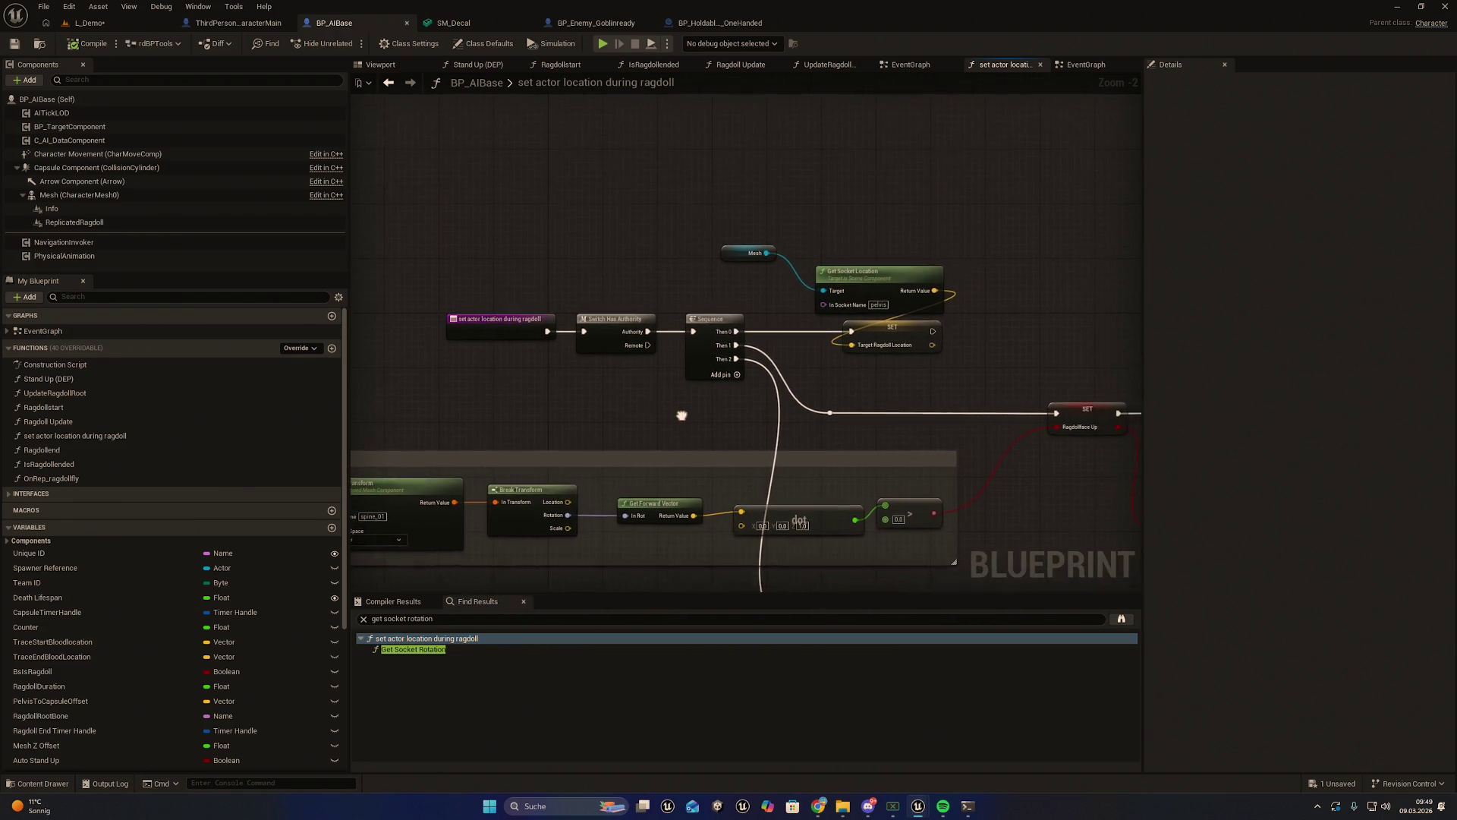
{"action": "scroll", "coordinate": [816, 378], "scroll_direction": "up", "scroll_amount": 2}
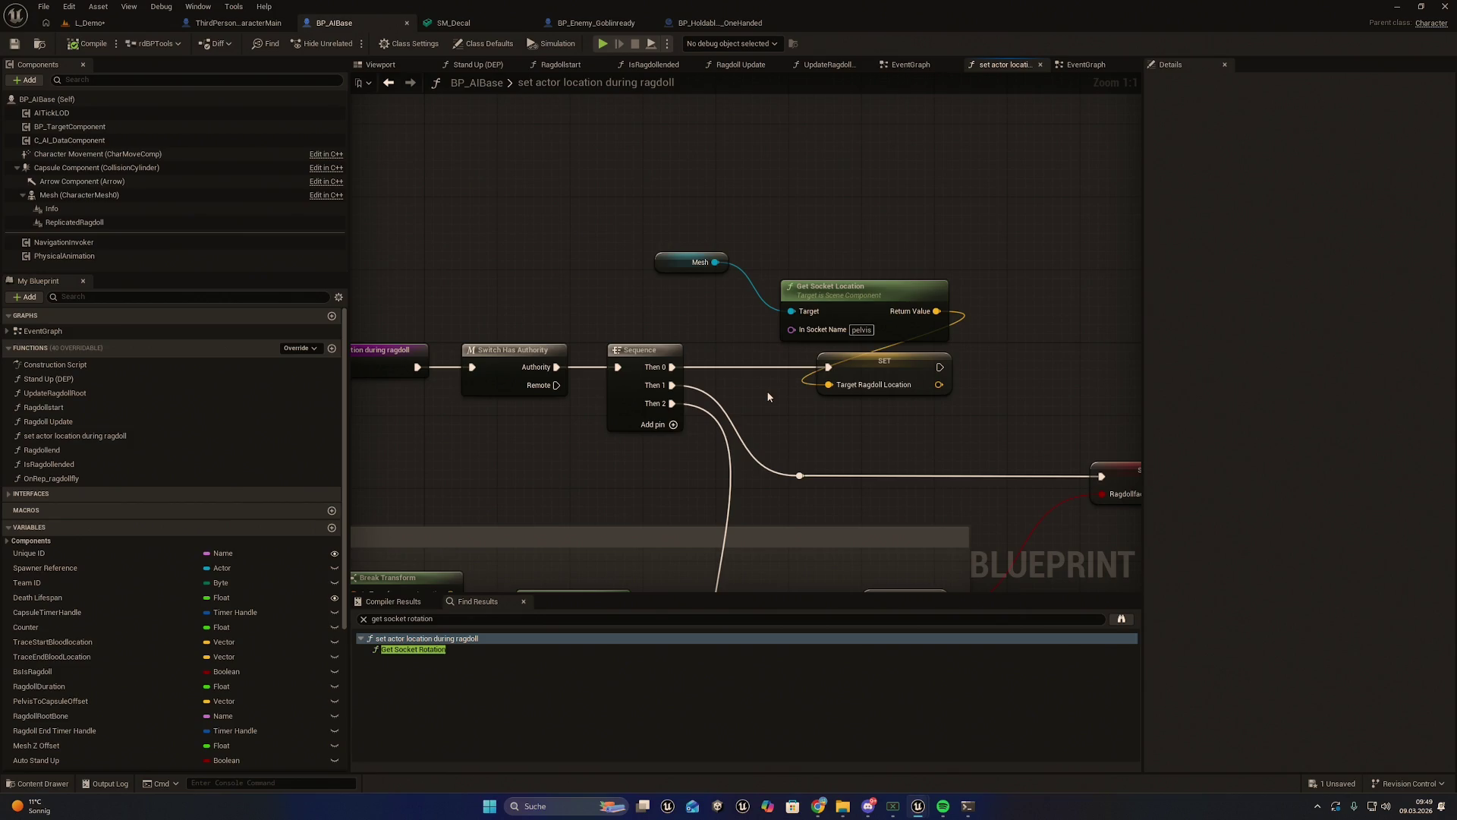
{"action": "left_click_drag", "start_coordinate": [833, 432], "coordinate": [1067, 476]}
{"action": "scroll", "coordinate": [681, 446], "scroll_direction": "down", "scroll_amount": 3}
{"action": "mouse_move", "coordinate": [681, 445]}
{"action": "left_mouse_down"}
{"action": "mouse_move", "coordinate": [666, 374]}
{"action": "mouse_move", "coordinate": [608, 303]}
{"action": "left_mouse_up"}
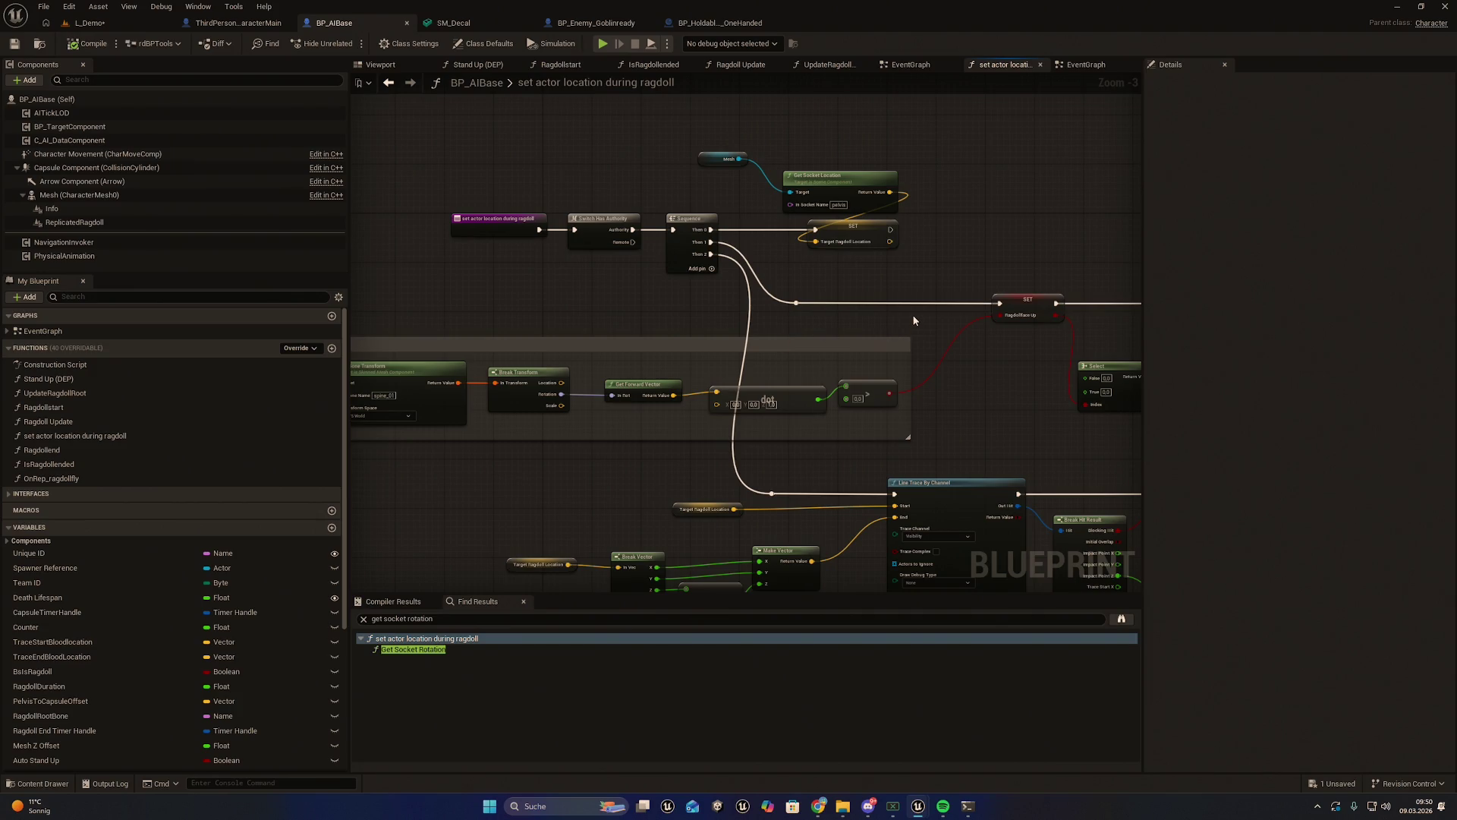
{"action": "mouse_move", "coordinate": [658, 320]}
{"action": "left_mouse_down"}
{"action": "mouse_move", "coordinate": [784, 331]}
{"action": "mouse_move", "coordinate": [698, 330]}
{"action": "left_mouse_up"}
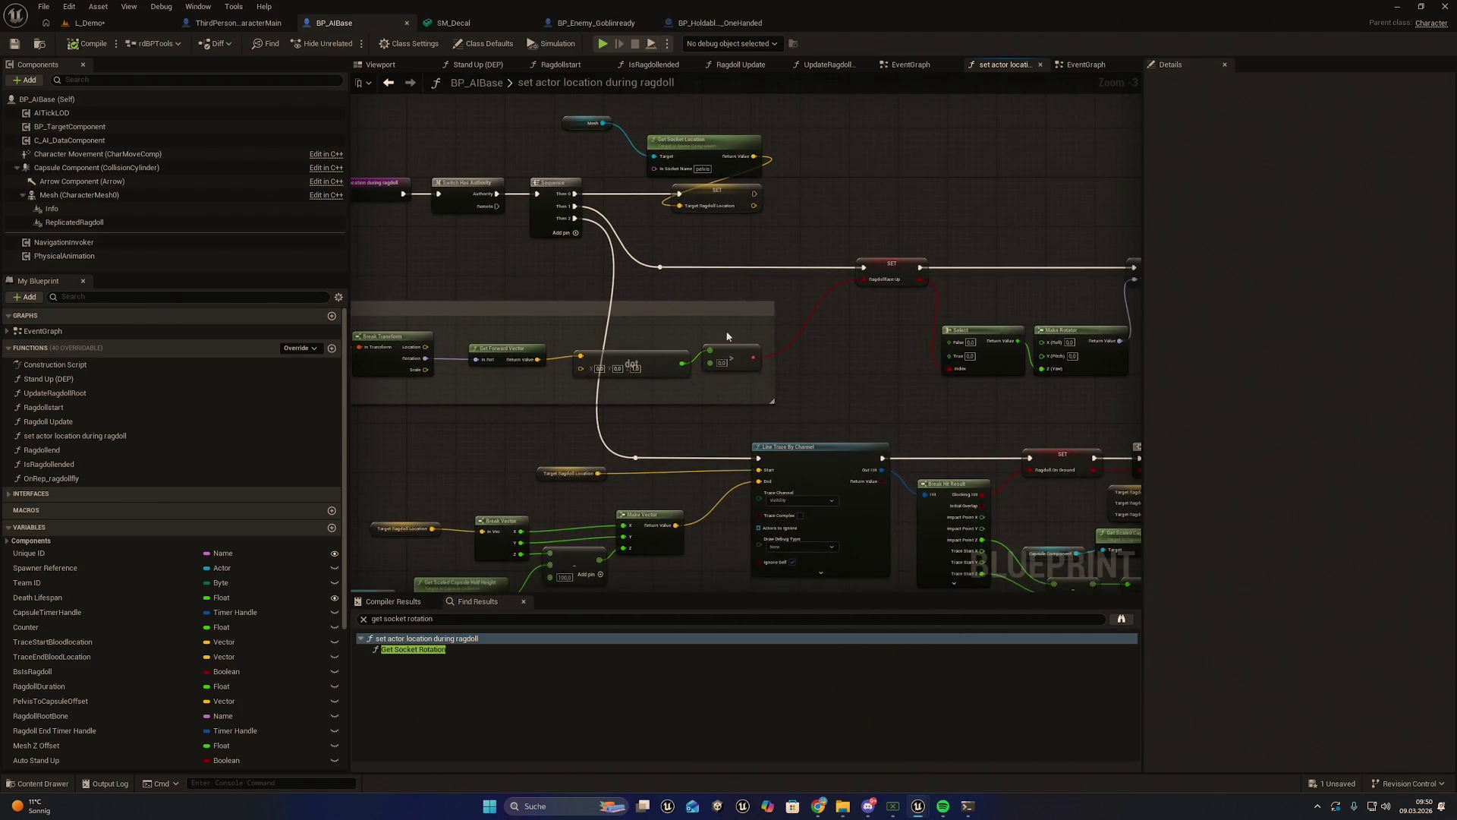
{"action": "left_click_drag", "start_coordinate": [851, 391], "coordinate": [771, 356]}
{"action": "left_click", "coordinate": [483, 648]}
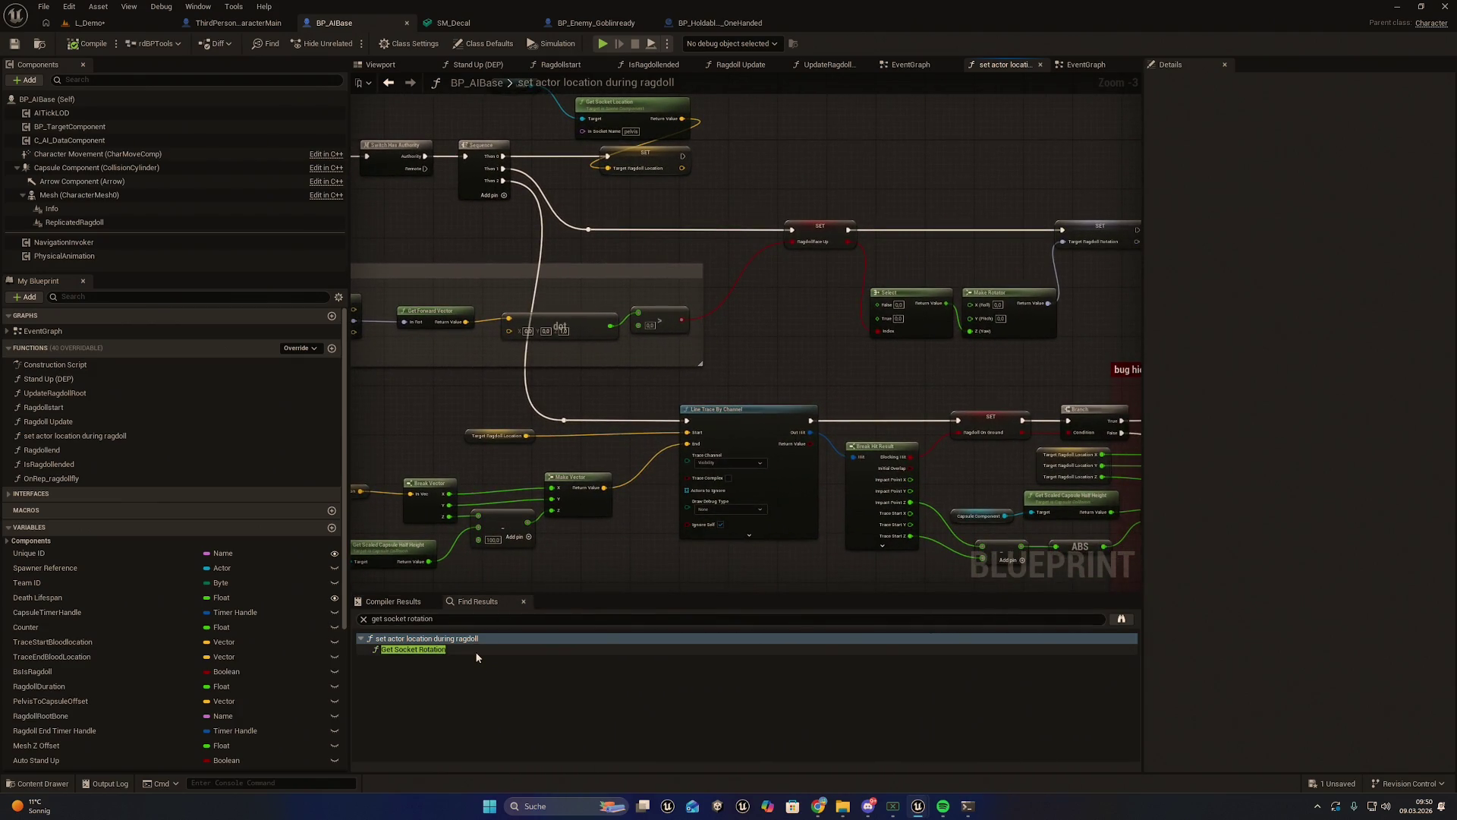
{"action": "left_click_drag", "start_coordinate": [910, 374], "coordinate": [753, 329]}
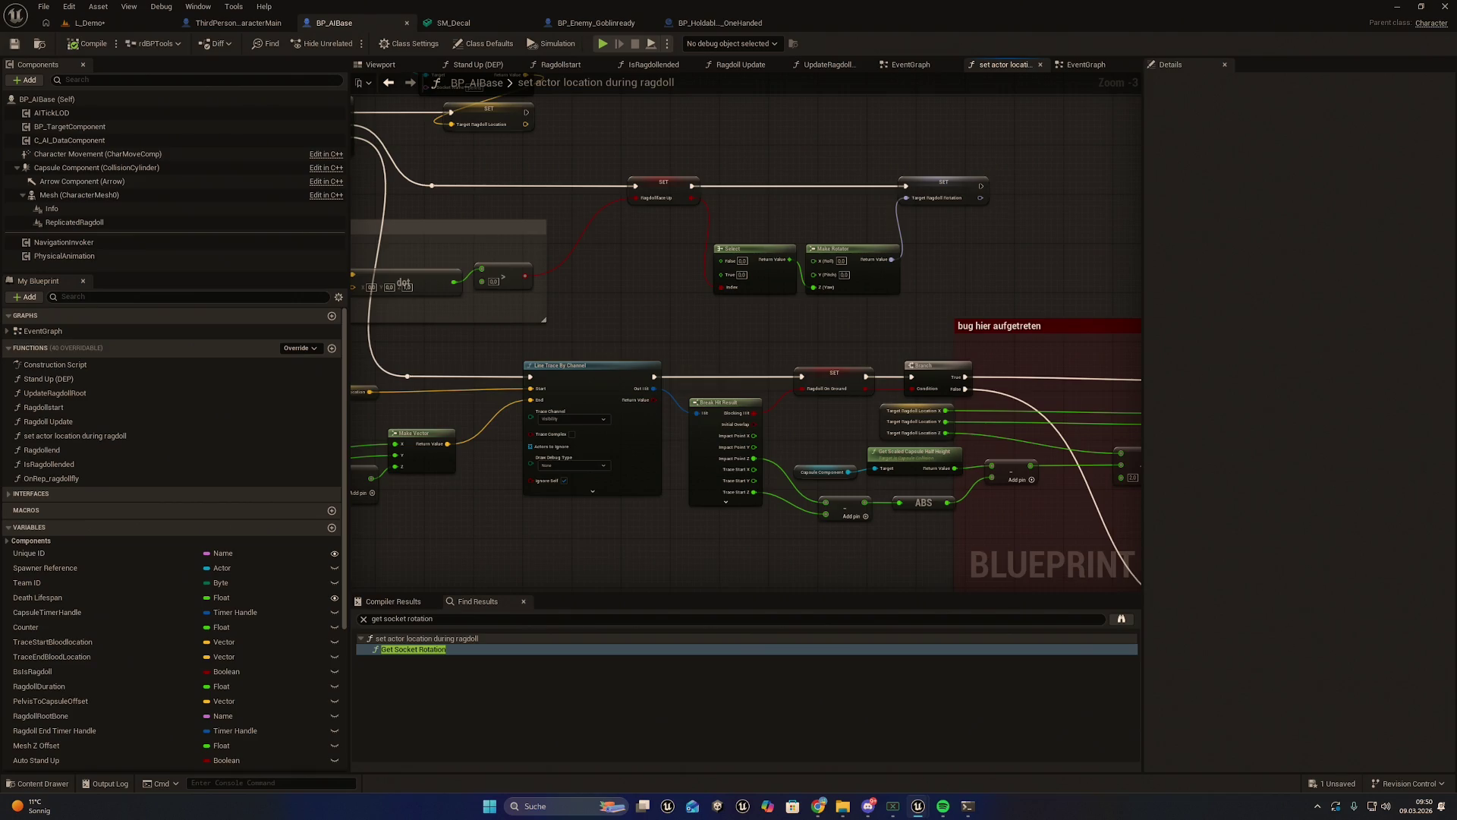
{"action": "left_click_drag", "start_coordinate": [687, 354], "coordinate": [1060, 427]}
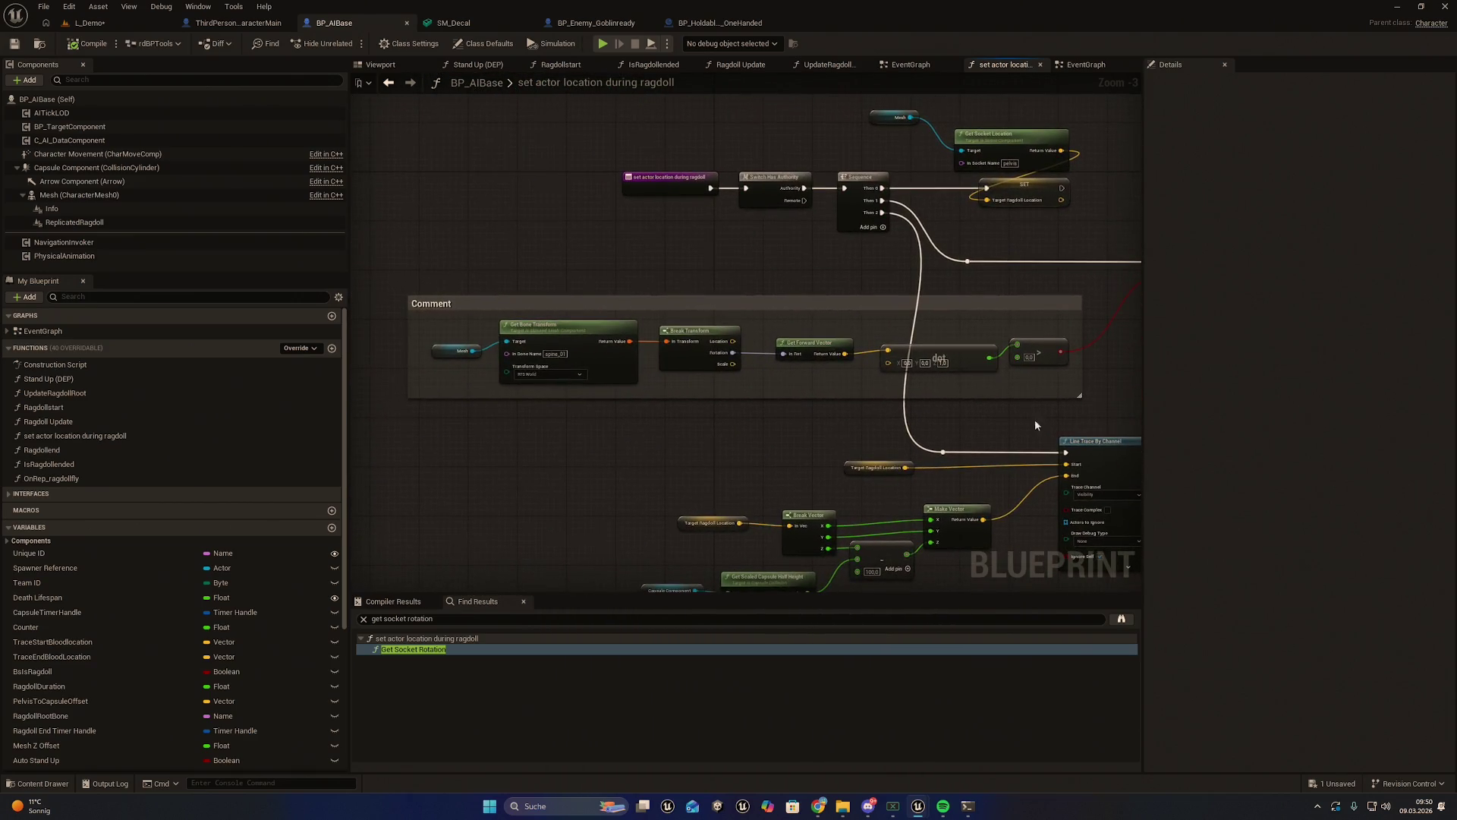
{"action": "scroll", "coordinate": [853, 427], "scroll_direction": "up", "scroll_amount": 2}
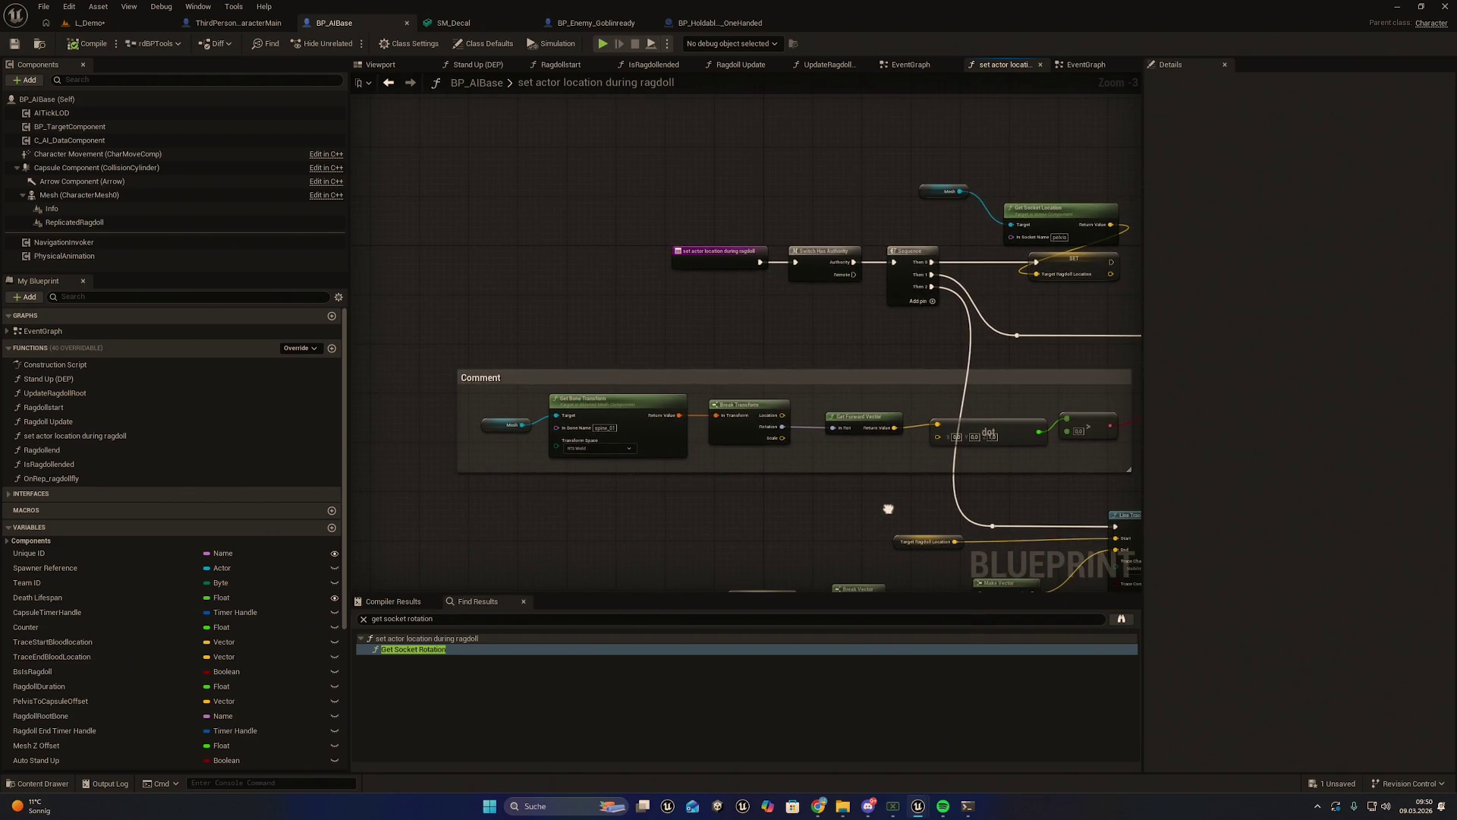
{"action": "mouse_move", "coordinate": [855, 498]}
{"action": "left_mouse_down"}
{"action": "mouse_move", "coordinate": [794, 493]}
{"action": "mouse_move", "coordinate": [732, 518]}
{"action": "left_mouse_up"}
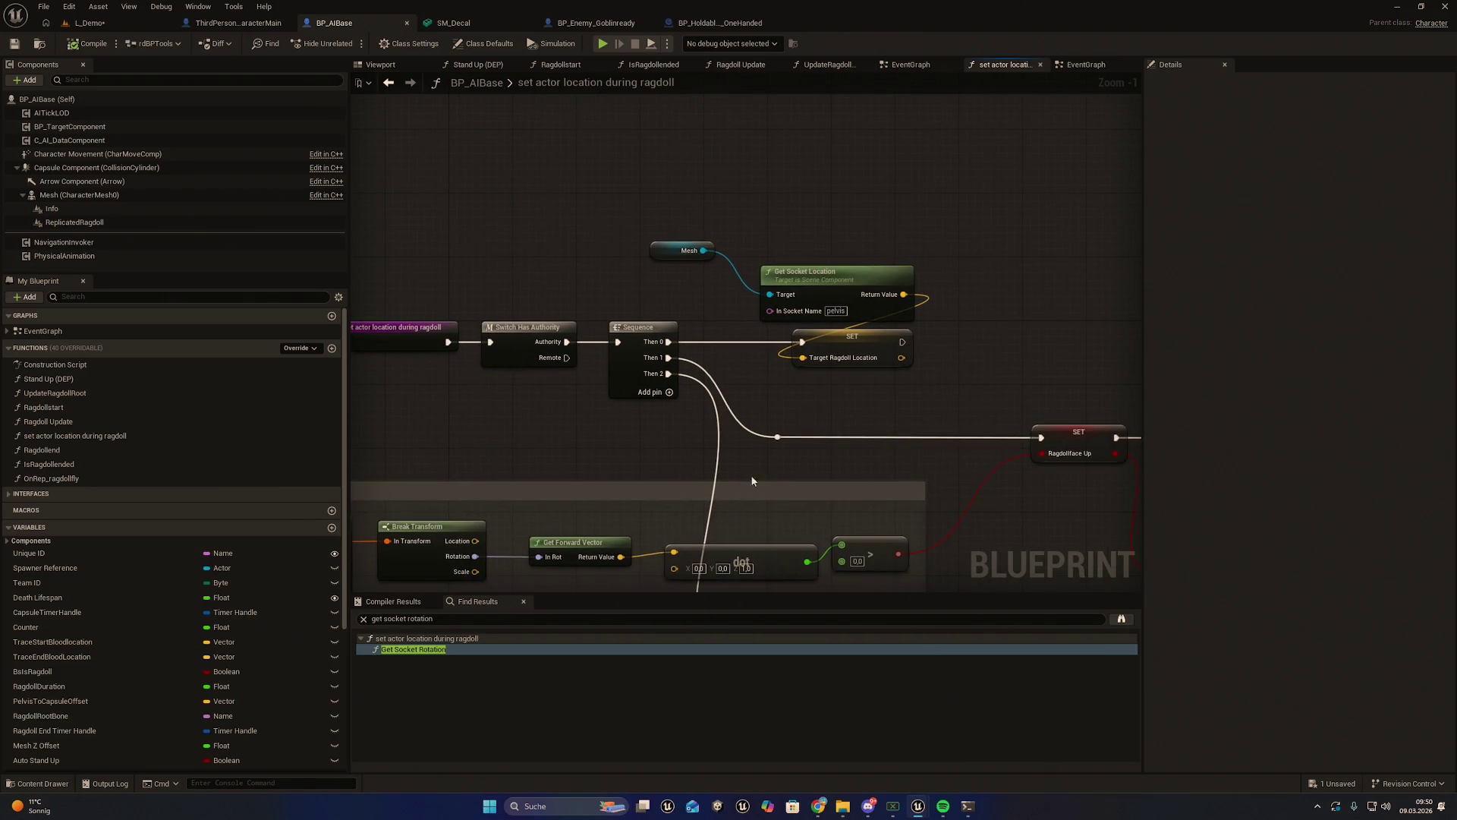
{"action": "left_click_drag", "start_coordinate": [841, 490], "coordinate": [690, 418]}
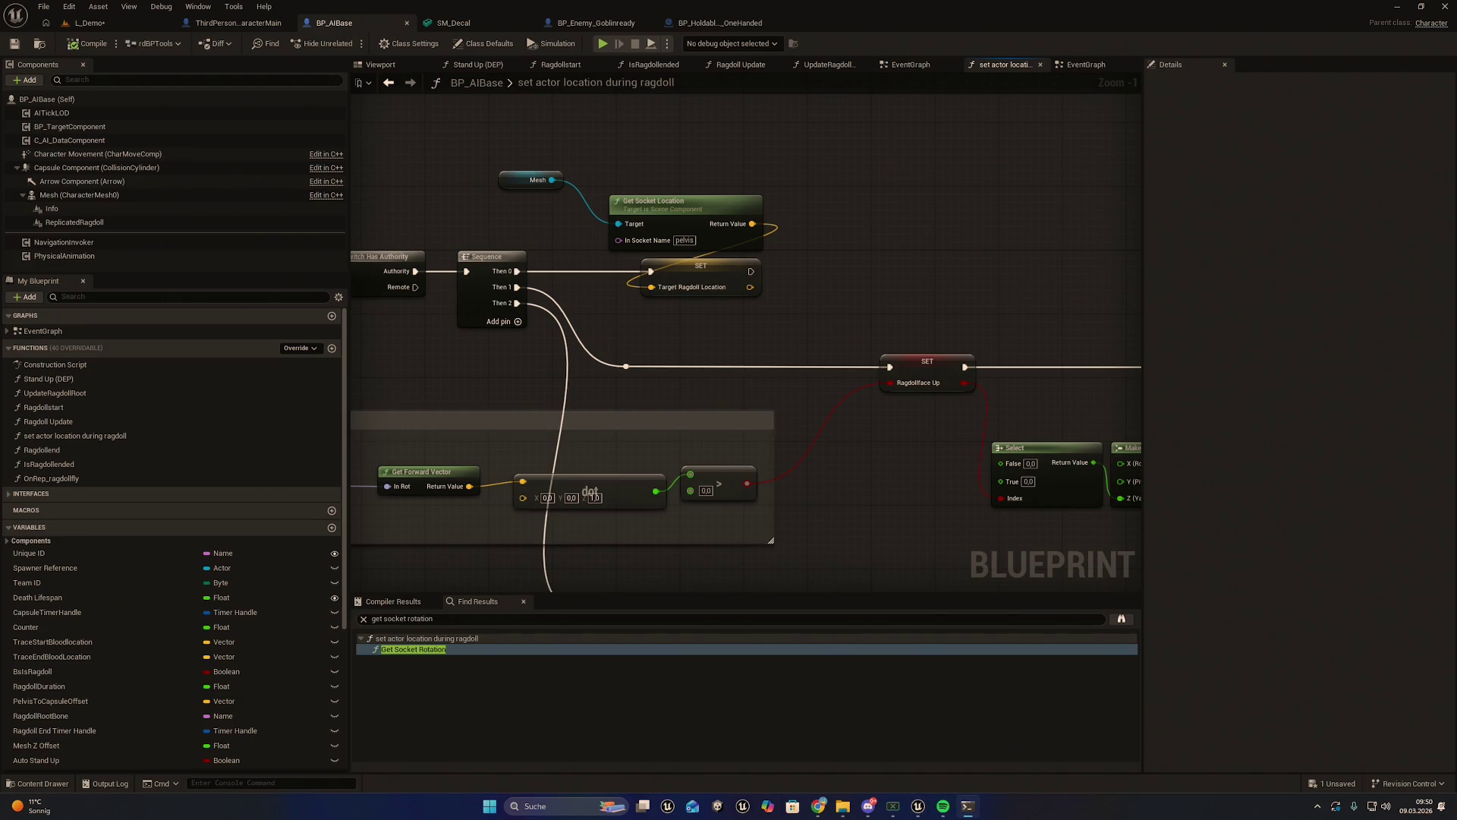
Search the blueprint for 'Get Socket Rotation', which returns no results
{"action": "left_click", "coordinate": [540, 617]}
{"action": "left_click", "coordinate": [539, 618]}
{"action": "key", "text": "ctrl+a"}
{"action": "type", "text": "Get Socket Rotation"}
{"action": "key", "text": "Return"}
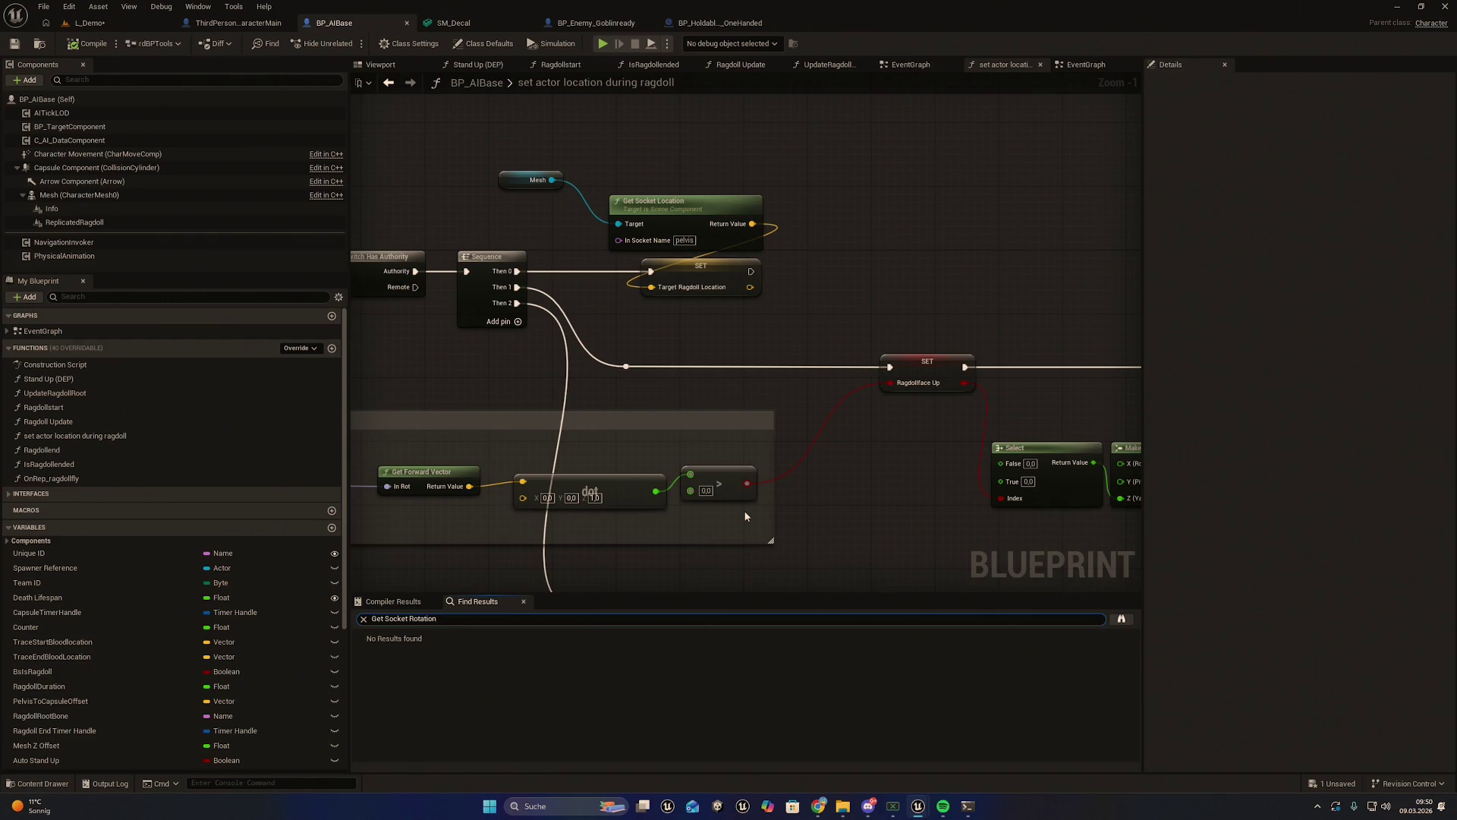
Pan the graph over to the Select nodes and bring up the add-node menu beside them
{"action": "mouse_move", "coordinate": [675, 448]}
{"action": "left_mouse_down"}
{"action": "mouse_move", "coordinate": [843, 448]}
{"action": "mouse_move", "coordinate": [937, 481]}
{"action": "mouse_move", "coordinate": [1012, 465]}
{"action": "mouse_move", "coordinate": [1004, 416]}
{"action": "left_mouse_up"}
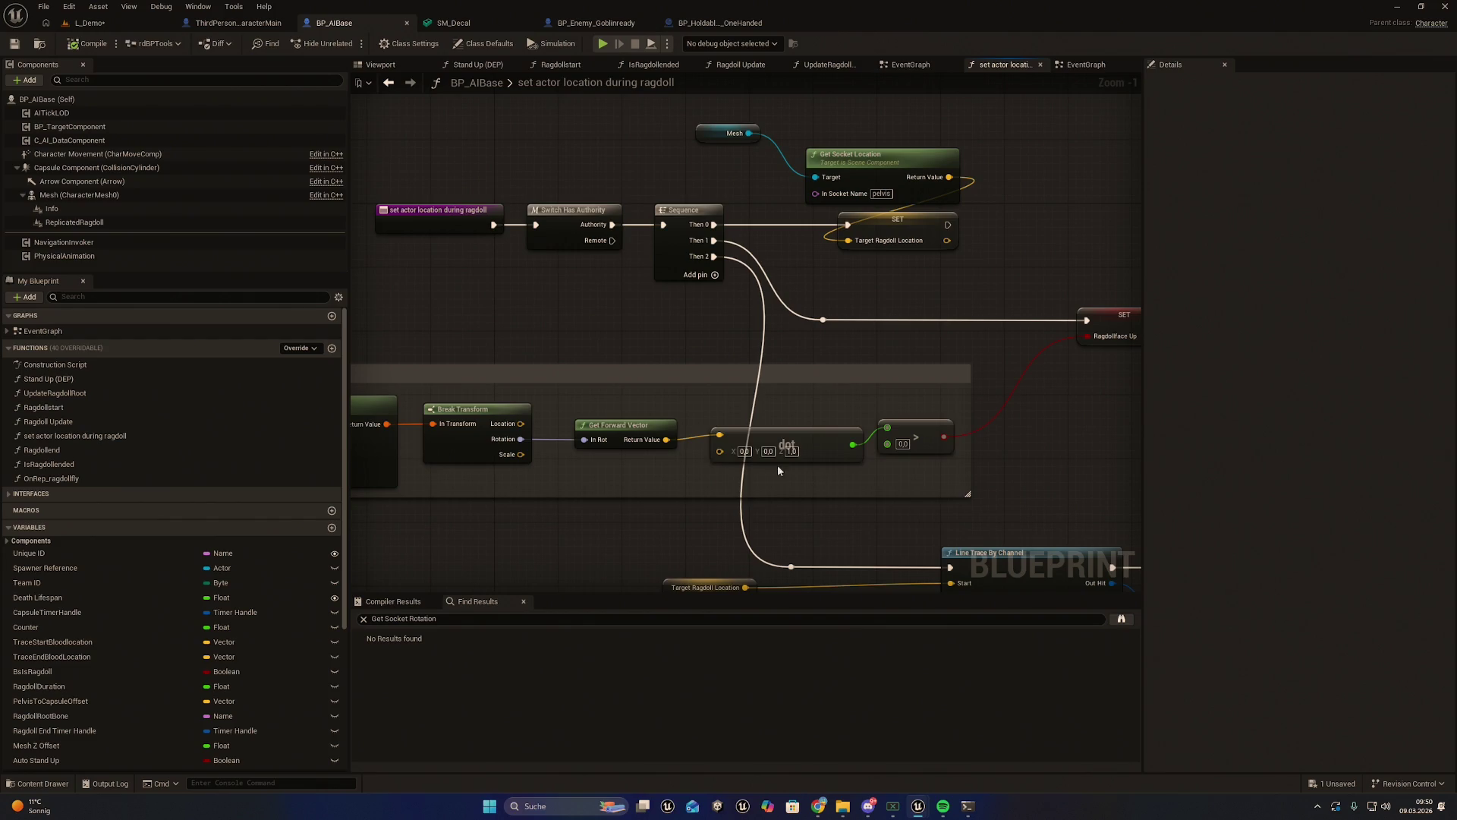
{"action": "left_click_drag", "start_coordinate": [757, 524], "coordinate": [654, 498]}
{"action": "mouse_move", "coordinate": [845, 485]}
{"action": "left_mouse_down"}
{"action": "mouse_move", "coordinate": [884, 456]}
{"action": "mouse_move", "coordinate": [804, 434]}
{"action": "mouse_move", "coordinate": [830, 429]}
{"action": "left_mouse_up"}
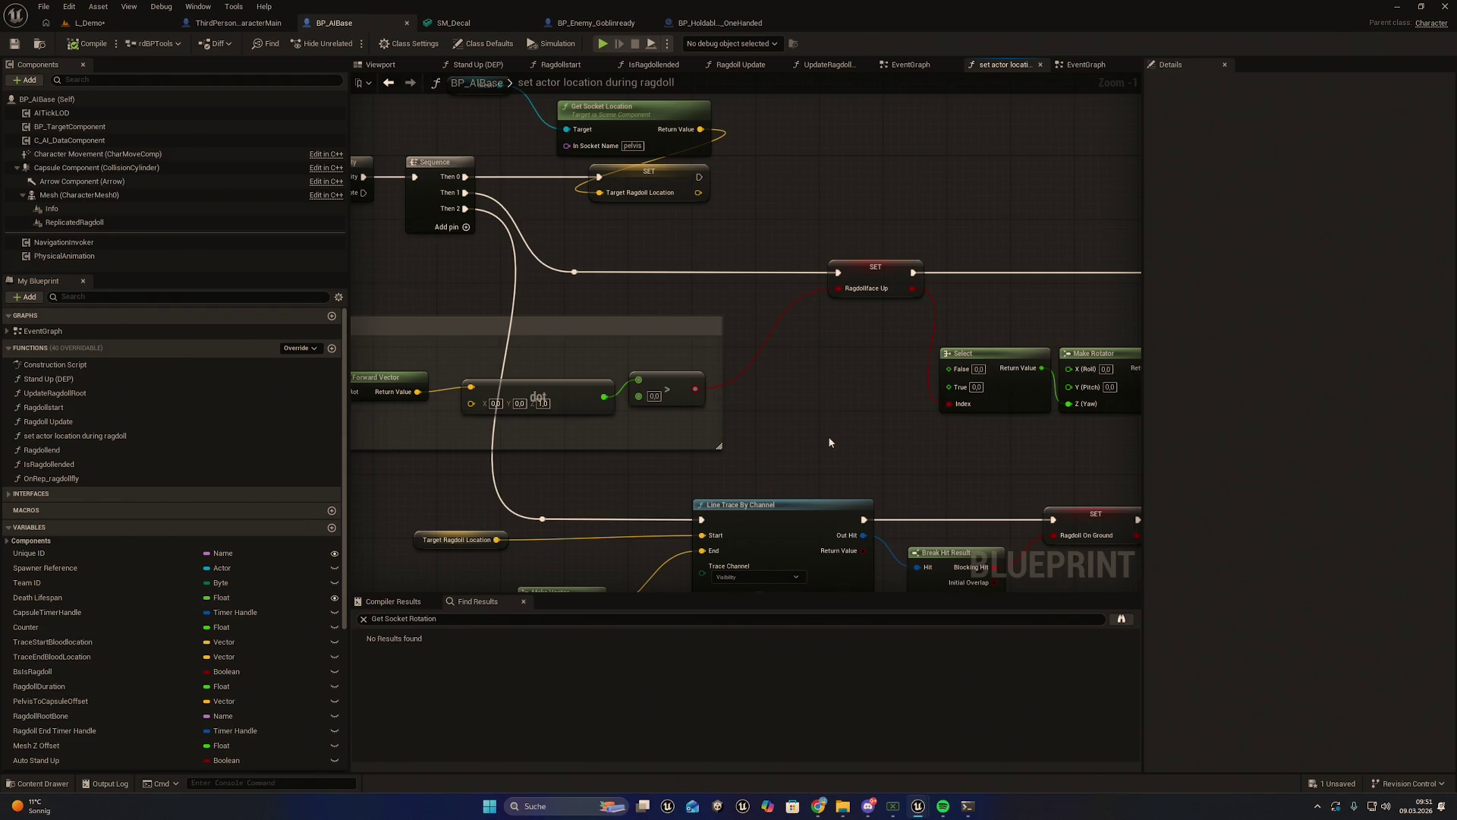
{"action": "right_click", "coordinate": [829, 441]}
Add a Mesh Get Socket Location node, then select and delete it
{"action": "type", "text": "get socket"}
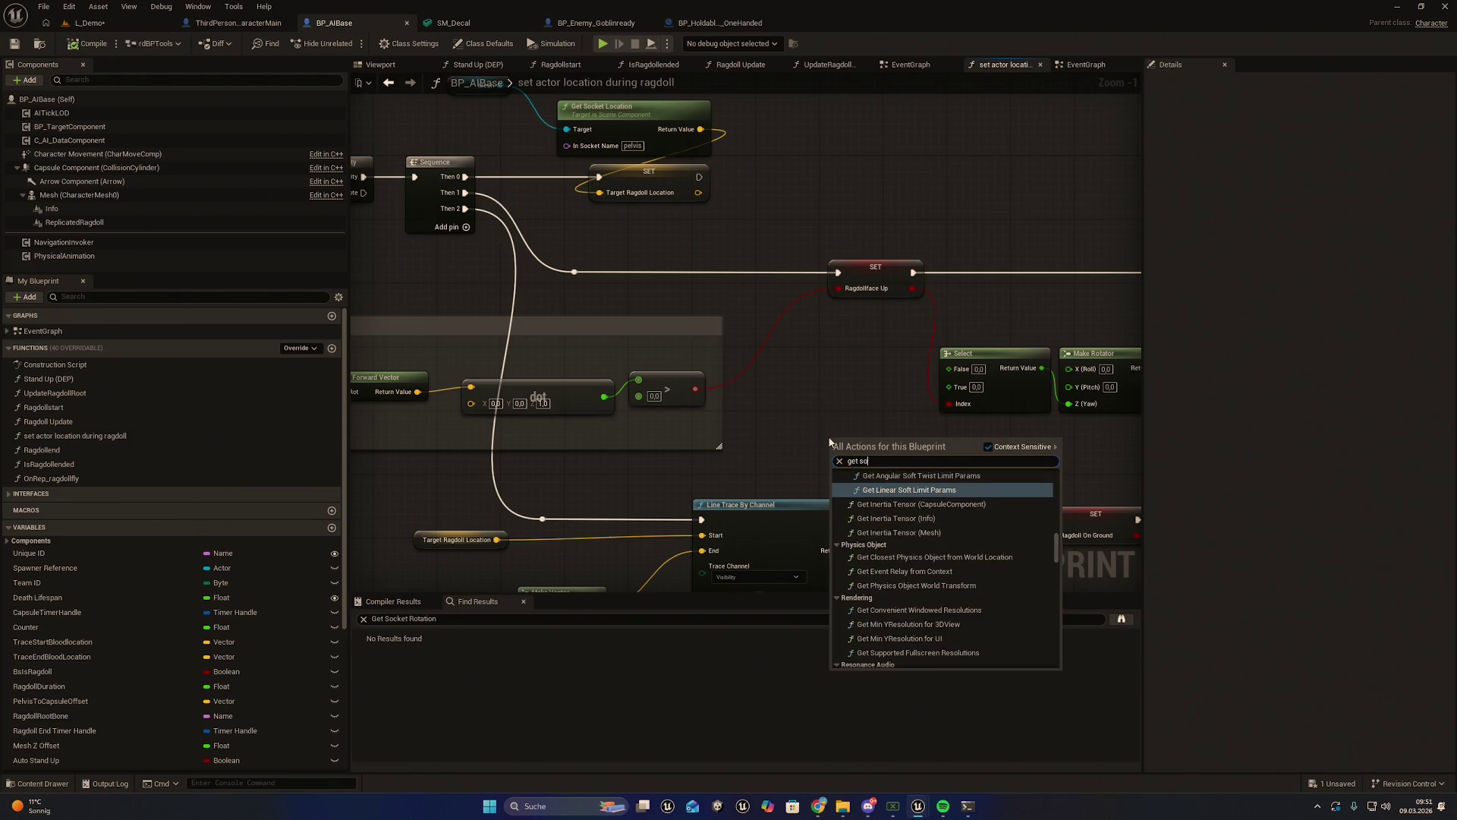
{"action": "type", "text": " l"}
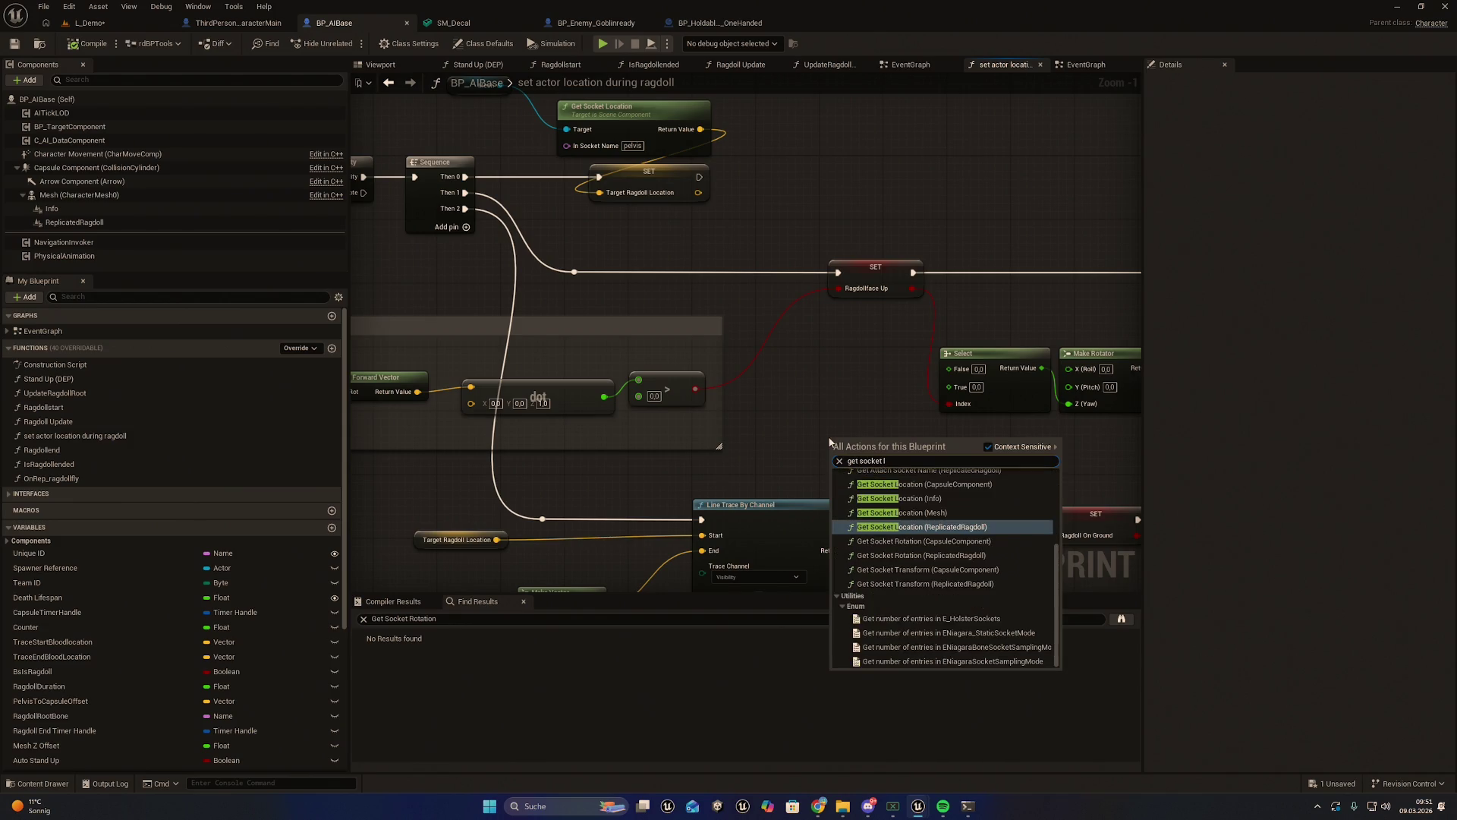
{"action": "key", "text": "Up"}
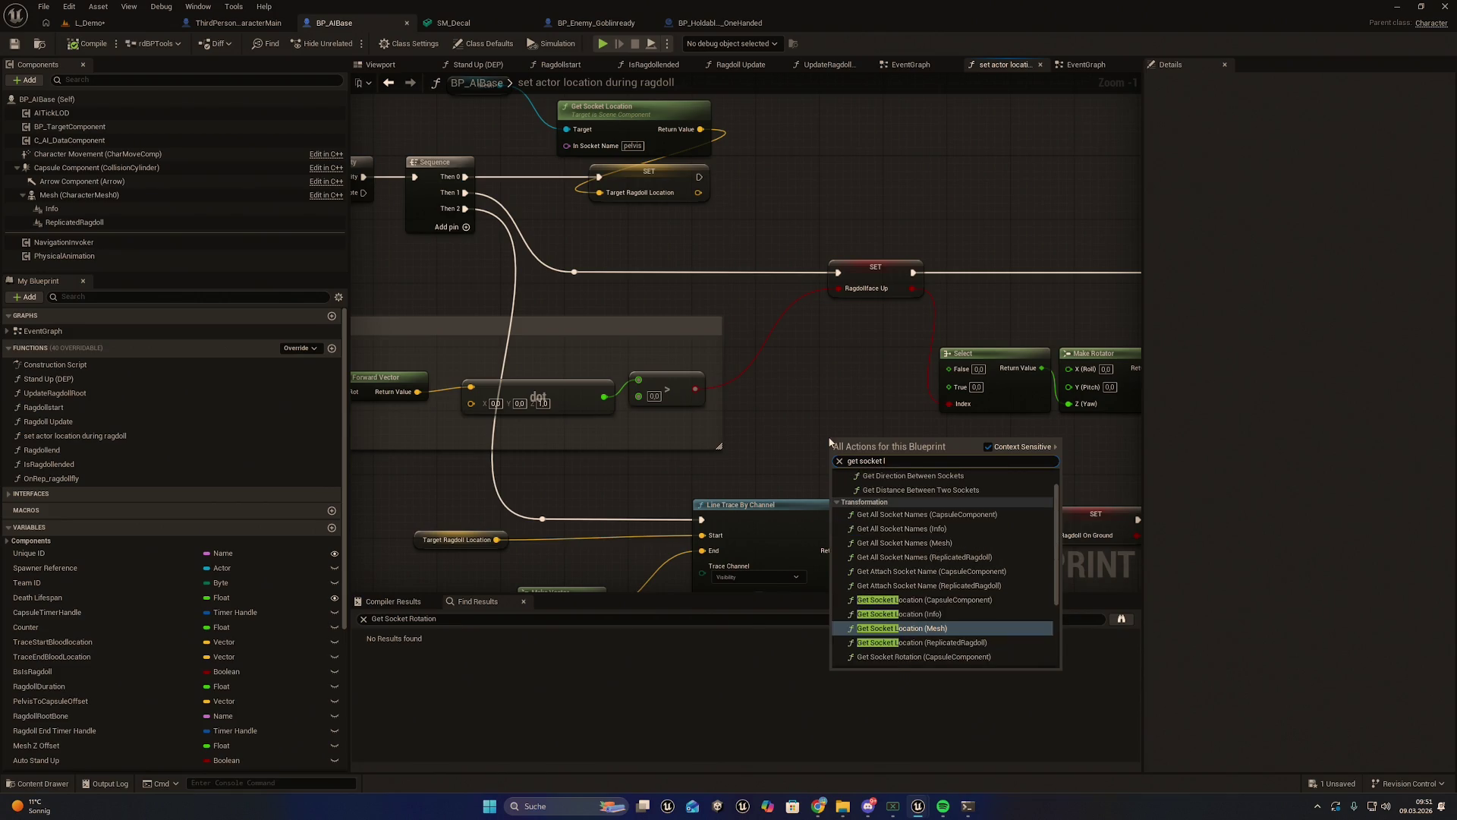
{"action": "key", "text": "Return"}
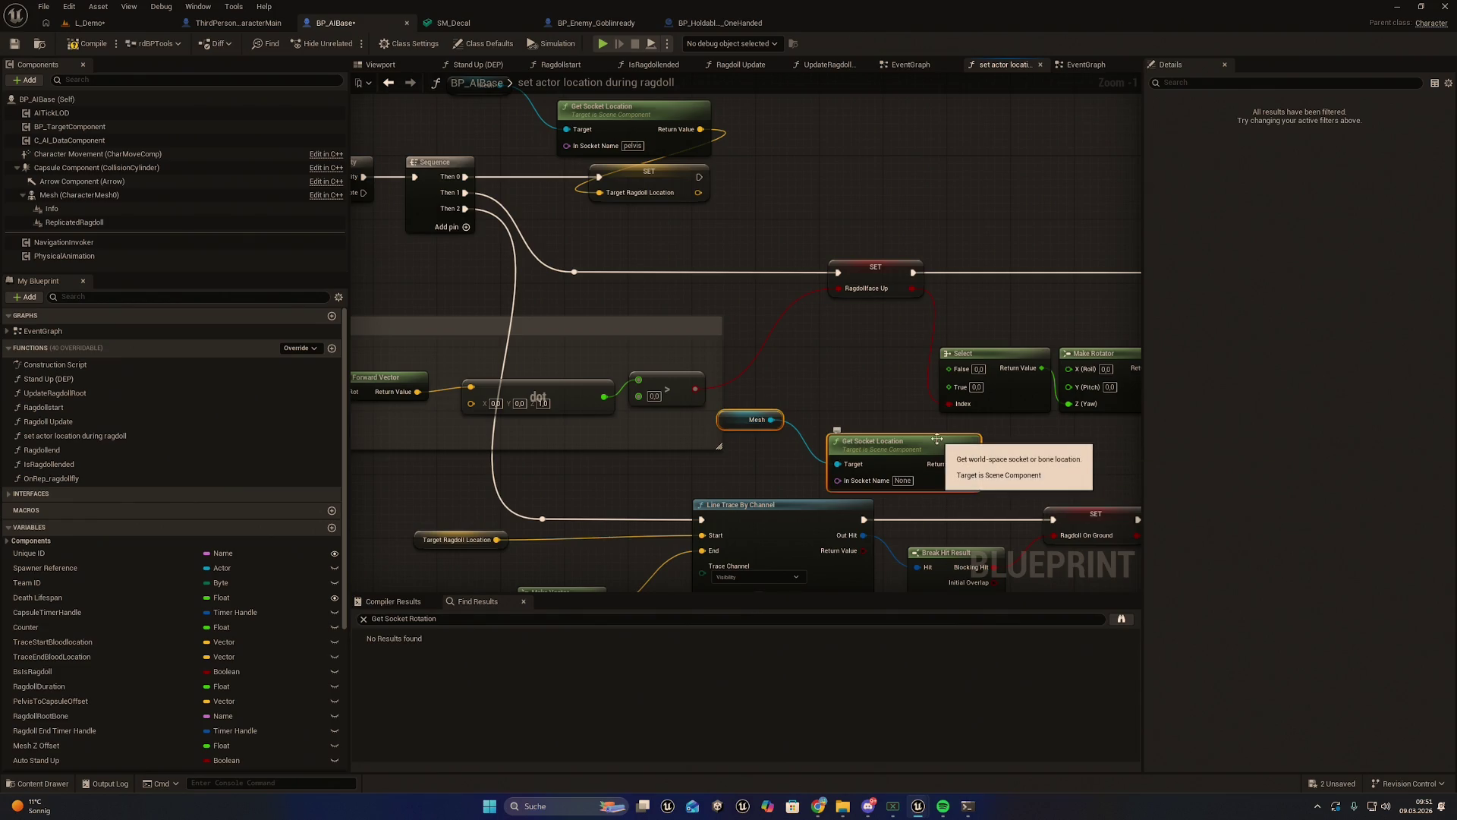
{"action": "left_click_drag", "start_coordinate": [863, 413], "coordinate": [756, 456]}
{"action": "key", "text": "Delete"}
Add a Get Socket Rotation node reading from the Mesh and place it up-left
{"action": "right_click", "coordinate": [808, 444]}
{"action": "type", "text": "get socket ro"}
{"action": "key", "text": "Up"}
{"action": "key", "text": "Return"}
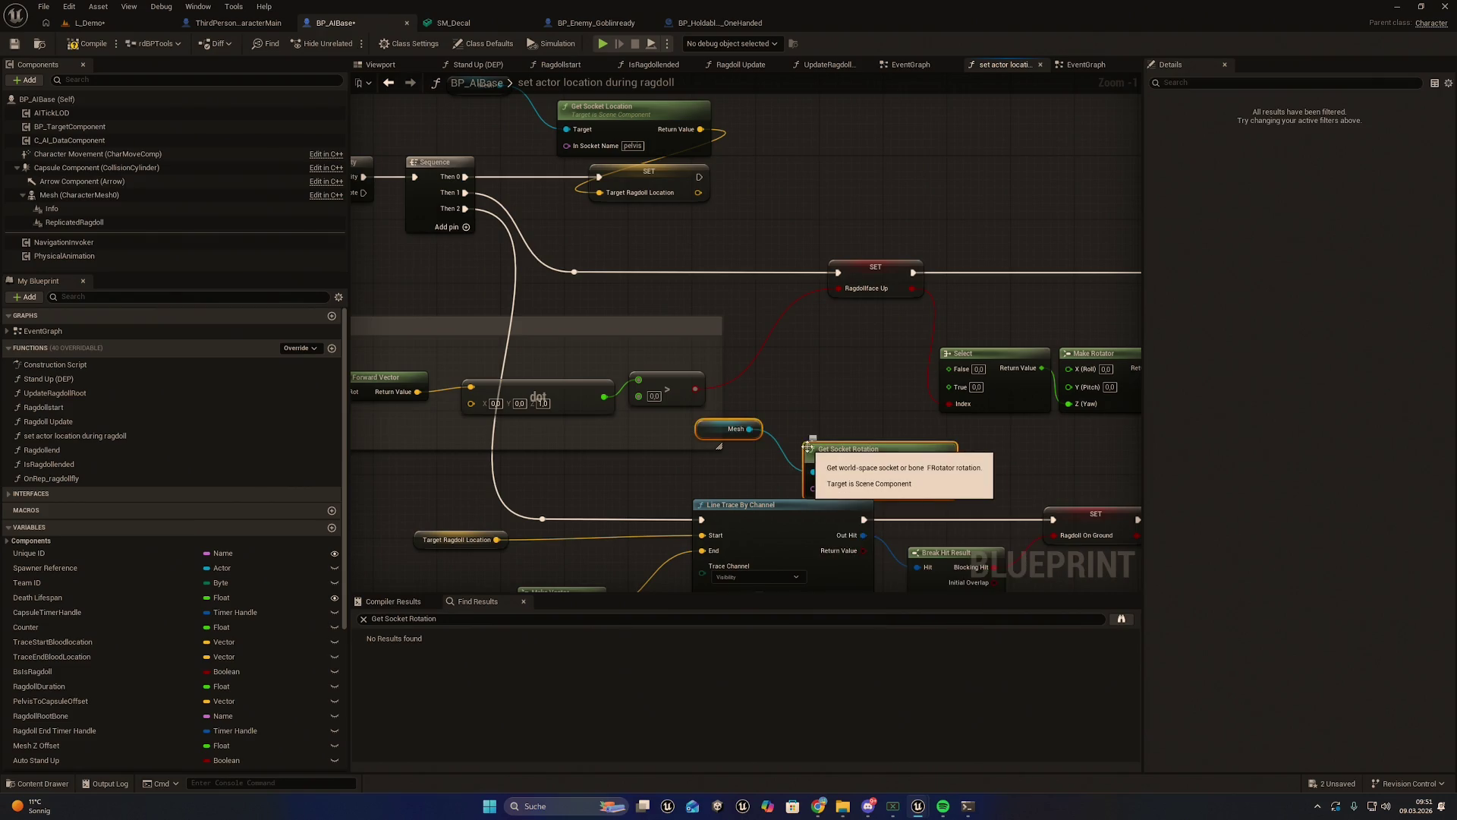
{"action": "mouse_move", "coordinate": [856, 451]}
{"action": "left_mouse_down"}
{"action": "mouse_move", "coordinate": [834, 438]}
{"action": "mouse_move", "coordinate": [1065, 413]}
{"action": "mouse_move", "coordinate": [1123, 380]}
{"action": "mouse_move", "coordinate": [1086, 402]}
{"action": "mouse_move", "coordinate": [521, 427]}
{"action": "mouse_move", "coordinate": [573, 456]}
{"action": "mouse_move", "coordinate": [555, 450]}
{"action": "mouse_move", "coordinate": [584, 498]}
{"action": "left_mouse_up"}
{"action": "scroll", "coordinate": [1116, 364], "scroll_direction": "down", "scroll_amount": 2}
{"action": "scroll", "coordinate": [436, 481], "scroll_direction": "up", "scroll_amount": 2}
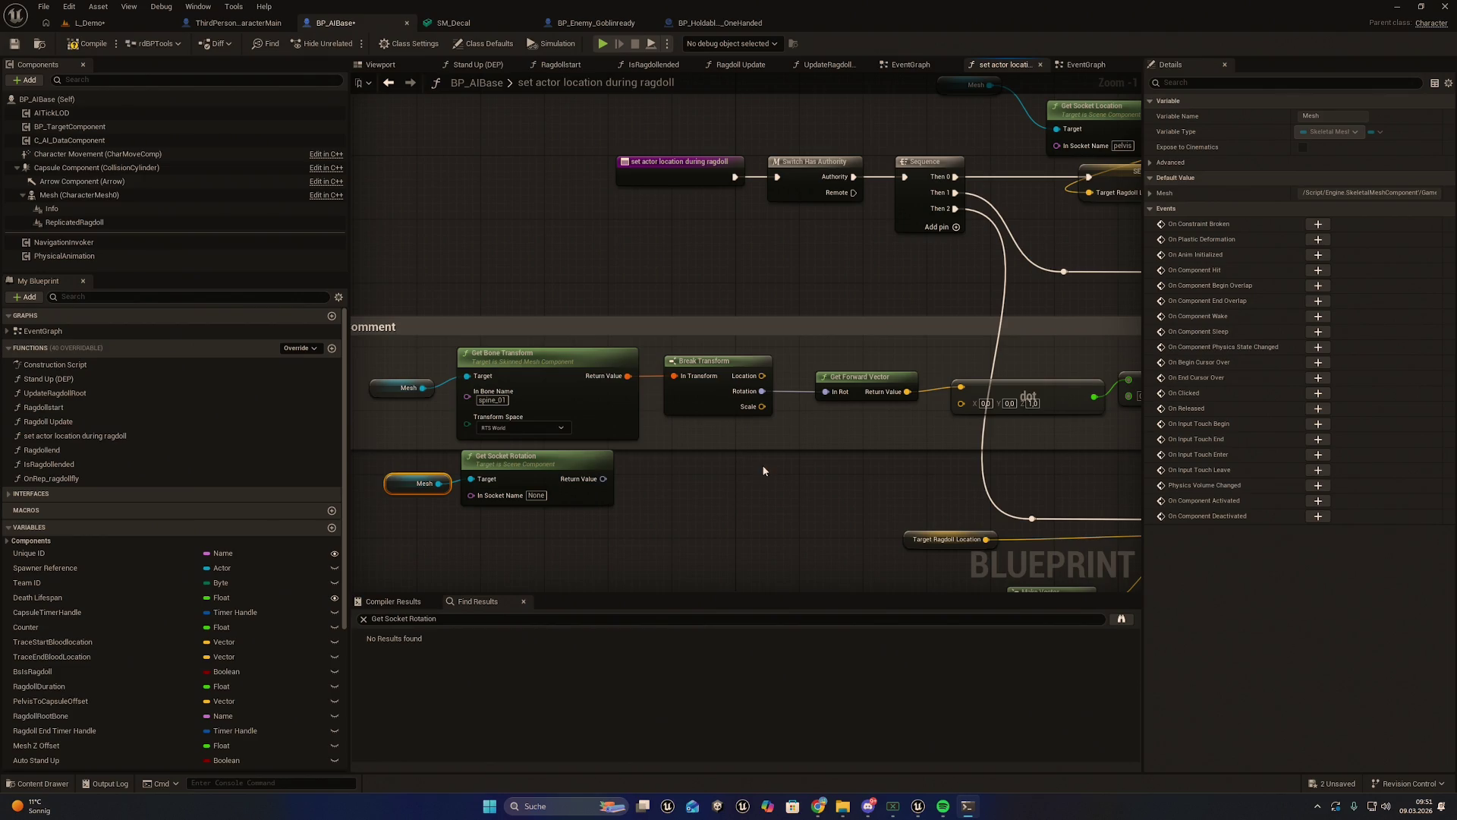
Enter 'pelvis' as the In Socket Name of the Get Socket Rotation node
{"action": "type", "text": "pelvis"}
{"action": "left_click", "coordinate": [718, 514]}
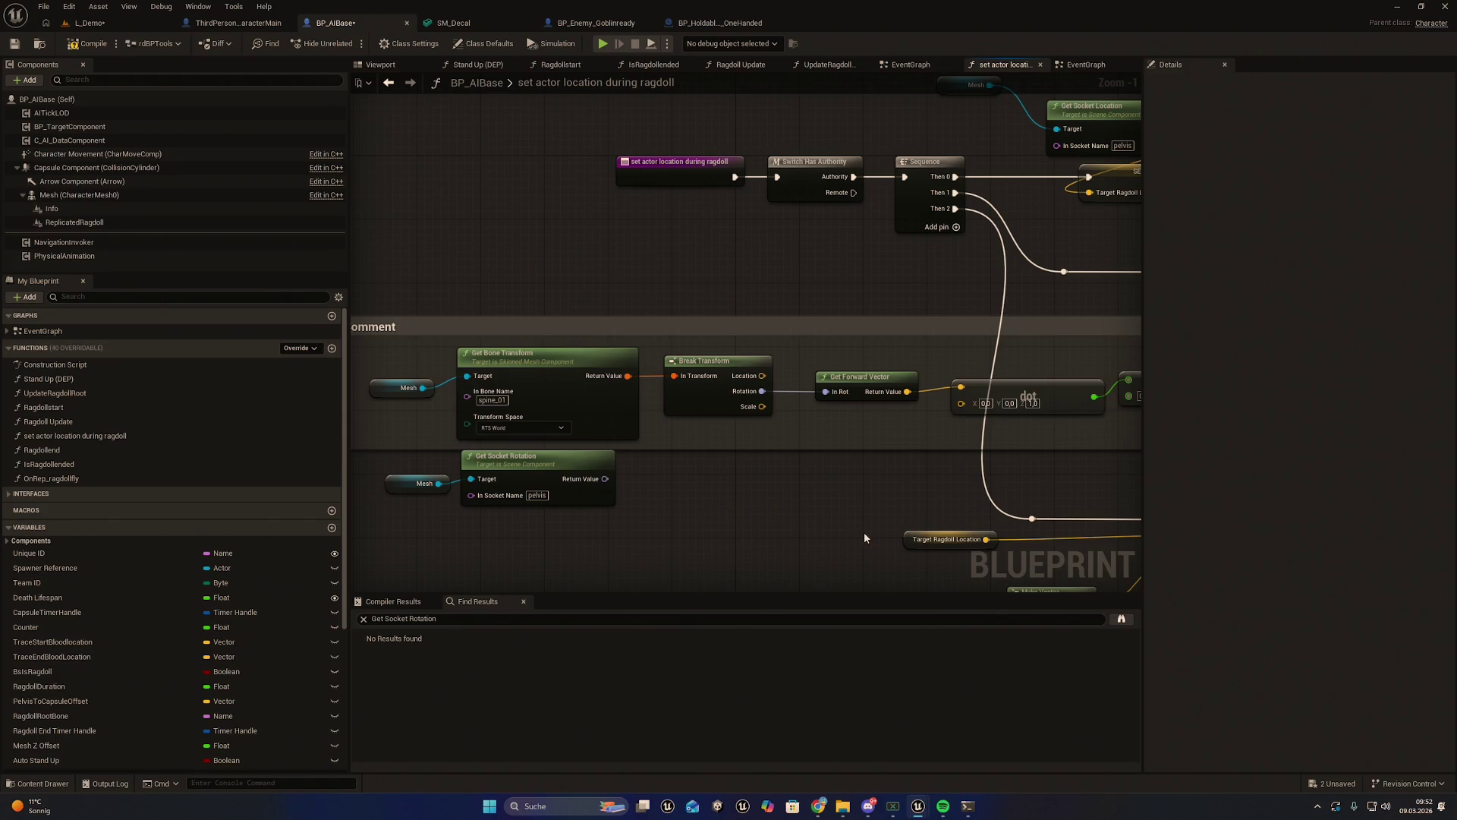
{"action": "left_click_drag", "start_coordinate": [856, 536], "coordinate": [818, 532]}
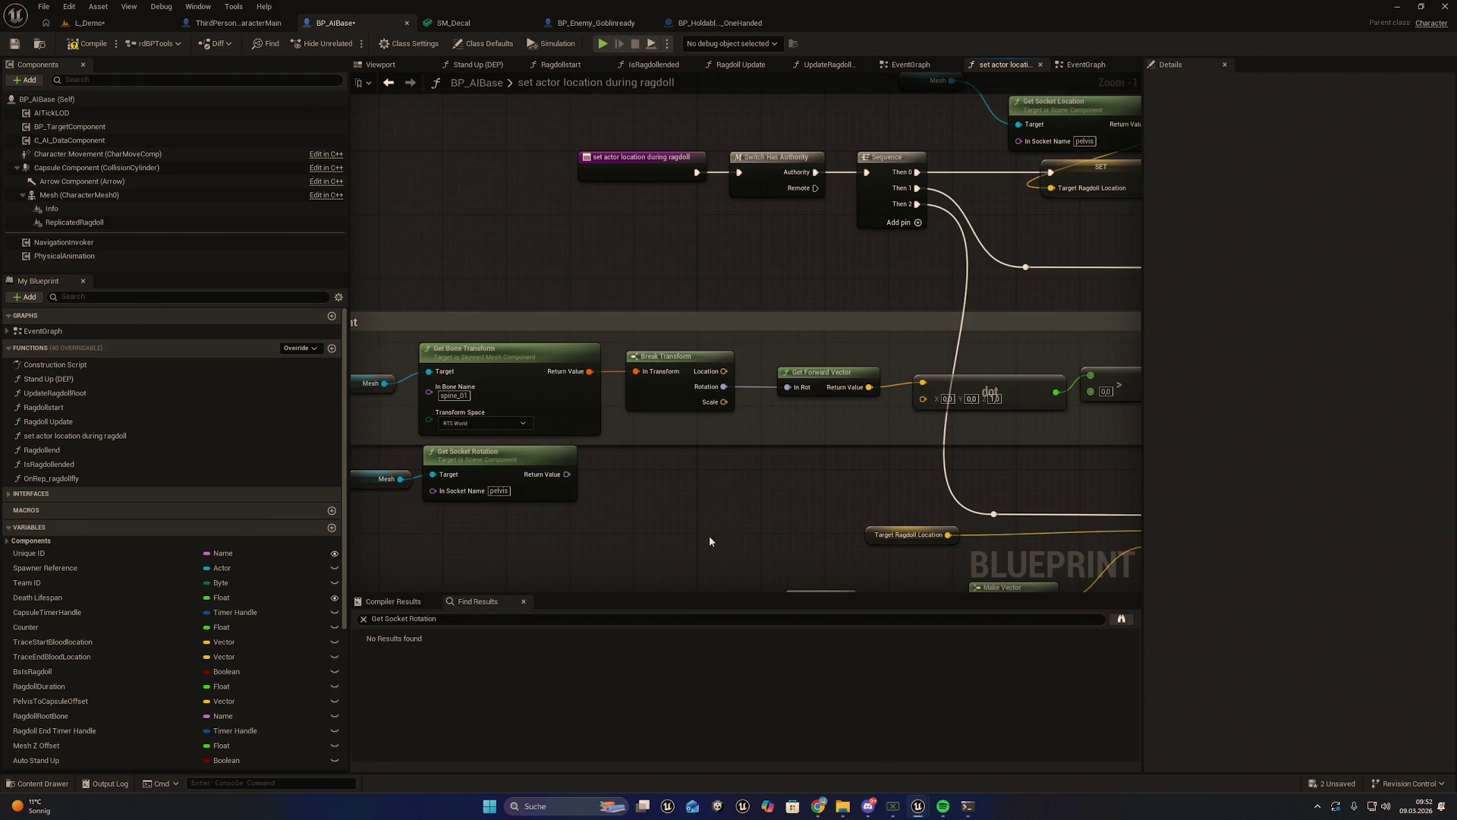
{"action": "scroll", "coordinate": [675, 525], "scroll_direction": "up", "scroll_amount": 1}
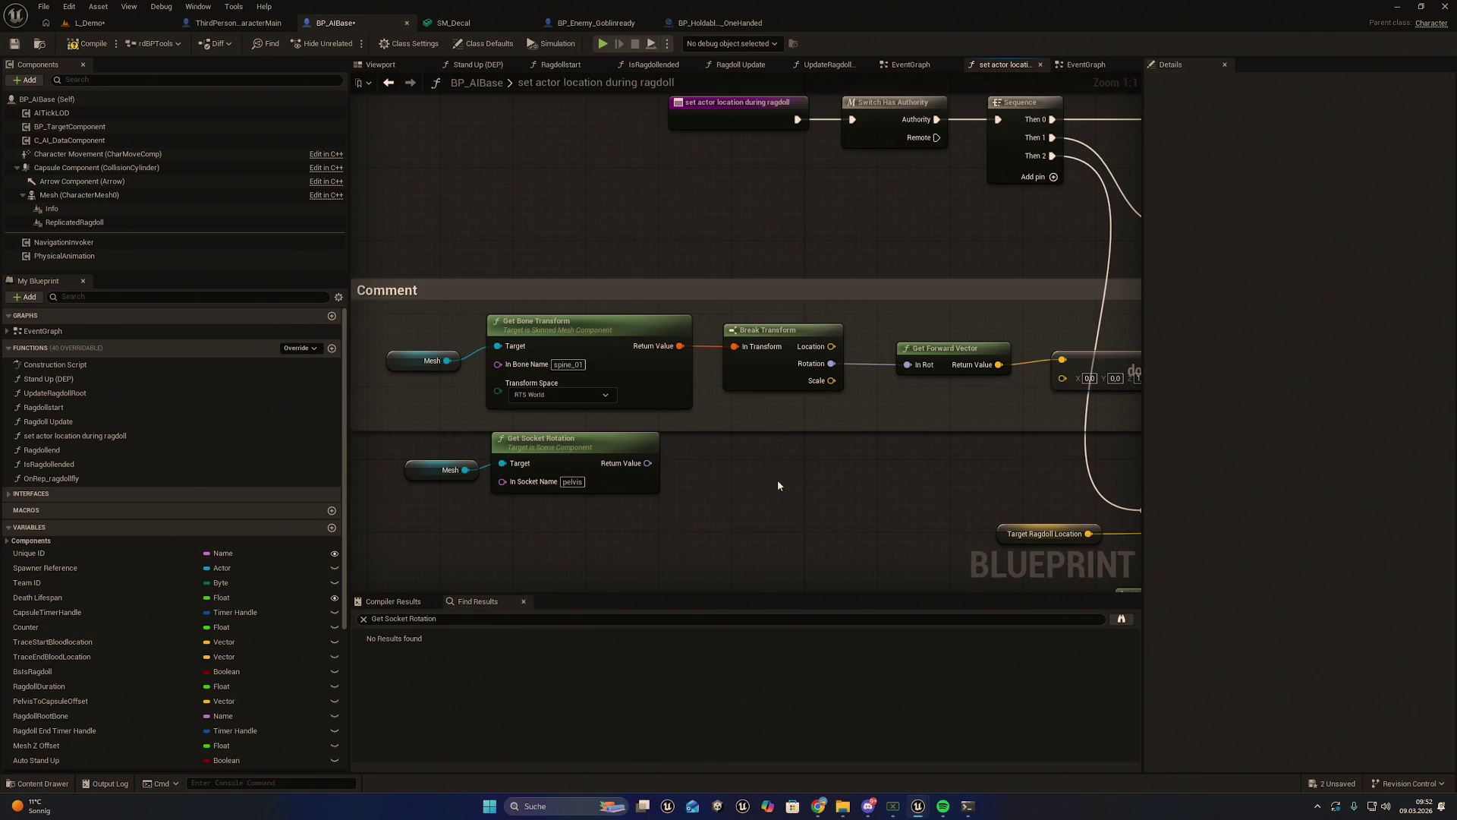
{"action": "left_click_drag", "start_coordinate": [778, 480], "coordinate": [766, 475]}
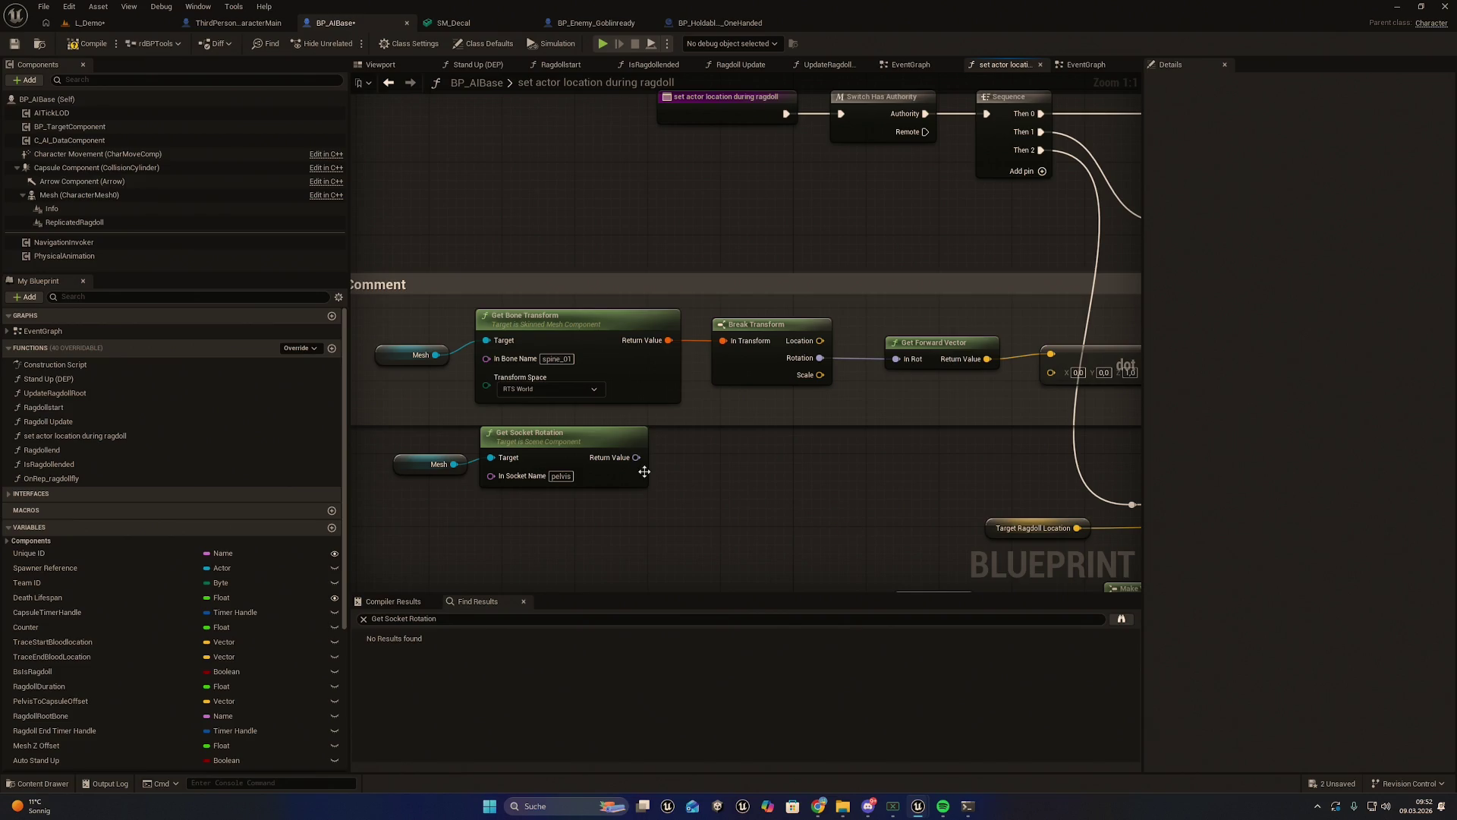
{"action": "mouse_move", "coordinate": [634, 457]}
{"action": "left_mouse_down"}
{"action": "mouse_move", "coordinate": [1147, 493]}
{"action": "mouse_move", "coordinate": [955, 457]}
{"action": "mouse_move", "coordinate": [1008, 443]}
{"action": "mouse_move", "coordinate": [995, 452]}
{"action": "mouse_move", "coordinate": [1155, 454]}
{"action": "mouse_move", "coordinate": [1005, 436]}
{"action": "mouse_move", "coordinate": [1054, 426]}
{"action": "mouse_move", "coordinate": [940, 397]}
{"action": "mouse_move", "coordinate": [903, 330]}
{"action": "left_mouse_up"}
{"action": "left_click", "coordinate": [818, 378]}
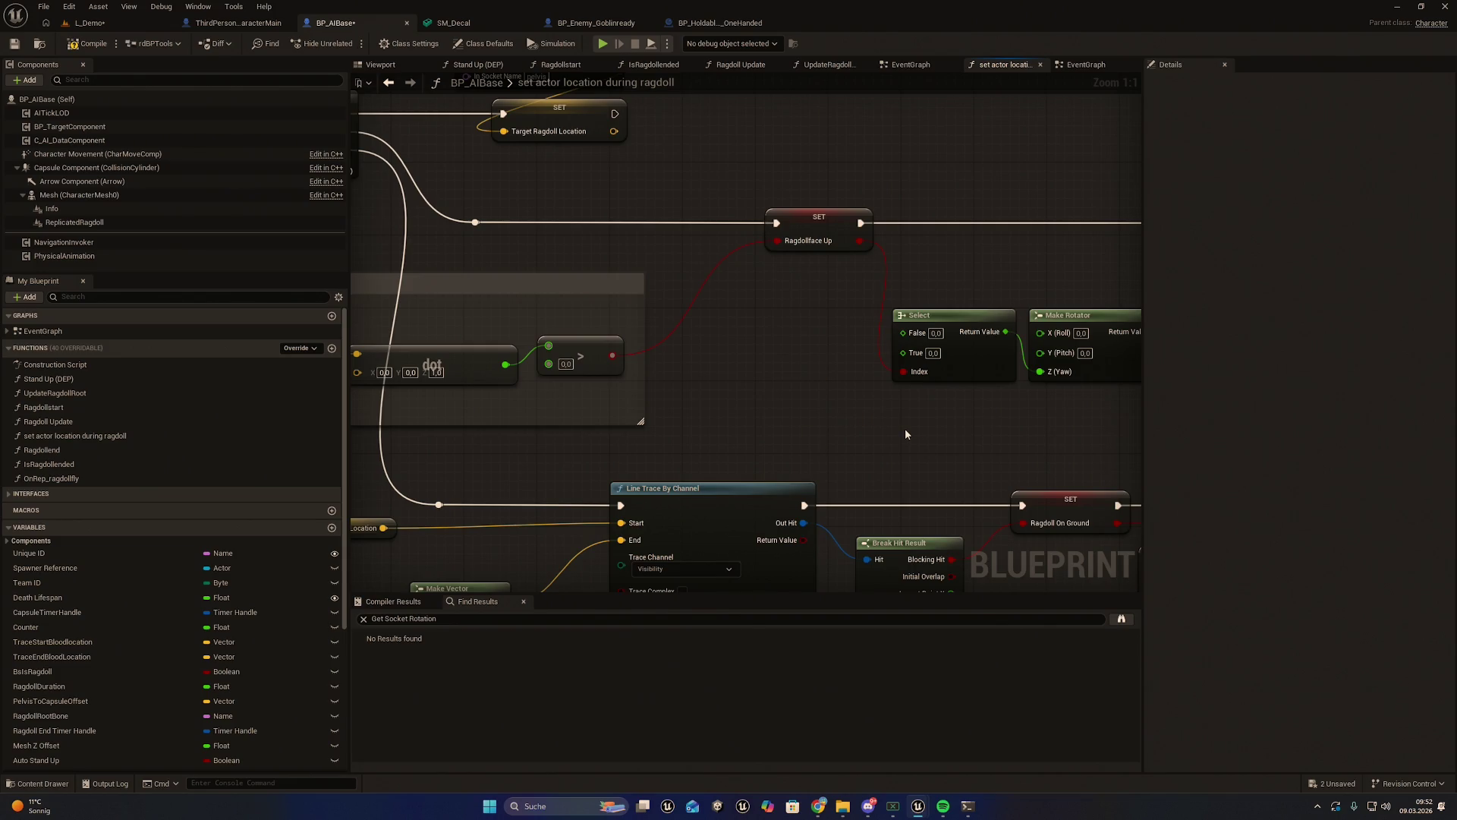
{"action": "mouse_move", "coordinate": [863, 442]}
{"action": "left_mouse_down"}
{"action": "mouse_move", "coordinate": [924, 426]}
{"action": "mouse_move", "coordinate": [645, 455]}
{"action": "mouse_move", "coordinate": [694, 430]}
{"action": "mouse_move", "coordinate": [771, 424]}
{"action": "left_mouse_up"}
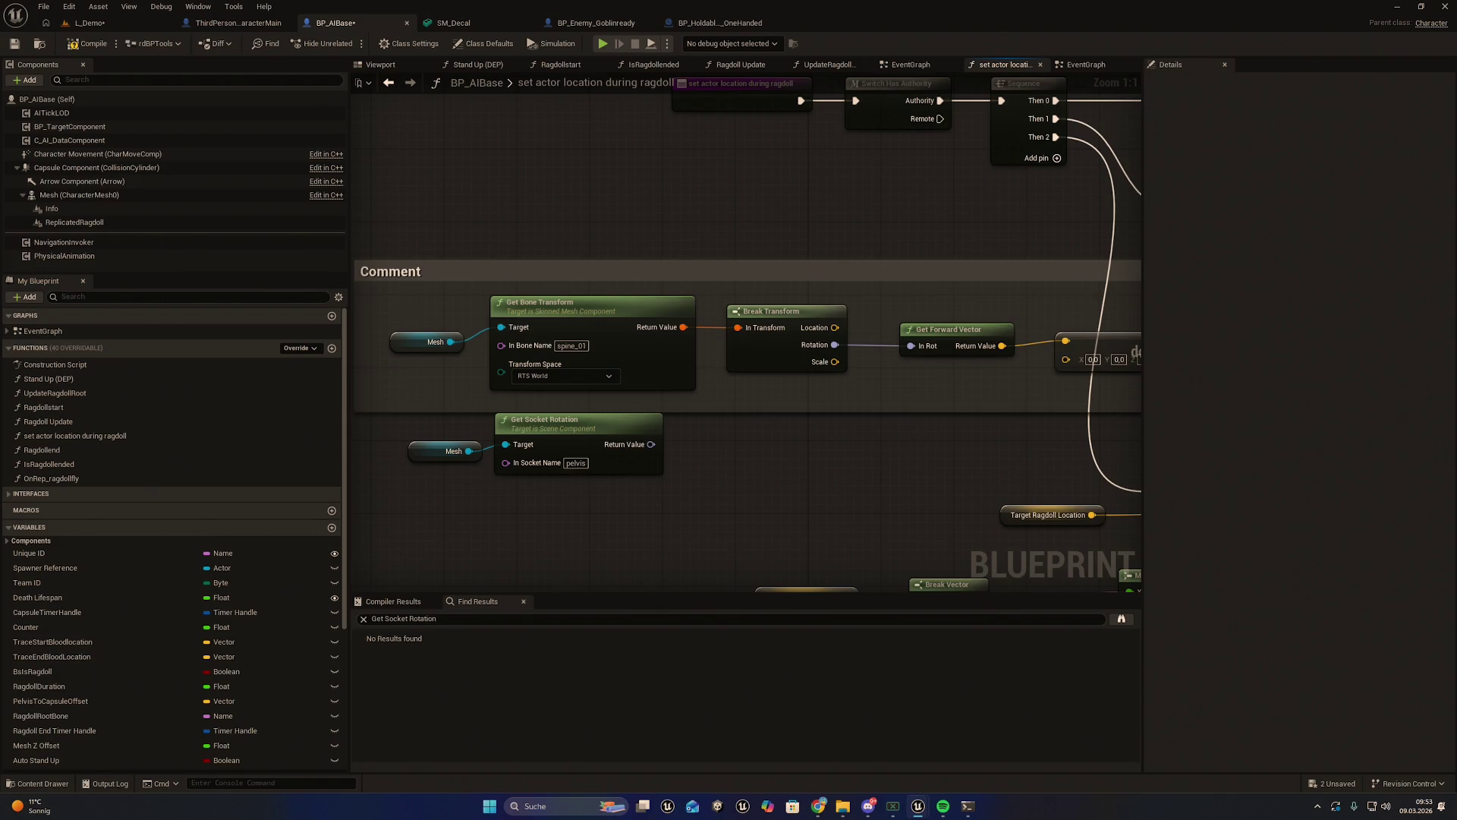
{"action": "key", "text": "alt+Tab"}
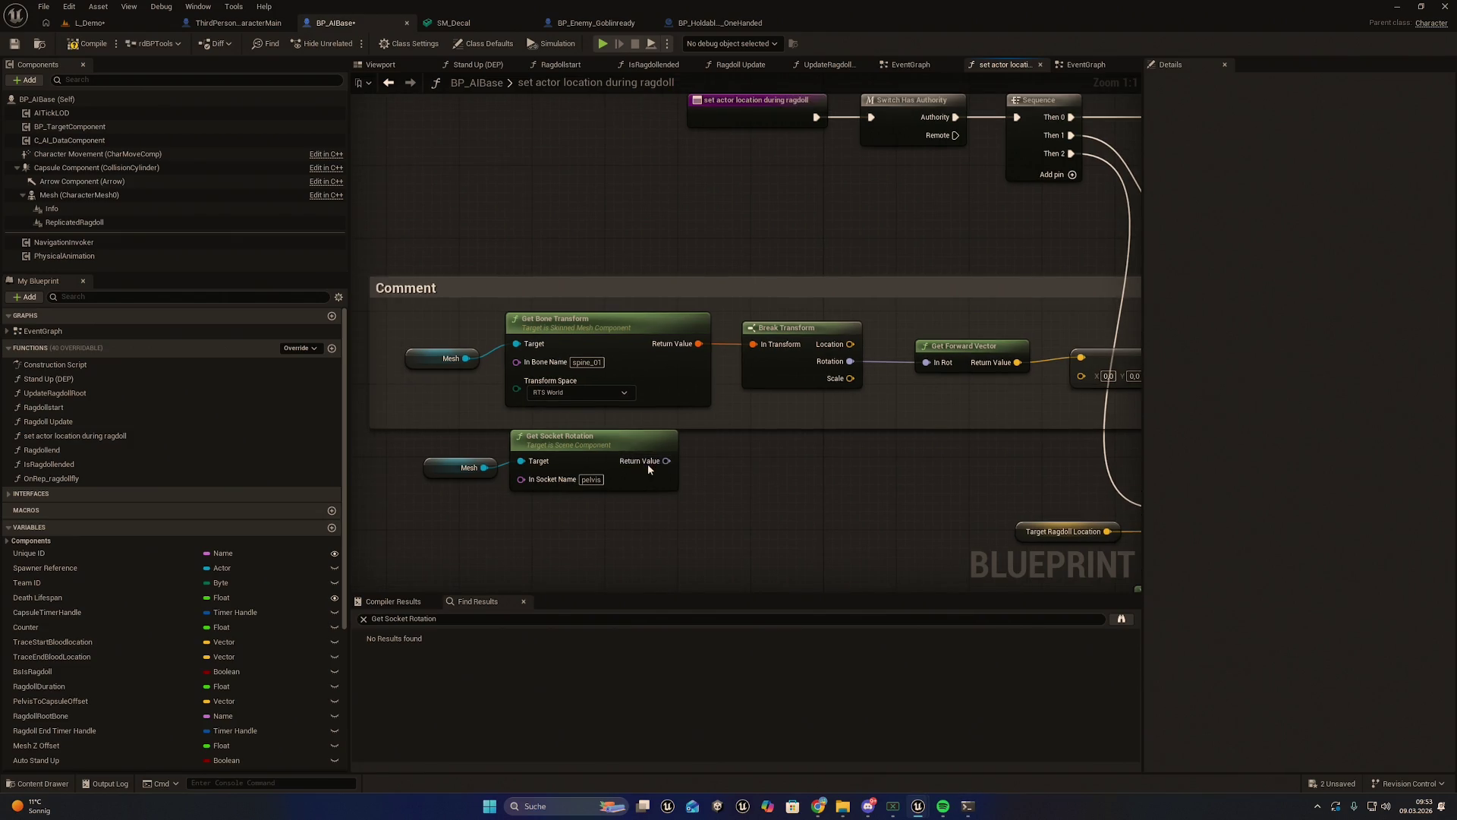
Split the rotation Return Value pin and wire Z (Yaw) into the Select's False input
{"action": "right_click", "coordinate": [648, 463]}
{"action": "left_click", "coordinate": [687, 517]}
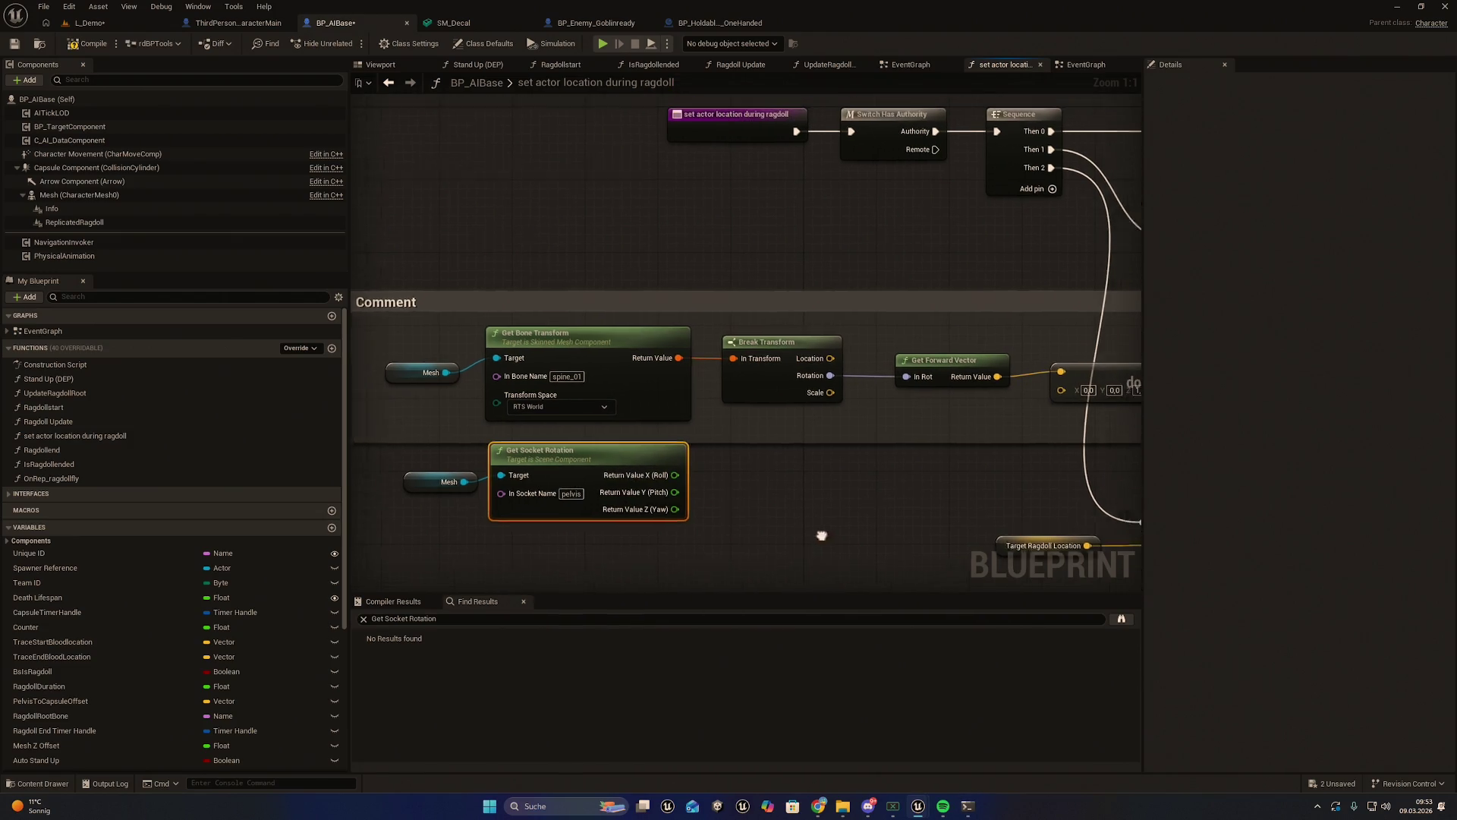
{"action": "left_click_drag", "start_coordinate": [824, 533], "coordinate": [811, 540]}
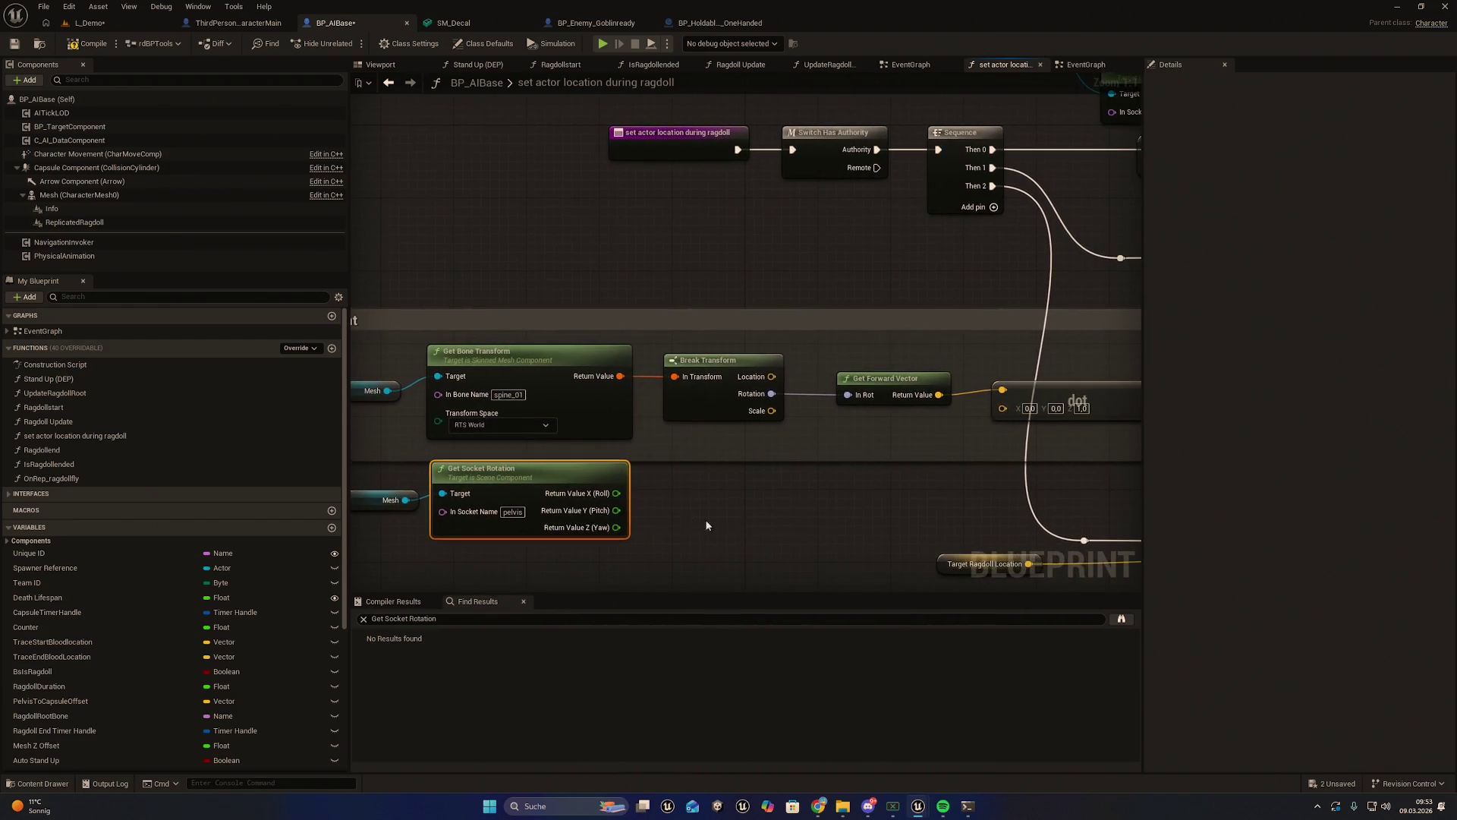
{"action": "mouse_move", "coordinate": [625, 528]}
{"action": "left_mouse_down"}
{"action": "mouse_move", "coordinate": [1204, 507]}
{"action": "mouse_move", "coordinate": [1200, 479]}
{"action": "mouse_move", "coordinate": [806, 367]}
{"action": "left_mouse_up"}
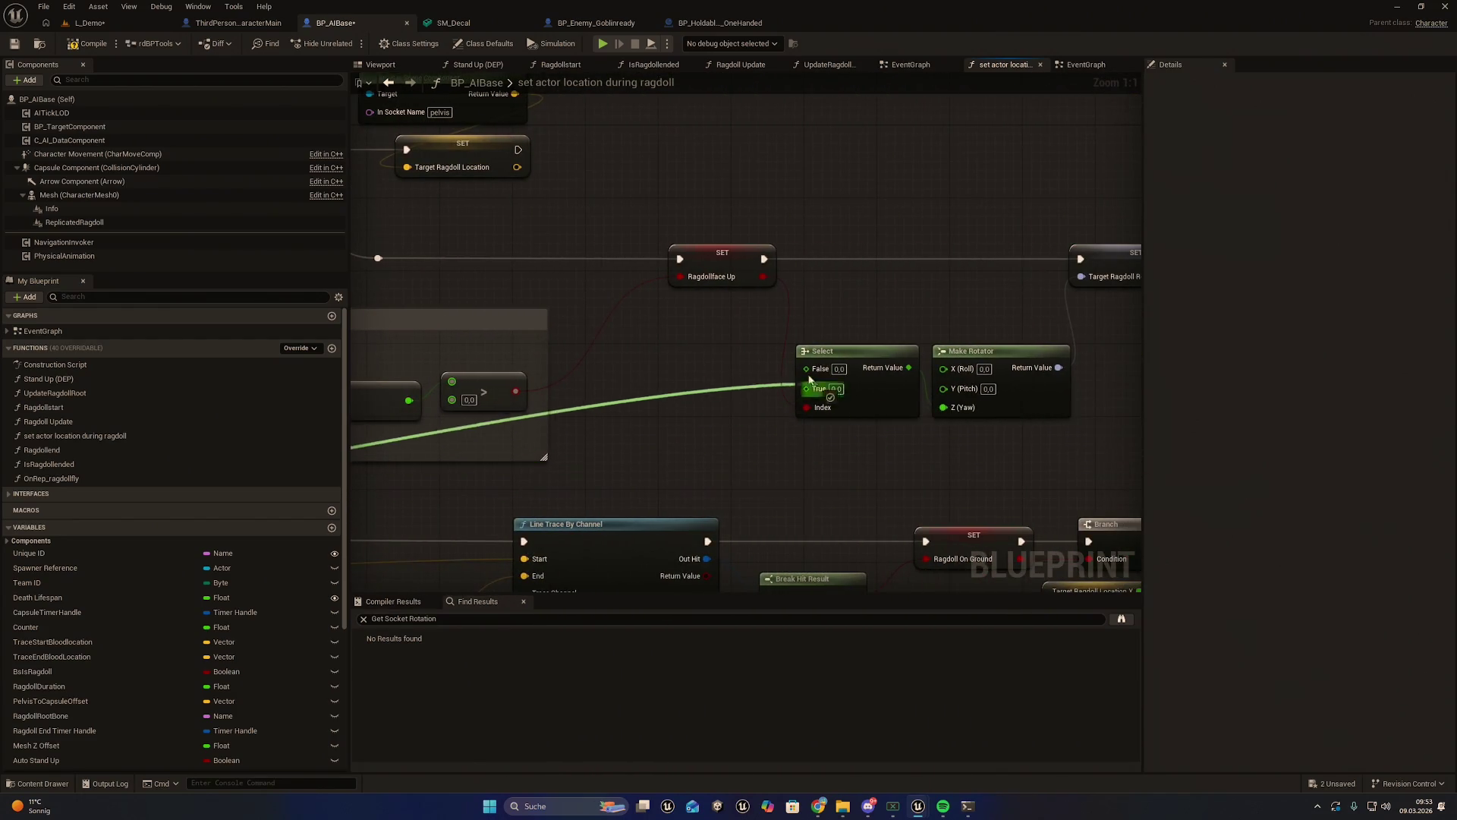
Add a reroute point on the yaw wire and reposition it along the wire
{"action": "left_click_drag", "start_coordinate": [702, 420], "coordinate": [914, 483]}
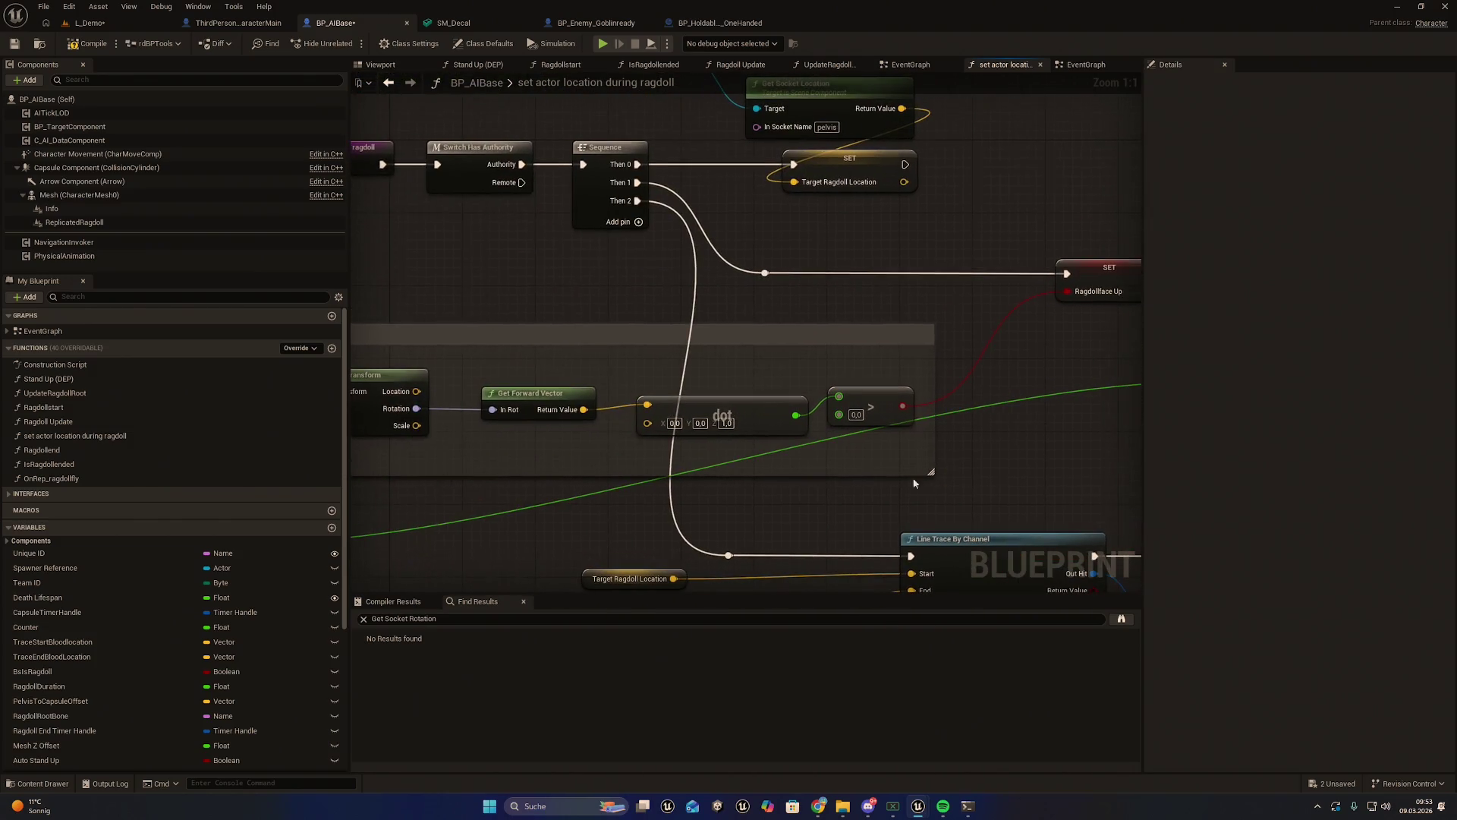
{"action": "double_click", "coordinate": [704, 466]}
{"action": "mouse_move", "coordinate": [705, 466]}
{"action": "left_mouse_down"}
{"action": "mouse_move", "coordinate": [839, 529]}
{"action": "mouse_move", "coordinate": [922, 514]}
{"action": "left_mouse_up"}
{"action": "mouse_move", "coordinate": [468, 511]}
{"action": "left_mouse_down"}
{"action": "mouse_move", "coordinate": [833, 498]}
{"action": "mouse_move", "coordinate": [407, 504]}
{"action": "mouse_move", "coordinate": [757, 472]}
{"action": "mouse_move", "coordinate": [613, 489]}
{"action": "left_mouse_up"}
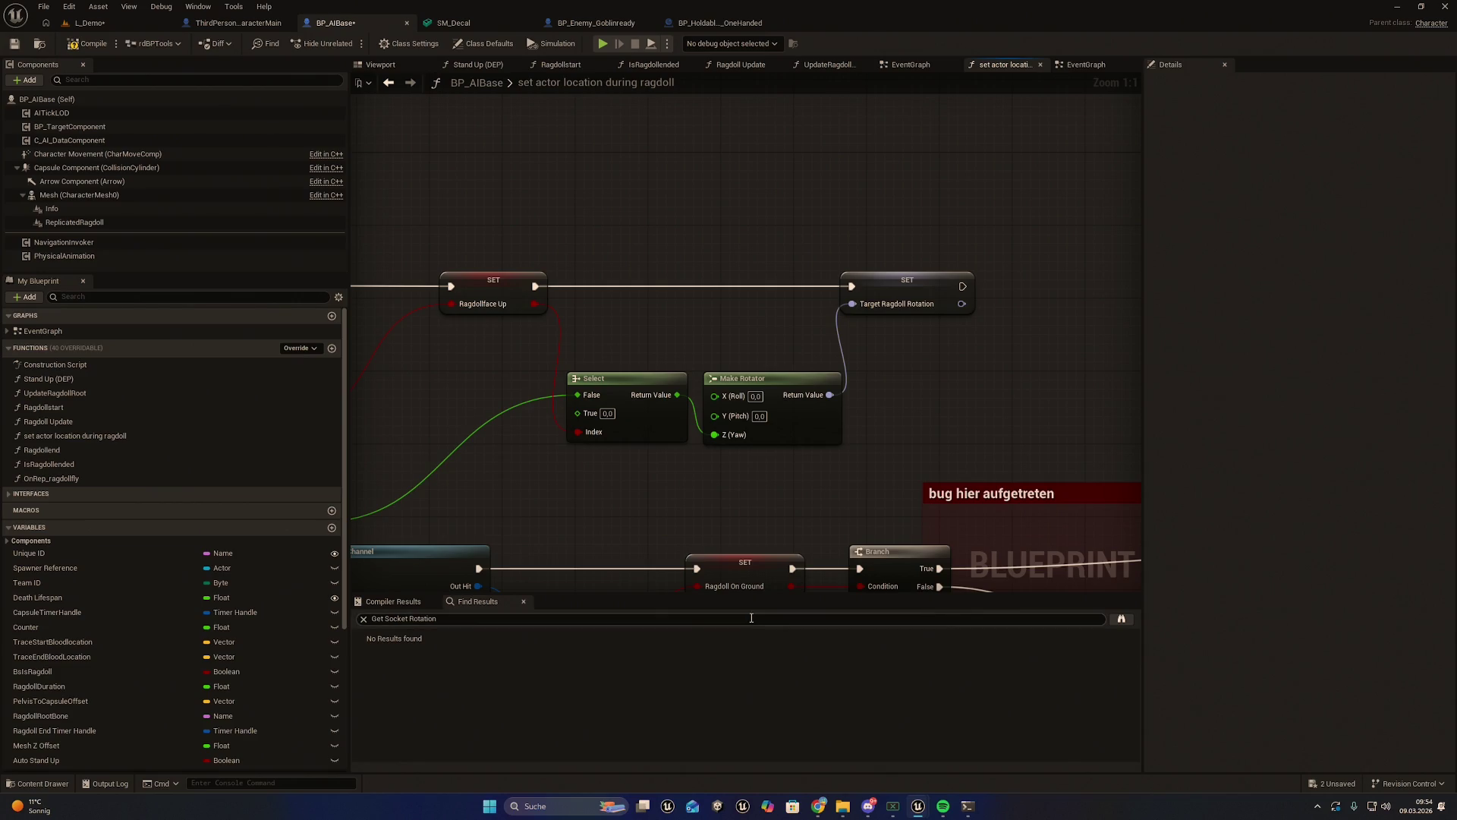
{"action": "mouse_move", "coordinate": [663, 538]}
{"action": "left_mouse_down"}
{"action": "mouse_move", "coordinate": [1060, 367]}
{"action": "mouse_move", "coordinate": [771, 440]}
{"action": "mouse_move", "coordinate": [576, 458]}
{"action": "mouse_move", "coordinate": [567, 487]}
{"action": "left_mouse_up"}
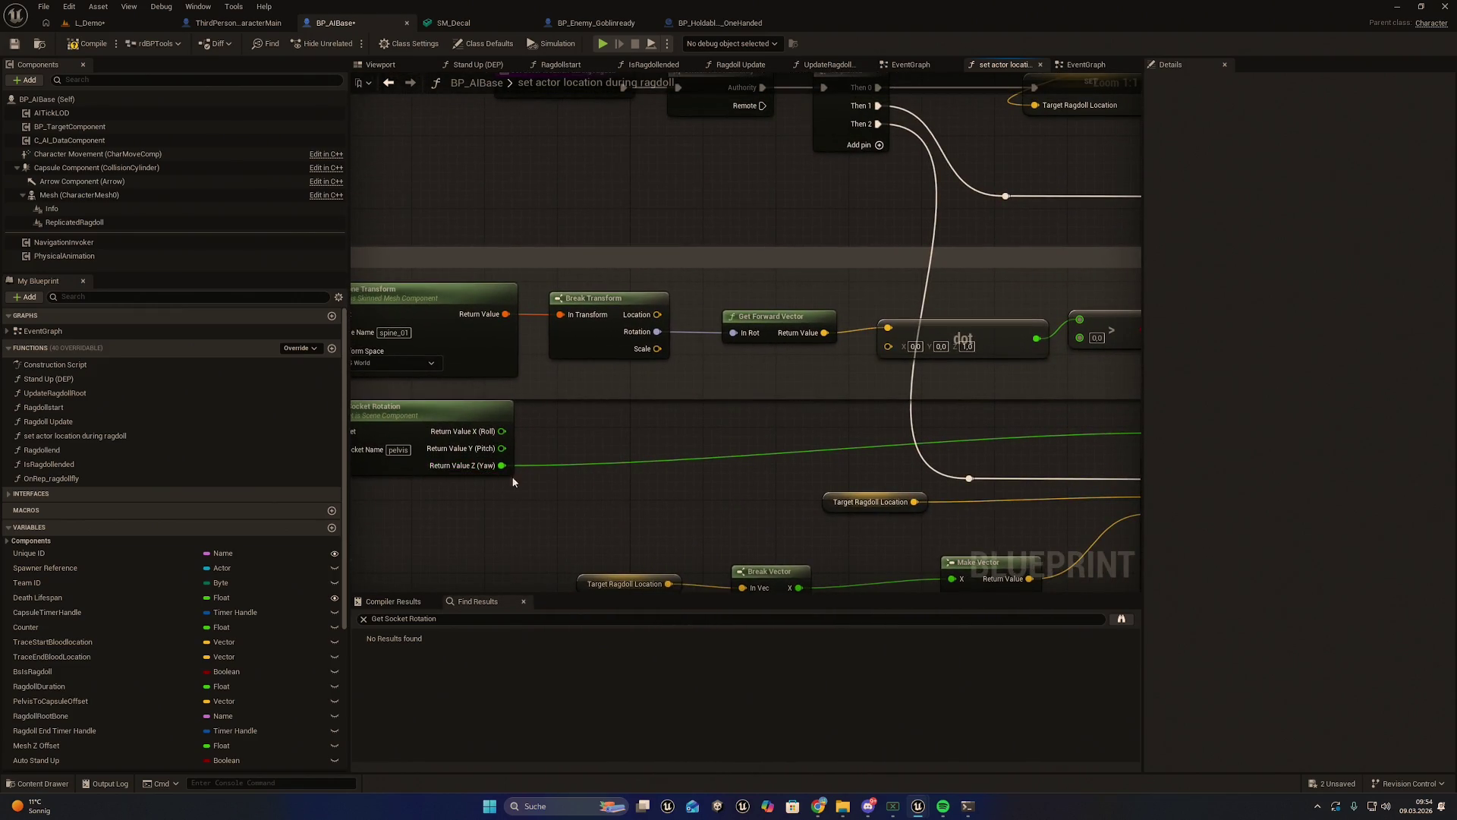
Add a Subtract node taking the pelvis yaw, with -100 as its second value
{"action": "left_click_drag", "start_coordinate": [500, 465], "coordinate": [849, 429]}
{"action": "type", "text": "-"}
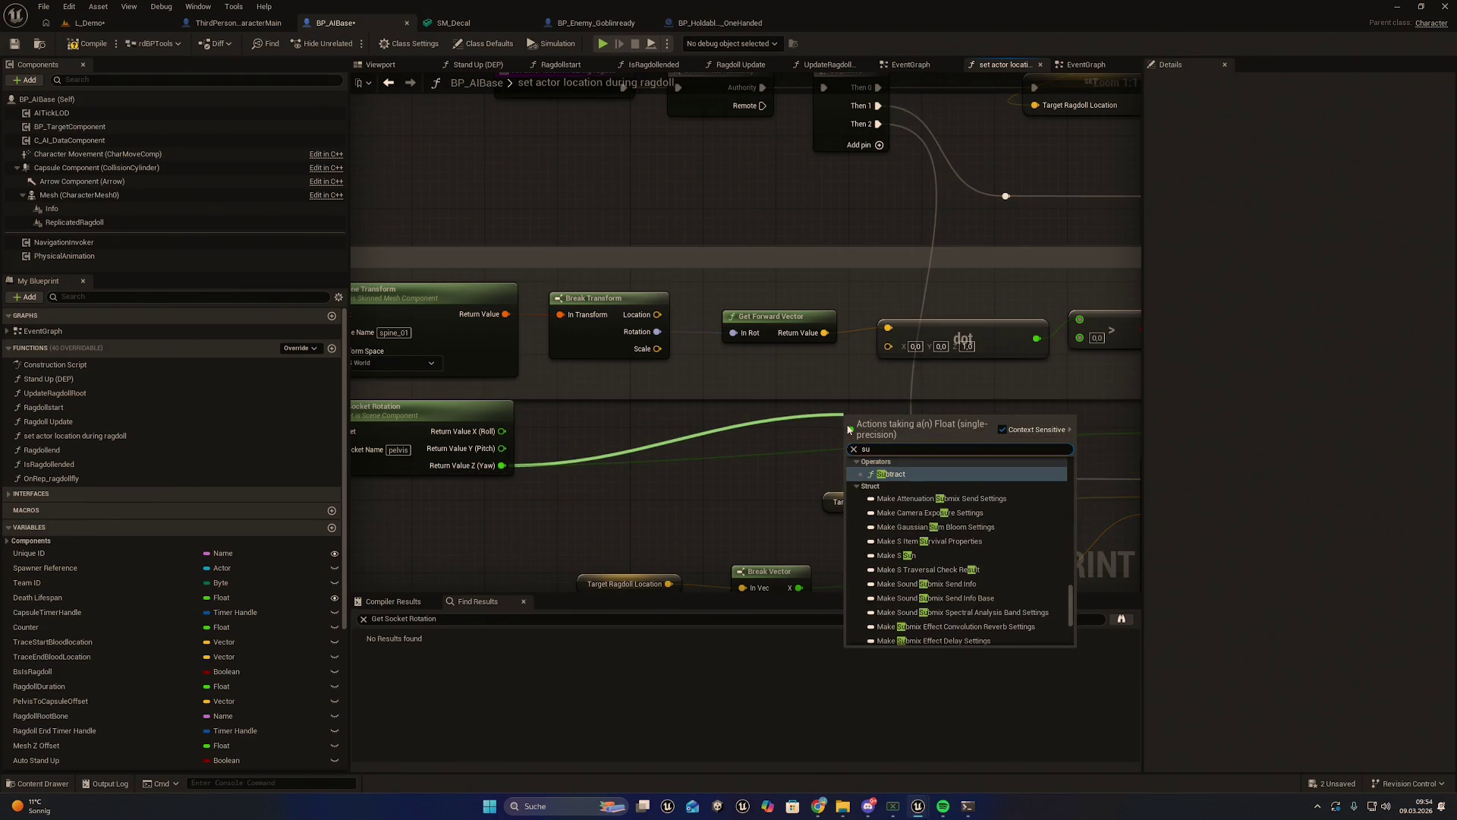
{"action": "key", "text": "Return"}
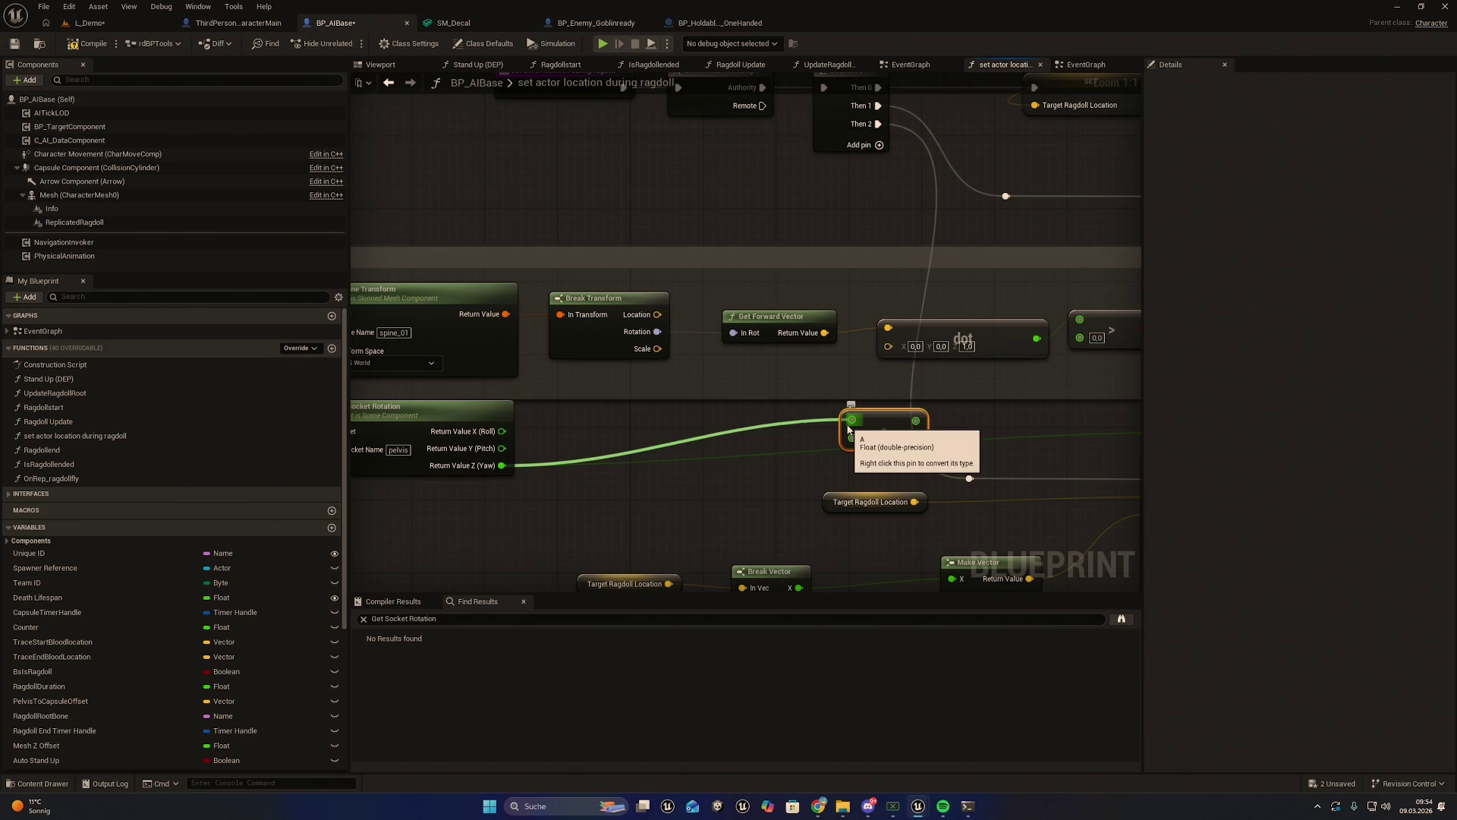
{"action": "left_click_drag", "start_coordinate": [848, 430], "coordinate": [851, 424]}
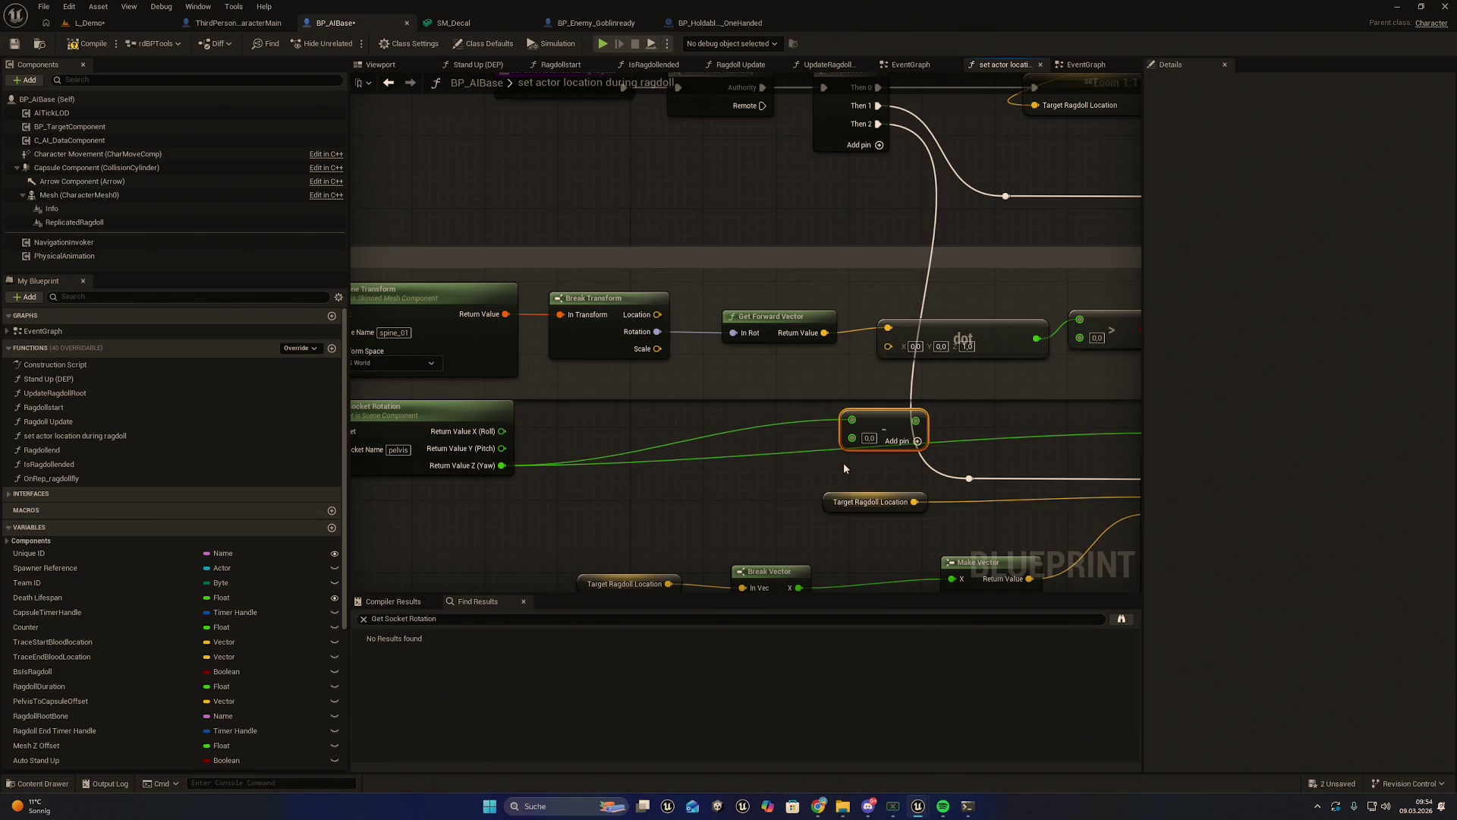
{"action": "left_click", "coordinate": [866, 440]}
{"action": "type", "text": "-100"}
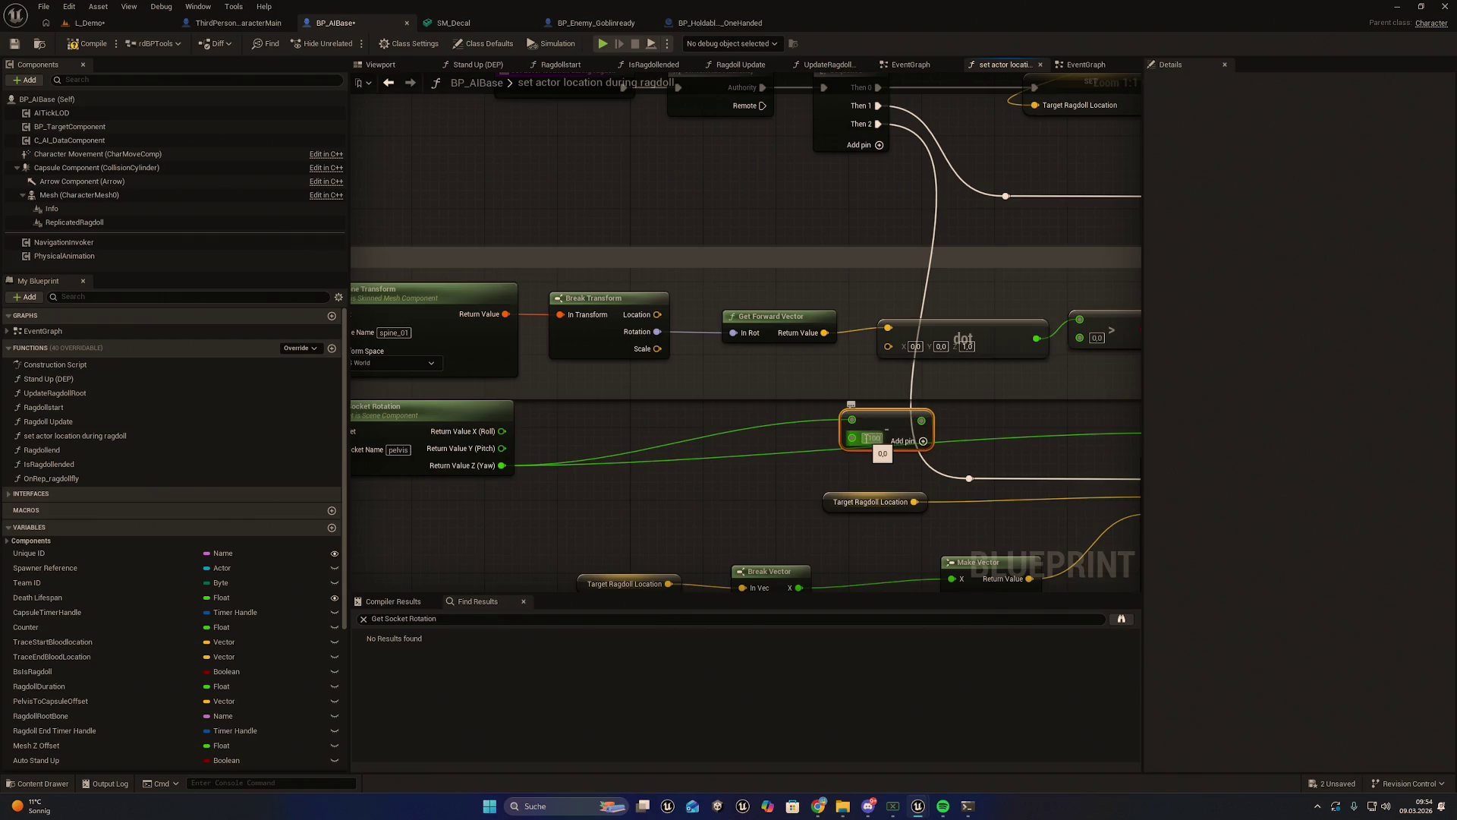
{"action": "key", "text": "Return"}
Wire the subtraction result into the Select's True input and compile the blueprint
{"action": "mouse_move", "coordinate": [1027, 408]}
{"action": "left_mouse_down"}
{"action": "mouse_move", "coordinate": [758, 418]}
{"action": "mouse_move", "coordinate": [625, 453]}
{"action": "mouse_move", "coordinate": [523, 455]}
{"action": "left_mouse_up"}
{"action": "left_click_drag", "start_coordinate": [406, 468], "coordinate": [897, 371]}
{"action": "left_click", "coordinate": [89, 43]}
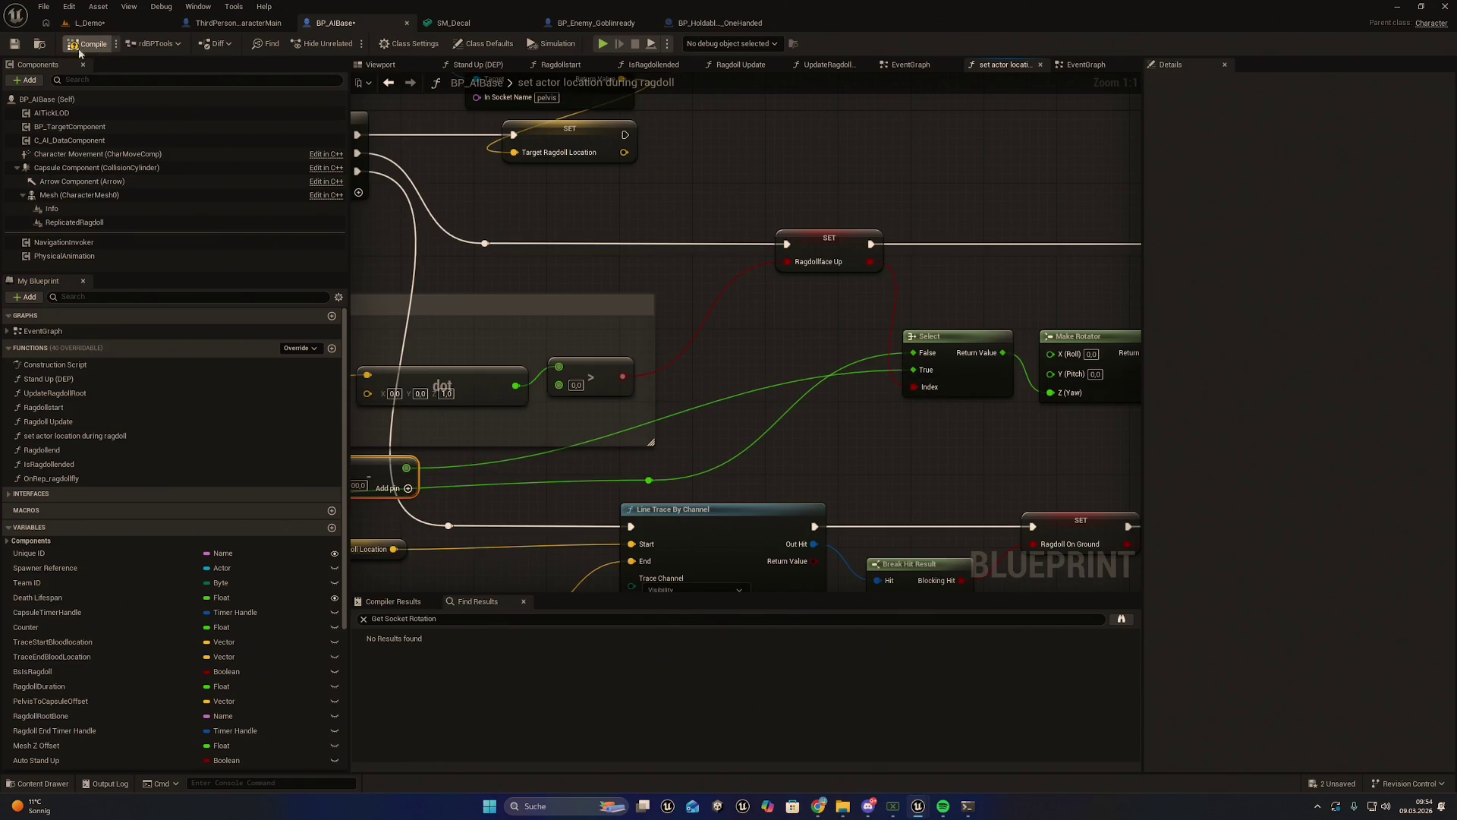
Save BP_AIBase and export it with Export Blueprint for Claude to Saved/BlueprintExports
{"action": "left_click", "coordinate": [15, 43]}
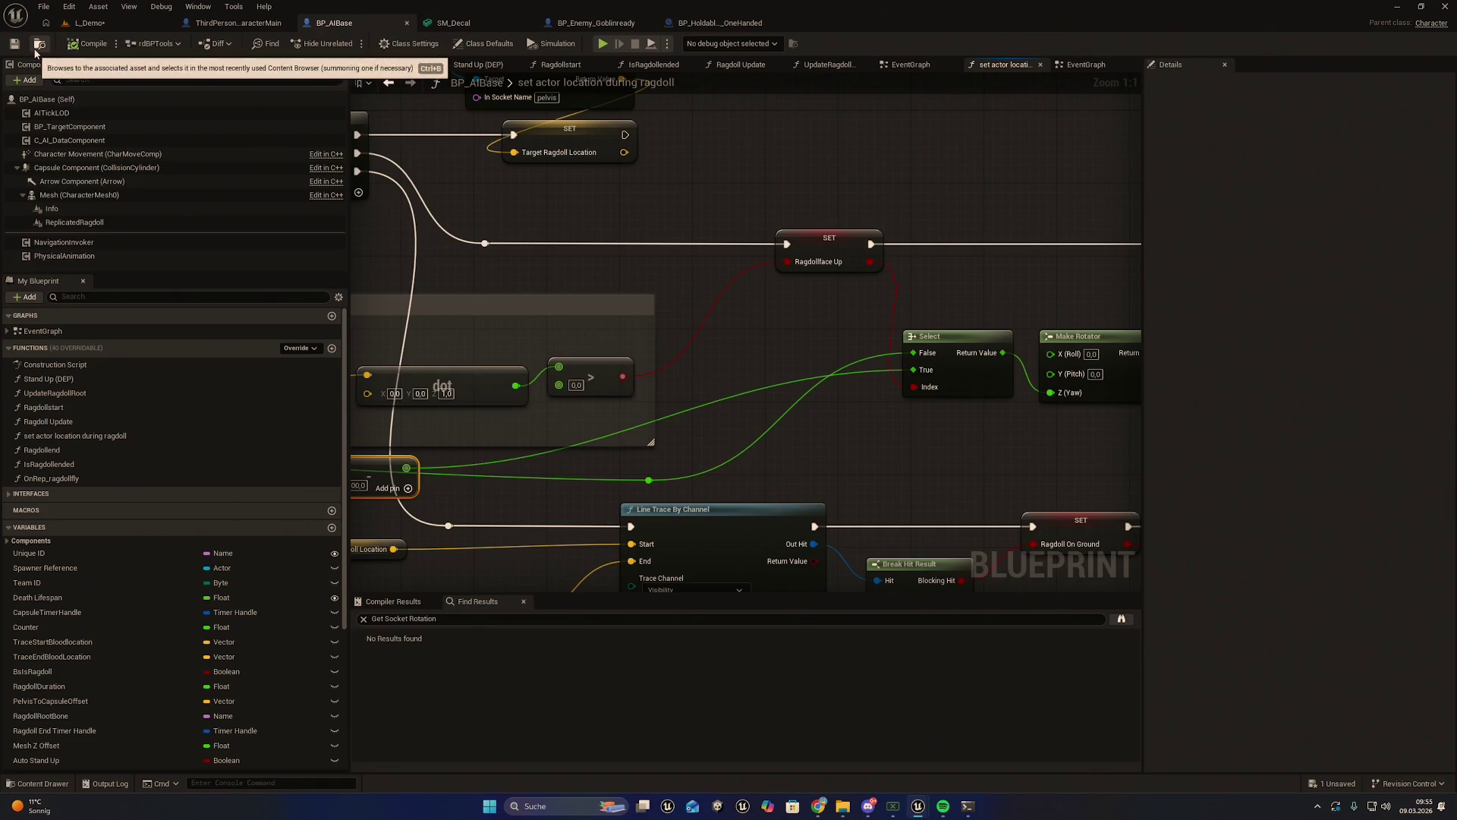
{"action": "left_click", "coordinate": [39, 44]}
{"action": "right_click", "coordinate": [465, 517]}
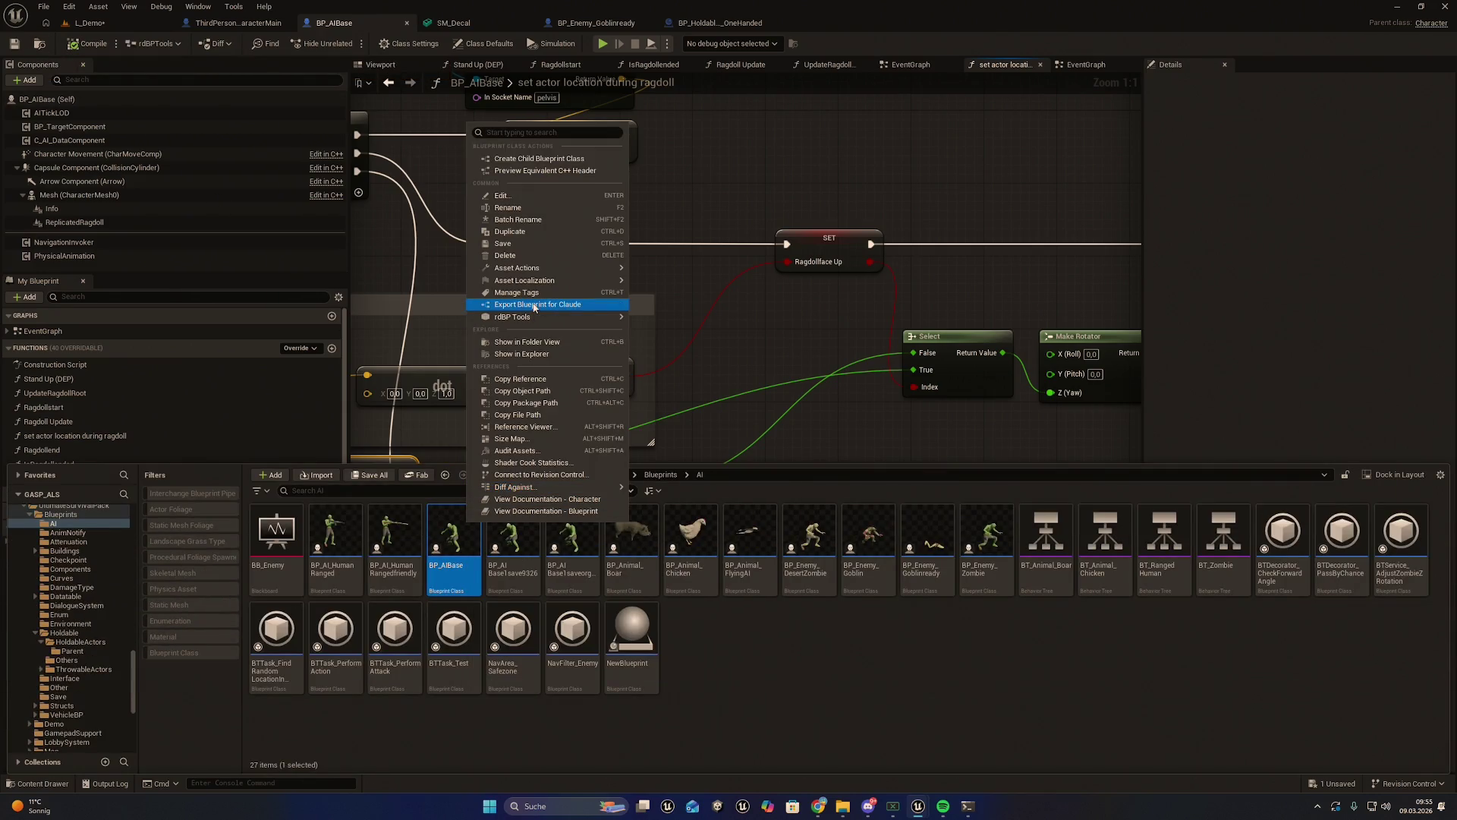
{"action": "left_click", "coordinate": [531, 308]}
{"action": "key", "text": "alt+Tab"}
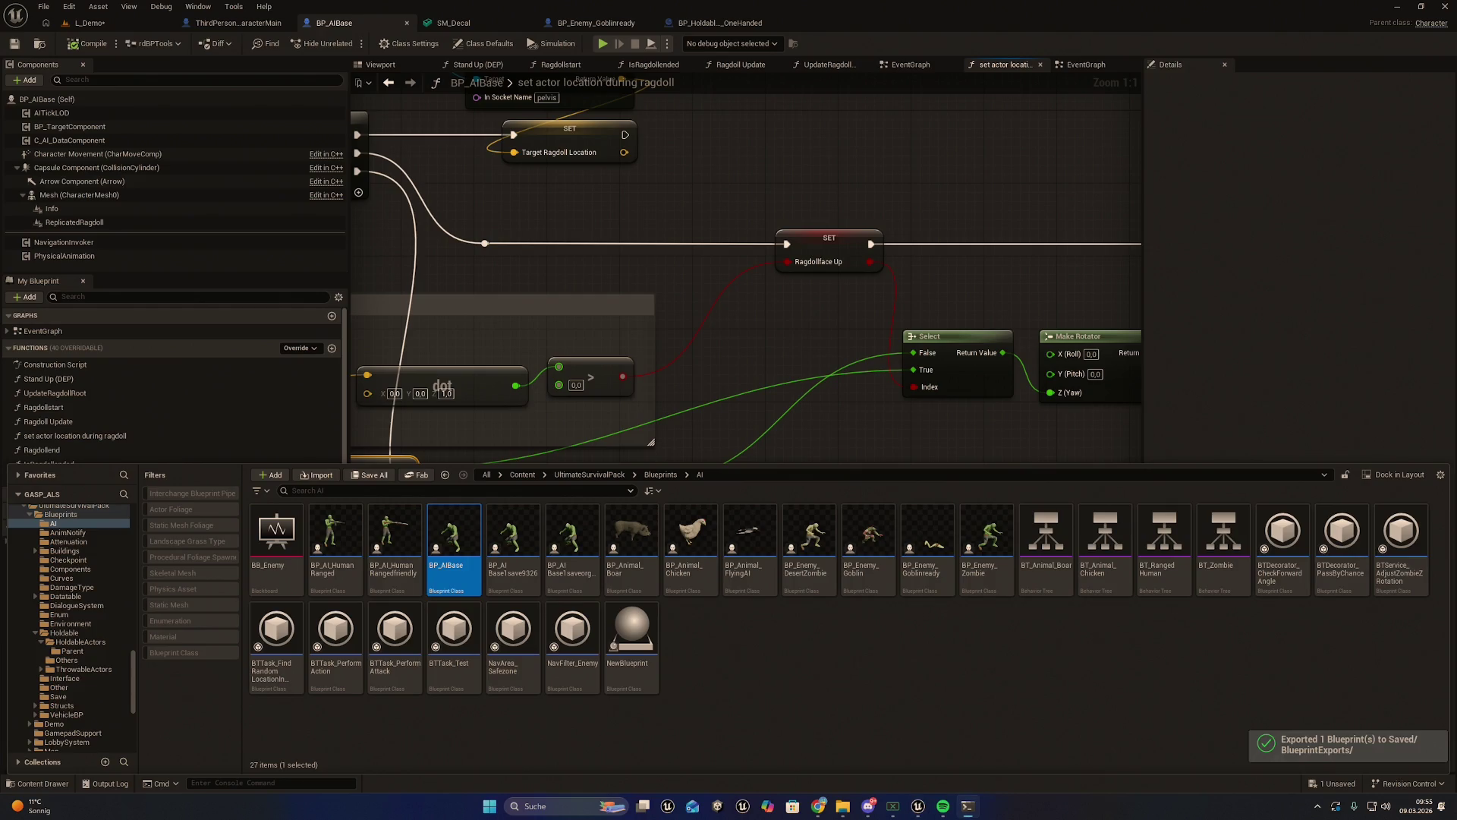
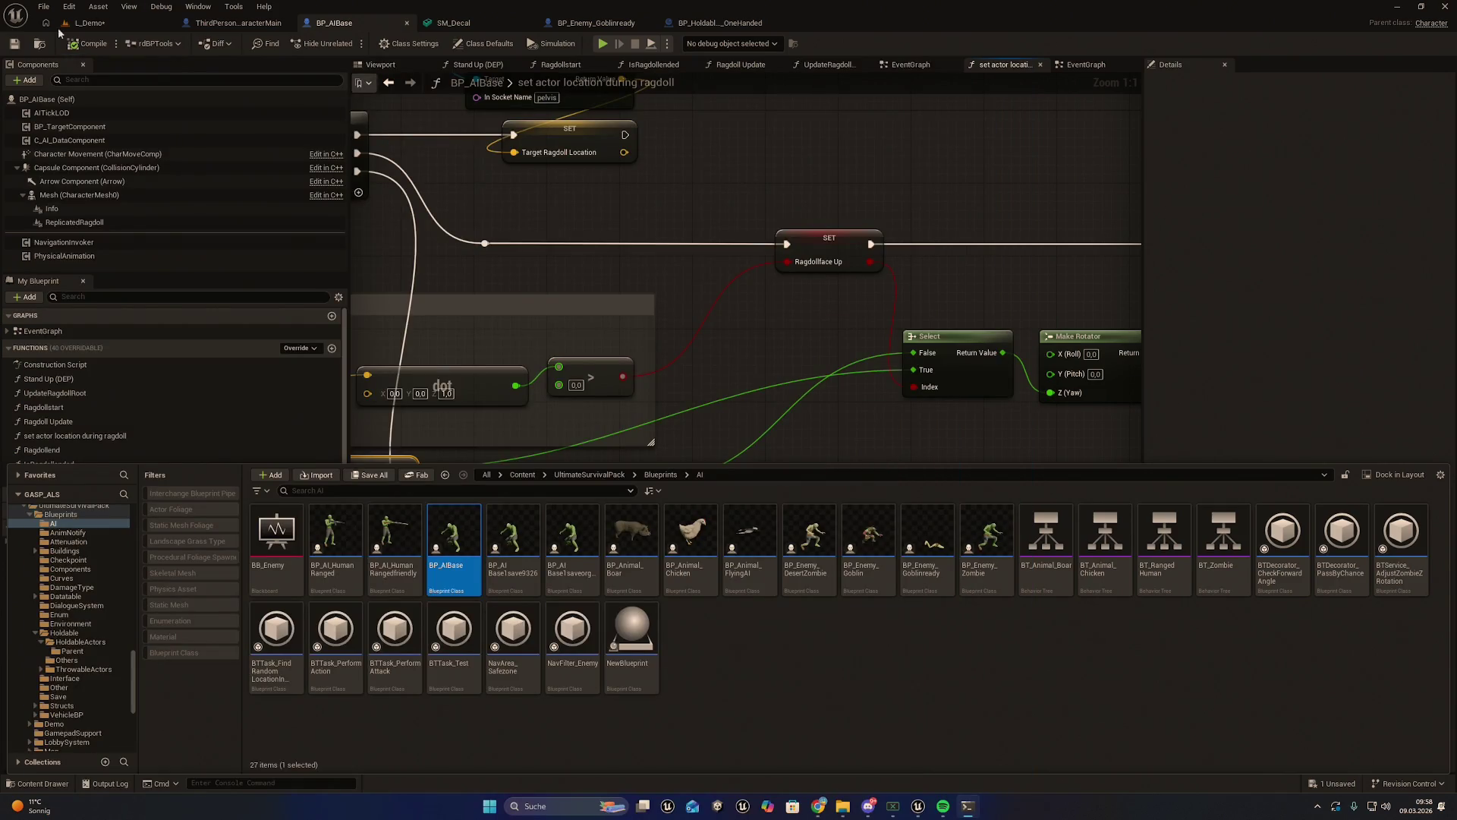
Pan the BP_AIBase graph to show the Line Trace By Channel and Subtract nodes
{"action": "mouse_move", "coordinate": [926, 418]}
{"action": "left_mouse_down"}
{"action": "mouse_move", "coordinate": [966, 312]}
{"action": "mouse_move", "coordinate": [979, 335]}
{"action": "mouse_move", "coordinate": [968, 356]}
{"action": "left_mouse_up"}
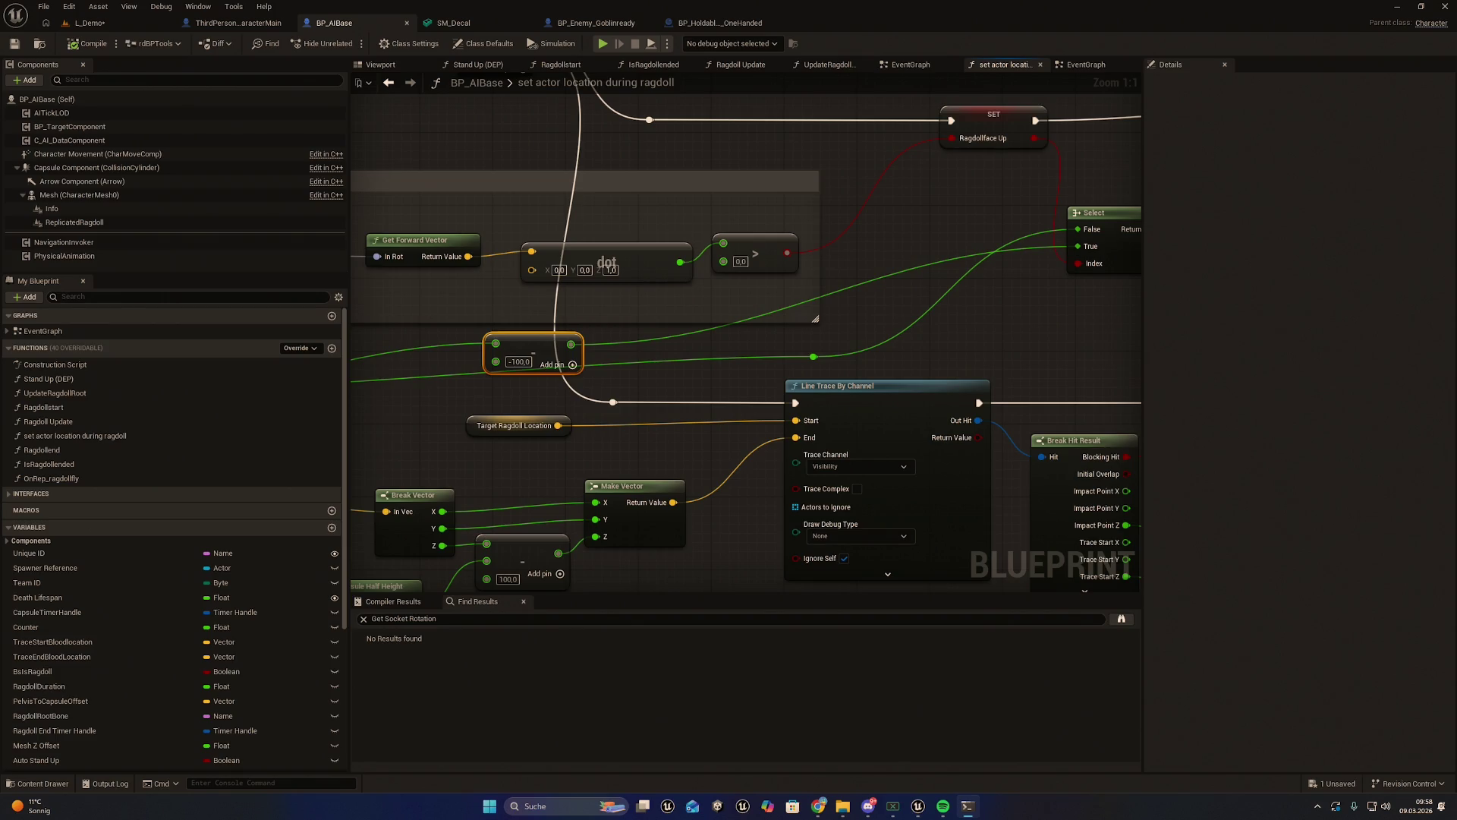
Change the Subtract node's B value from -100 to 80
{"action": "left_click", "coordinate": [526, 362]}
{"action": "type", "text": "80"}
{"action": "key", "text": "Return"}
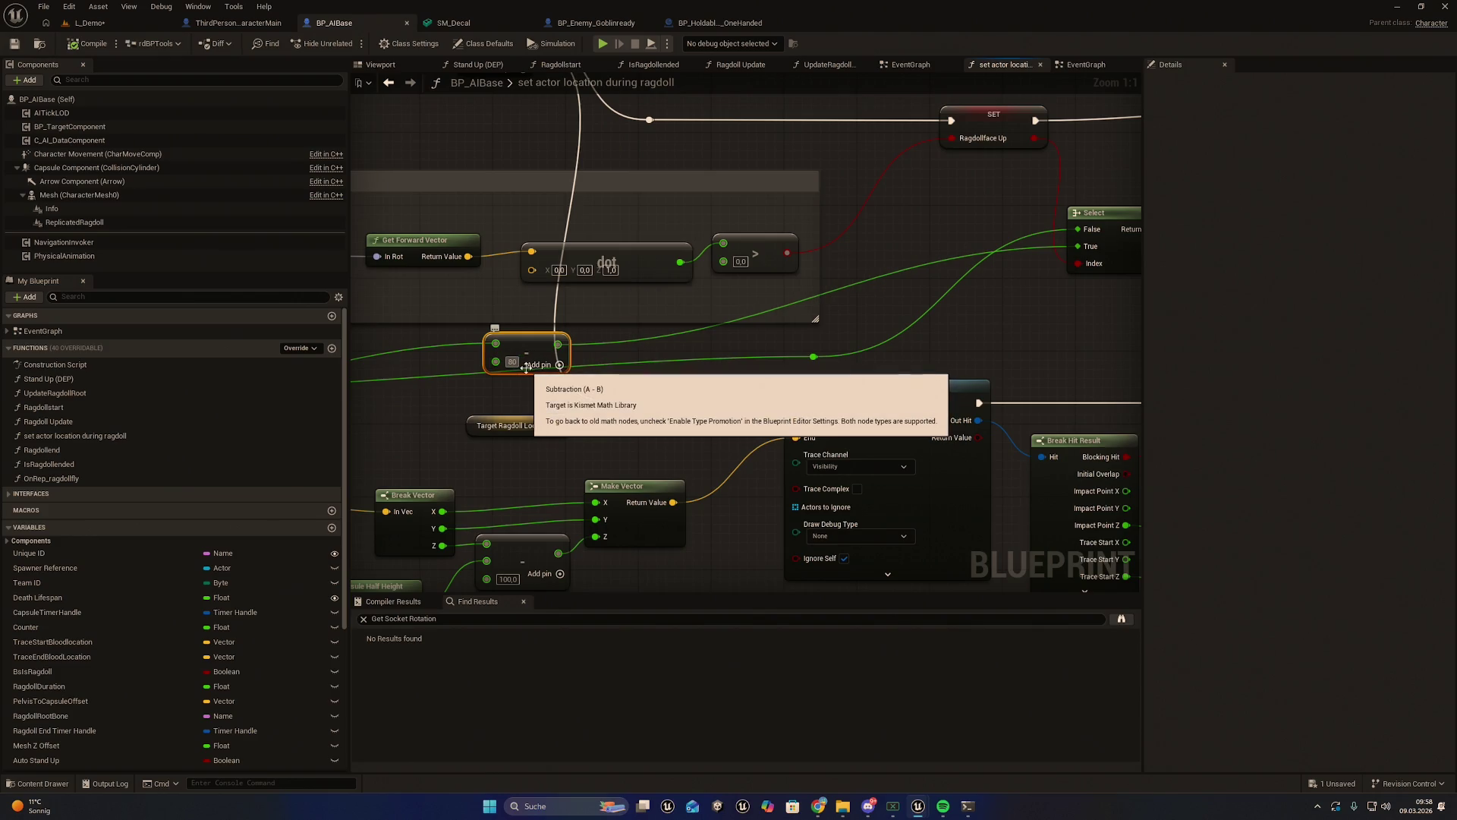
Pan across the ragdoll function's nodes, then switch to the BP_Enemy_Goblinready blueprint
{"action": "mouse_move", "coordinate": [516, 341]}
{"action": "left_mouse_down"}
{"action": "mouse_move", "coordinate": [649, 415]}
{"action": "mouse_move", "coordinate": [573, 425]}
{"action": "left_mouse_up"}
{"action": "left_click_drag", "start_coordinate": [896, 425], "coordinate": [823, 437]}
{"action": "left_click_drag", "start_coordinate": [977, 433], "coordinate": [792, 446]}
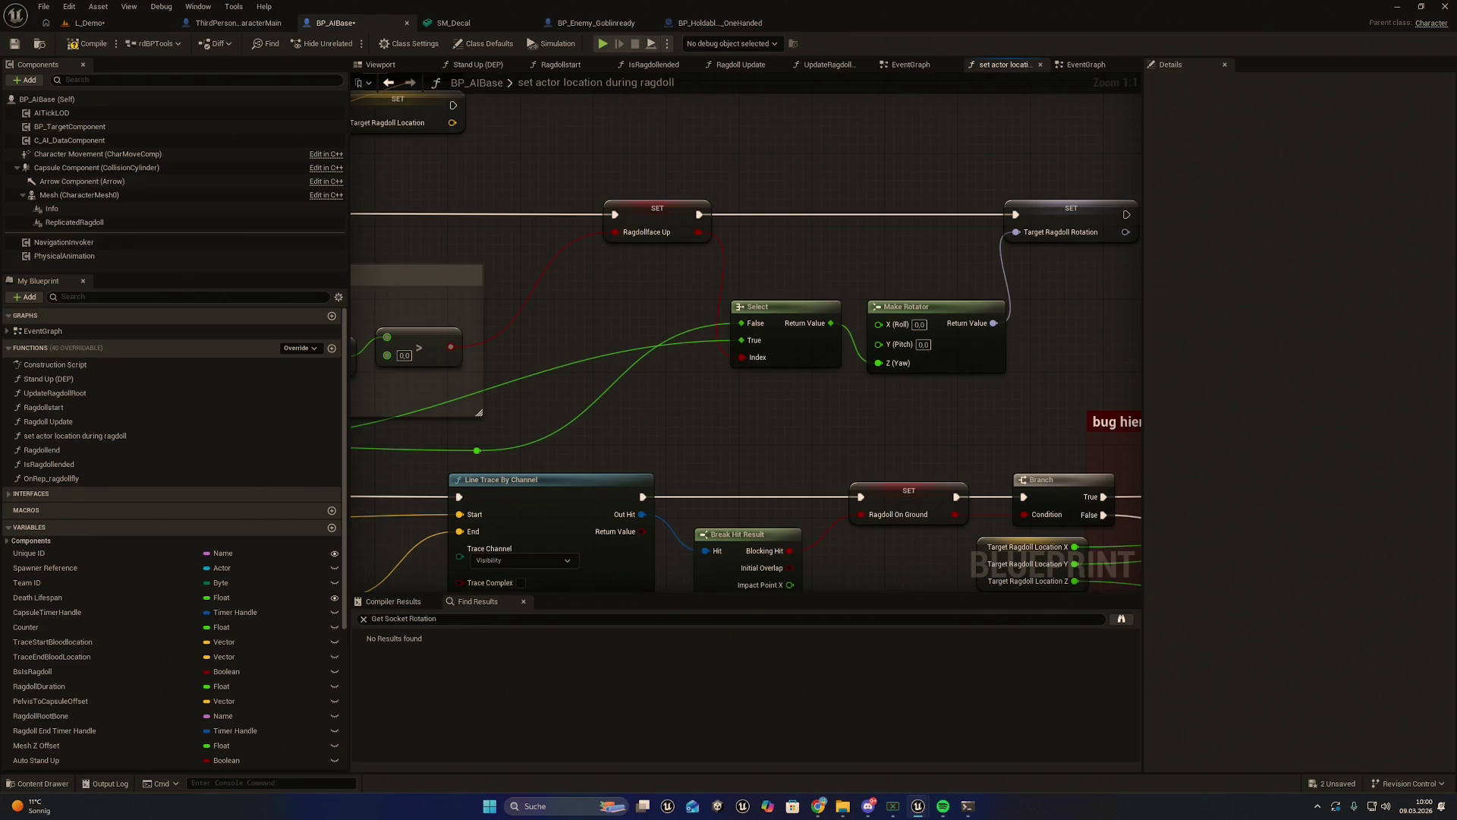
{"action": "left_click", "coordinate": [586, 25]}
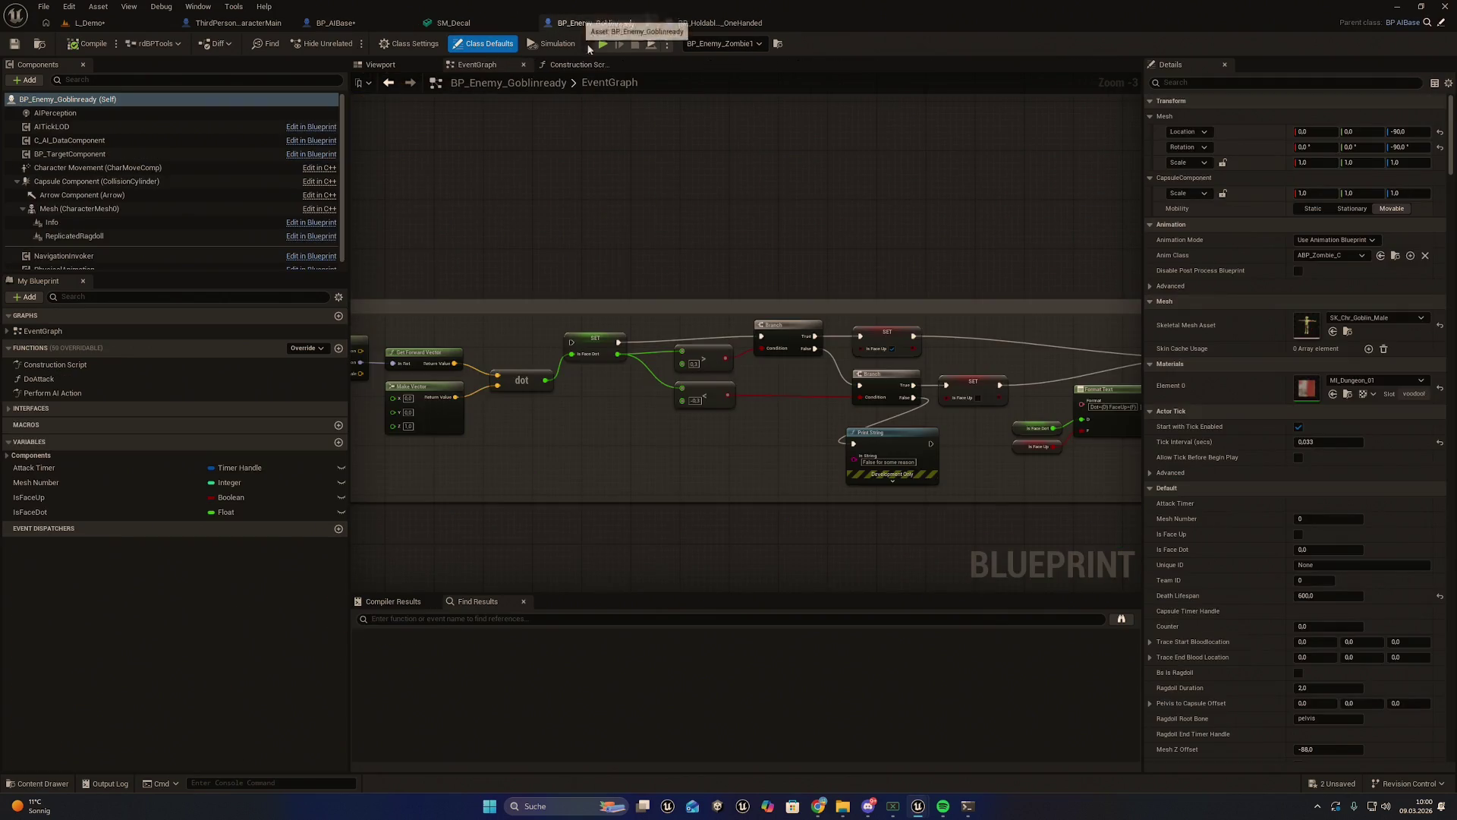
Bring the Get Bone Transform nodes into view and narrow the details panel
{"action": "left_click_drag", "start_coordinate": [654, 245], "coordinate": [832, 235]}
{"action": "mouse_move", "coordinate": [694, 231]}
{"action": "left_mouse_down"}
{"action": "mouse_move", "coordinate": [761, 228]}
{"action": "mouse_move", "coordinate": [786, 247]}
{"action": "left_mouse_up"}
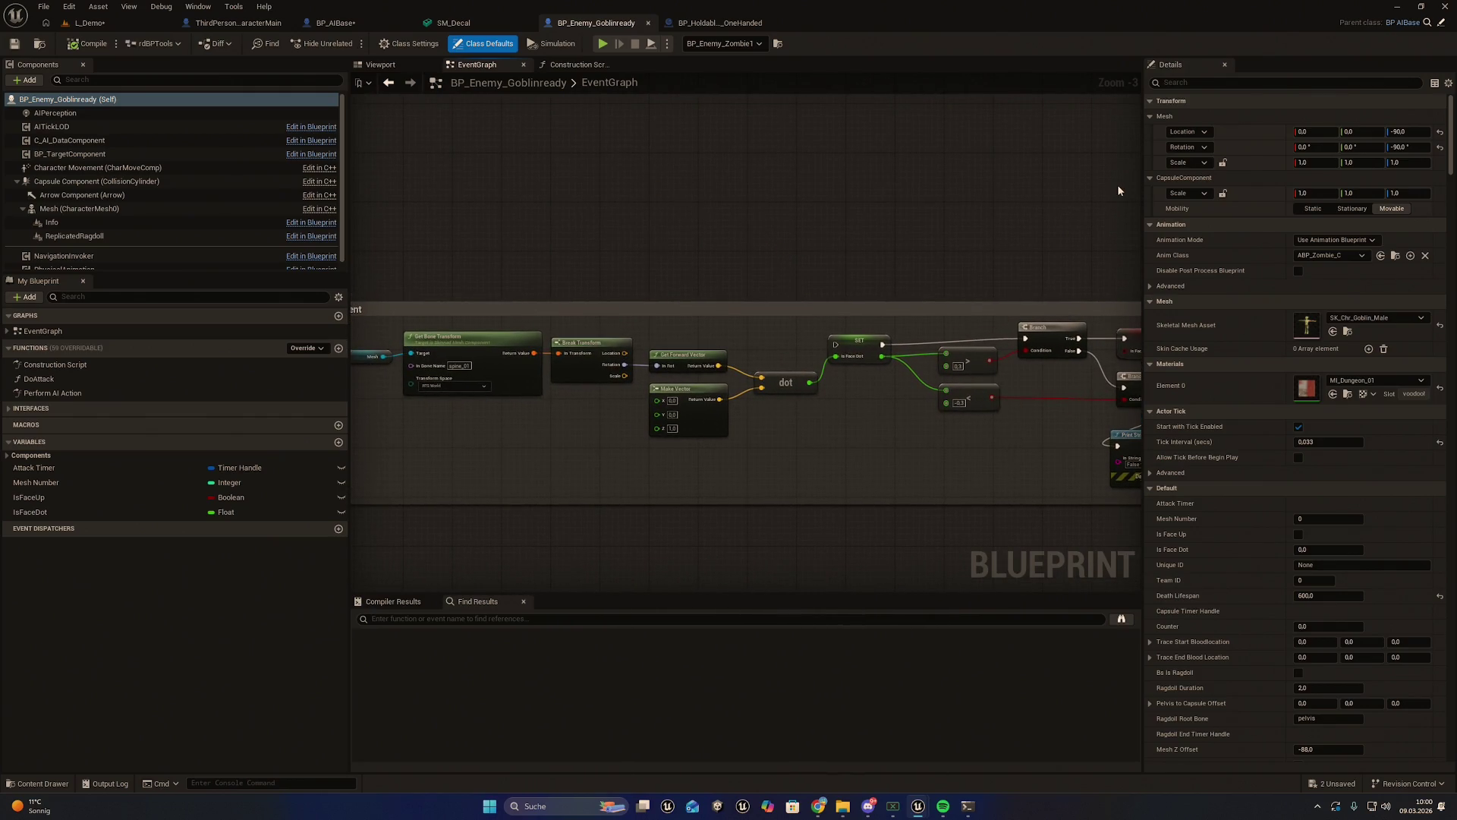
{"action": "left_click_drag", "start_coordinate": [1145, 189], "coordinate": [1342, 194]}
{"action": "mouse_move", "coordinate": [948, 190]}
{"action": "left_mouse_down"}
{"action": "mouse_move", "coordinate": [856, 184]}
{"action": "mouse_move", "coordinate": [1083, 198]}
{"action": "mouse_move", "coordinate": [644, 179]}
{"action": "left_mouse_up"}
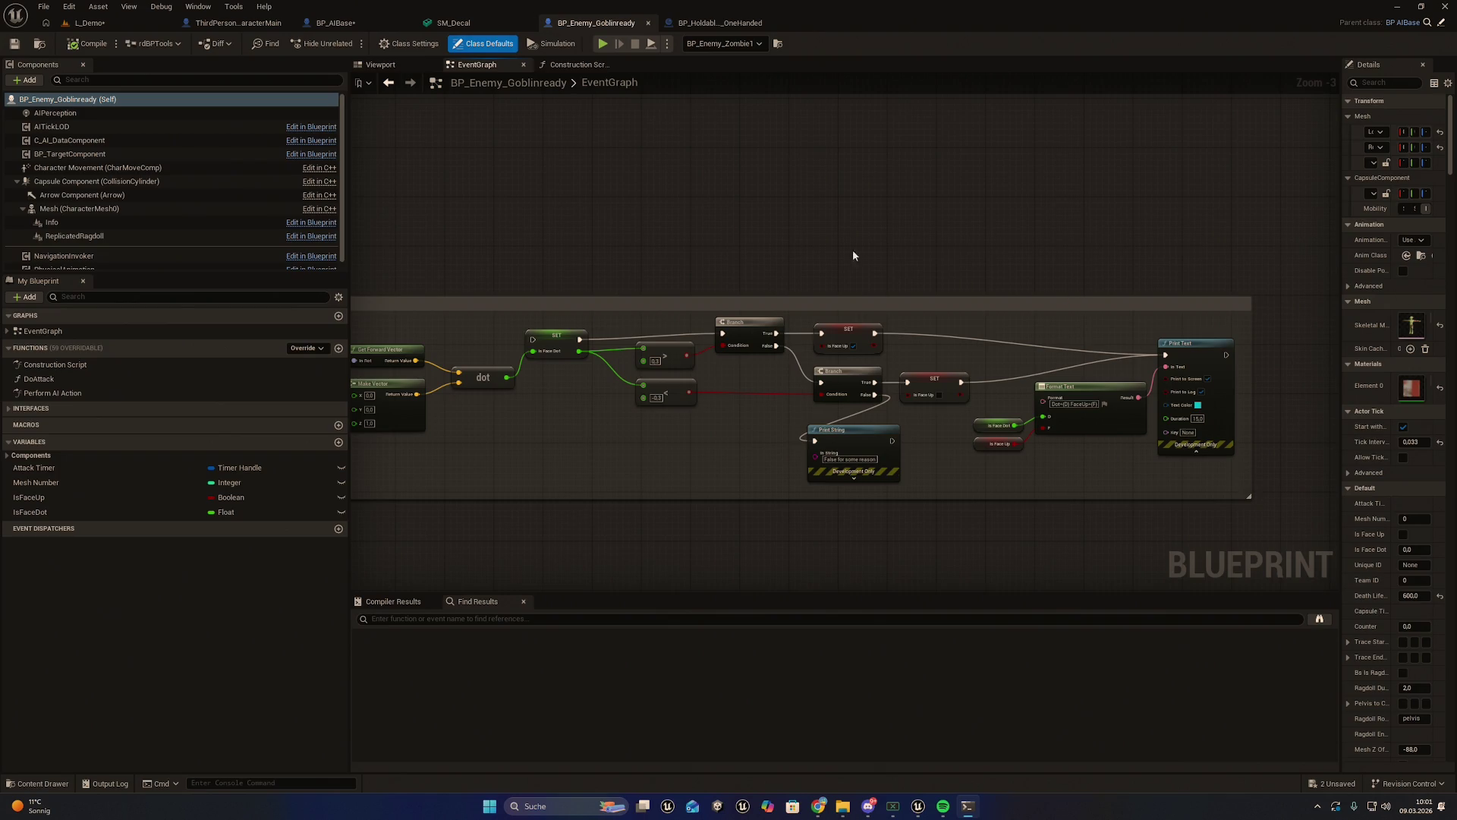
Save all modified assets with File > Save All and return to the L_Demo level
{"action": "left_click", "coordinate": [43, 6]}
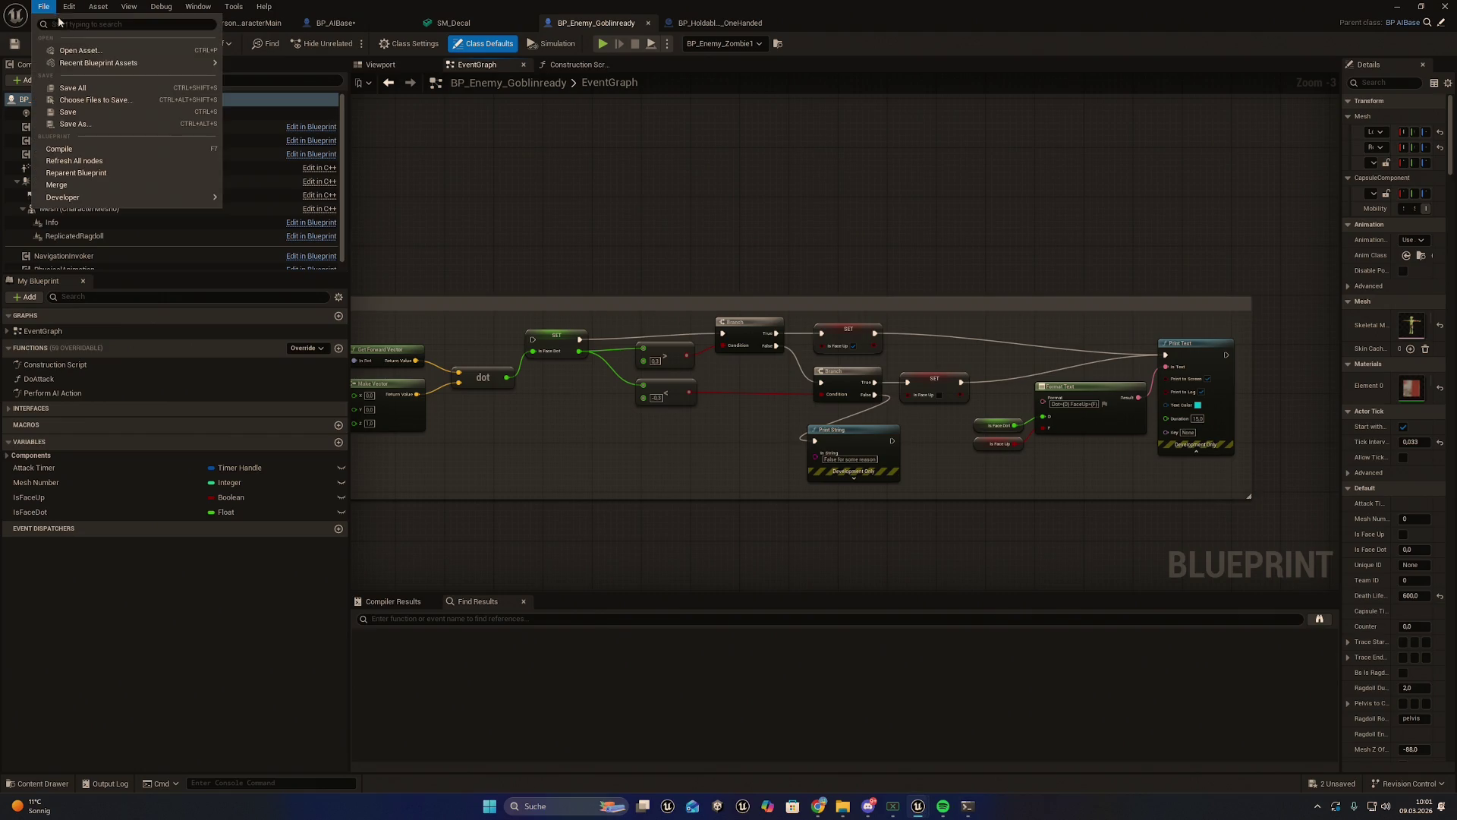
{"action": "left_click", "coordinate": [85, 87]}
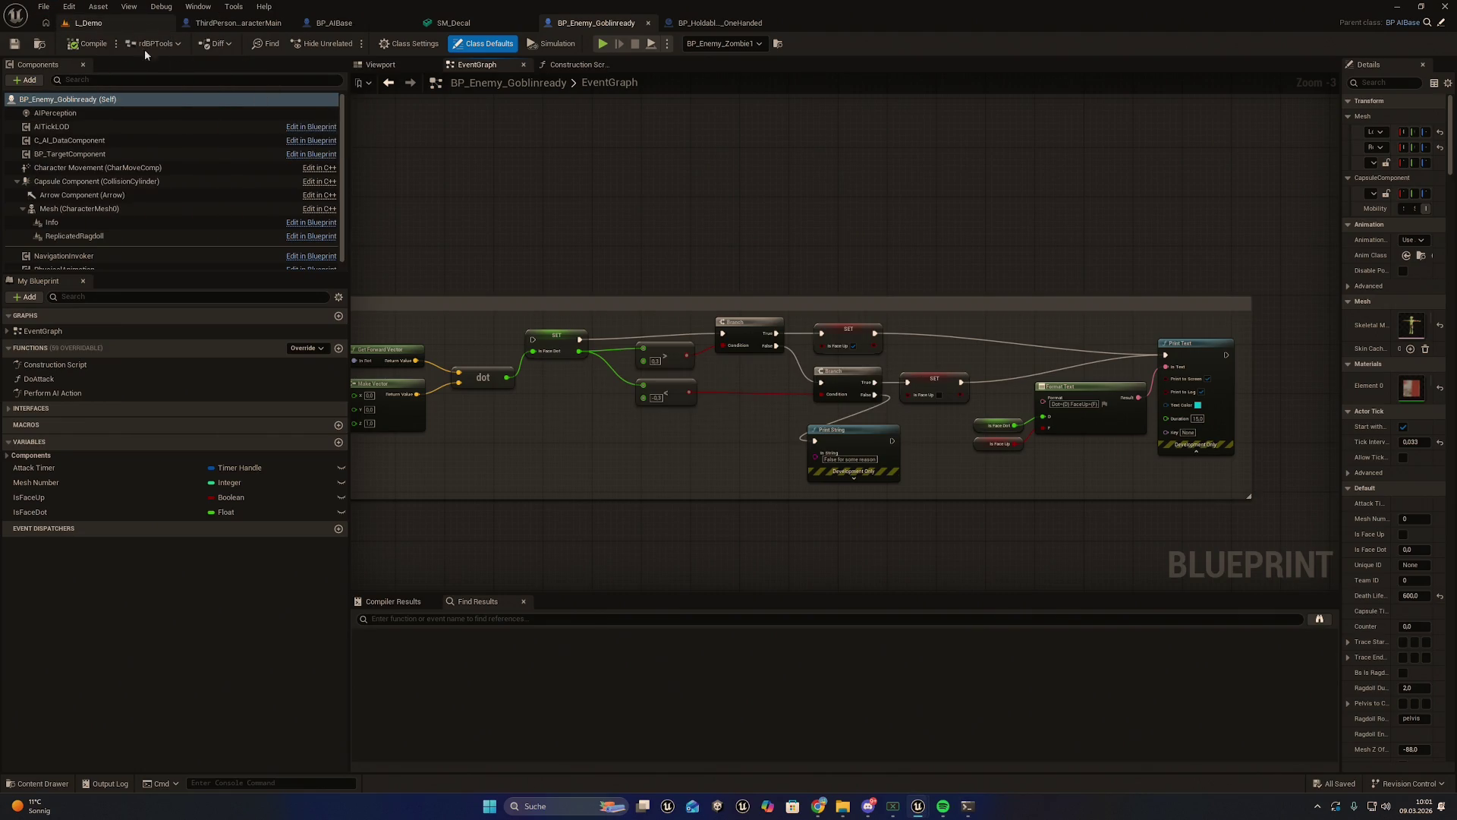
{"action": "left_click", "coordinate": [125, 25]}
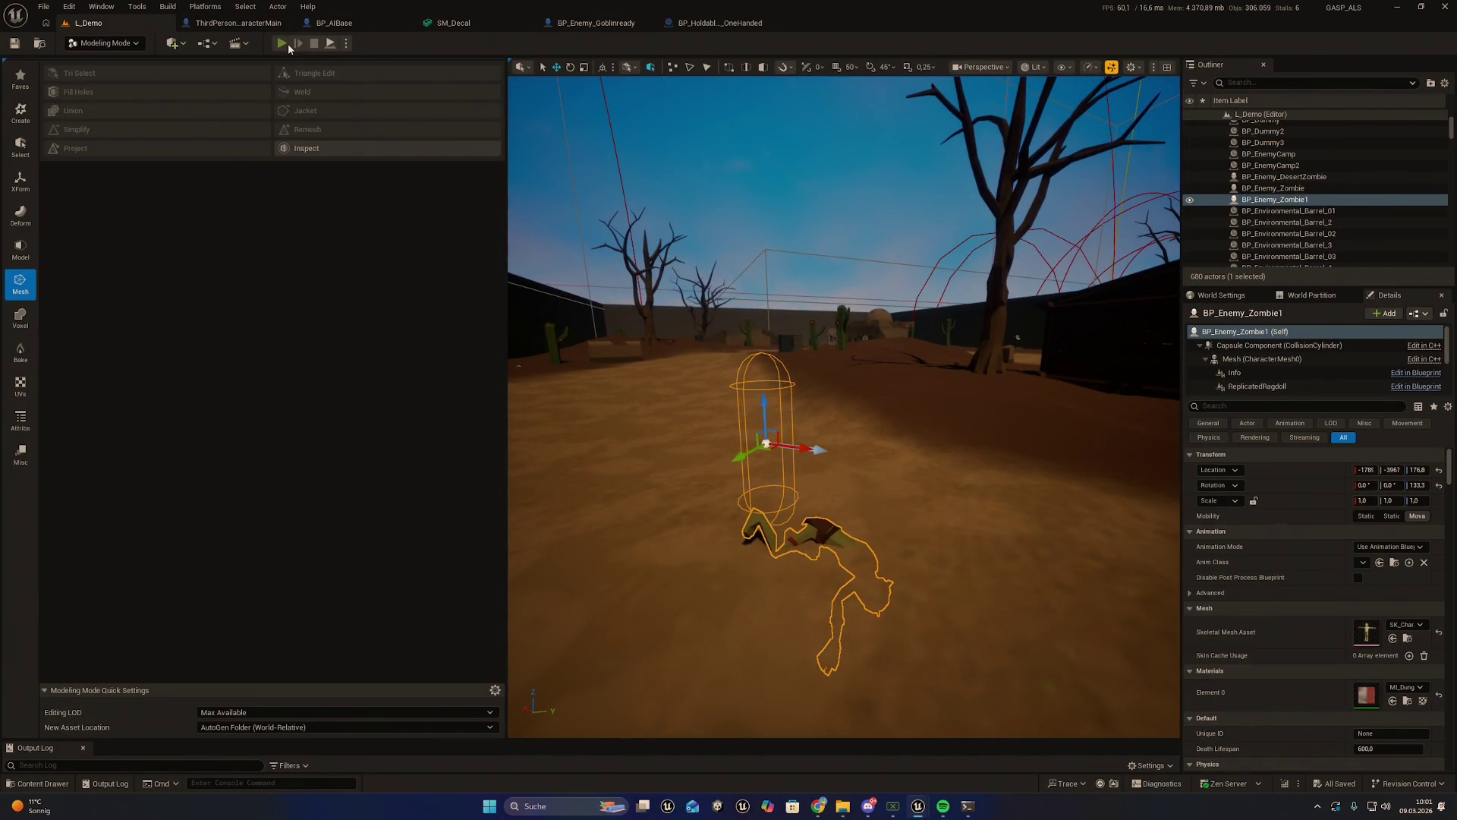
{"action": "key", "text": "alt+p"}
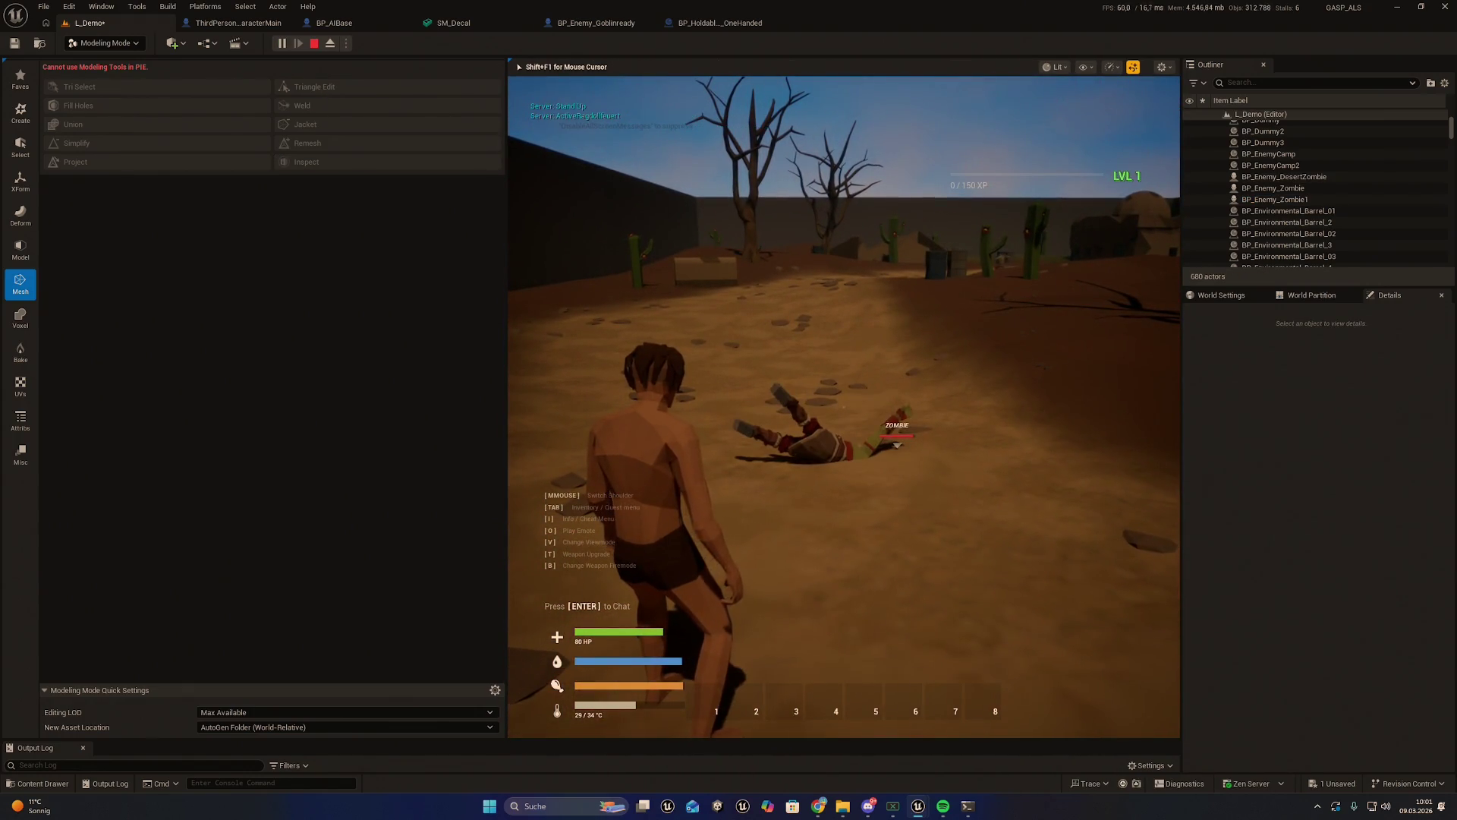
{"action": "key", "text": "w"}
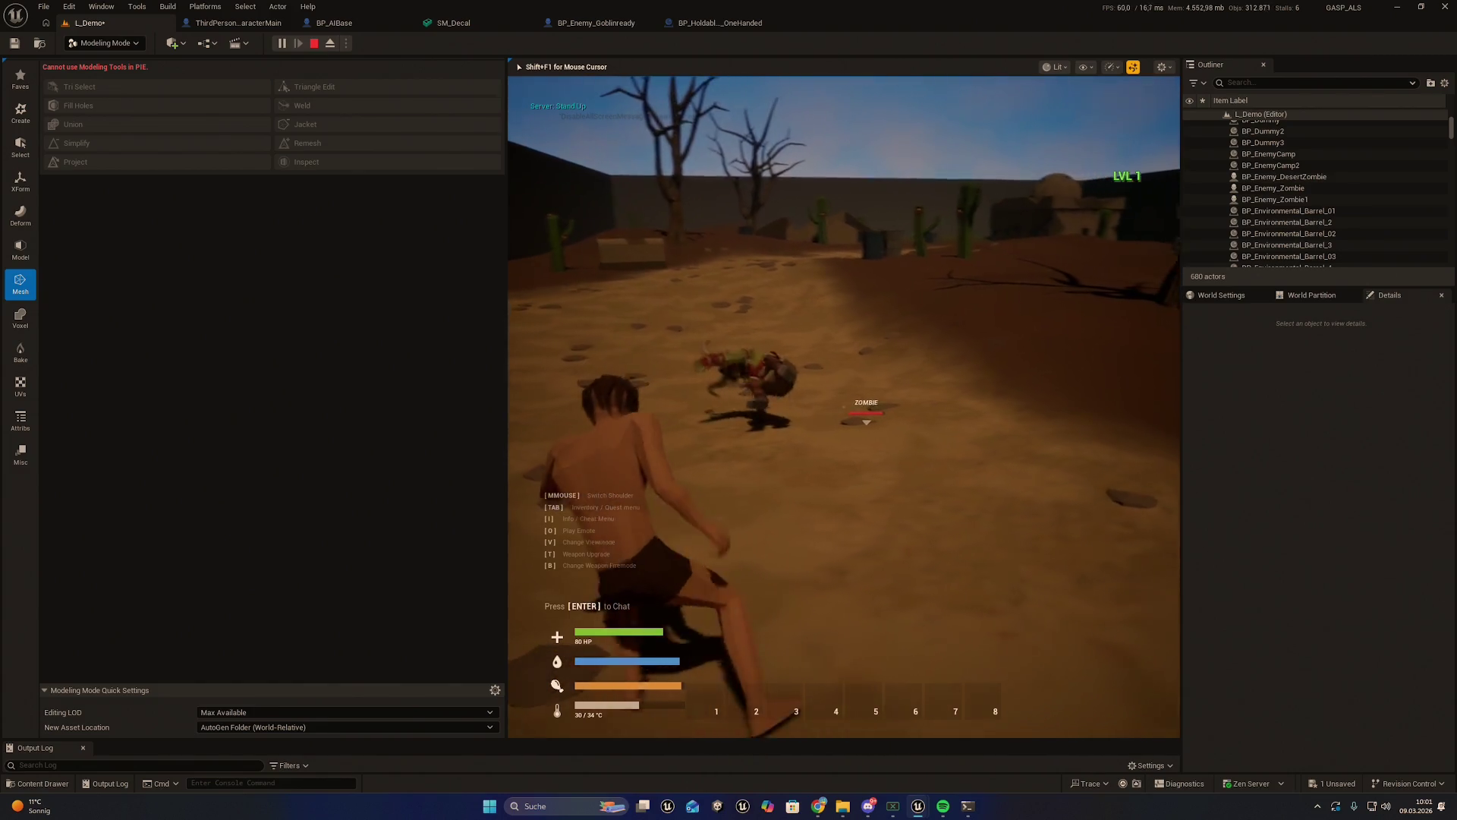
{"action": "key", "text": "w"}
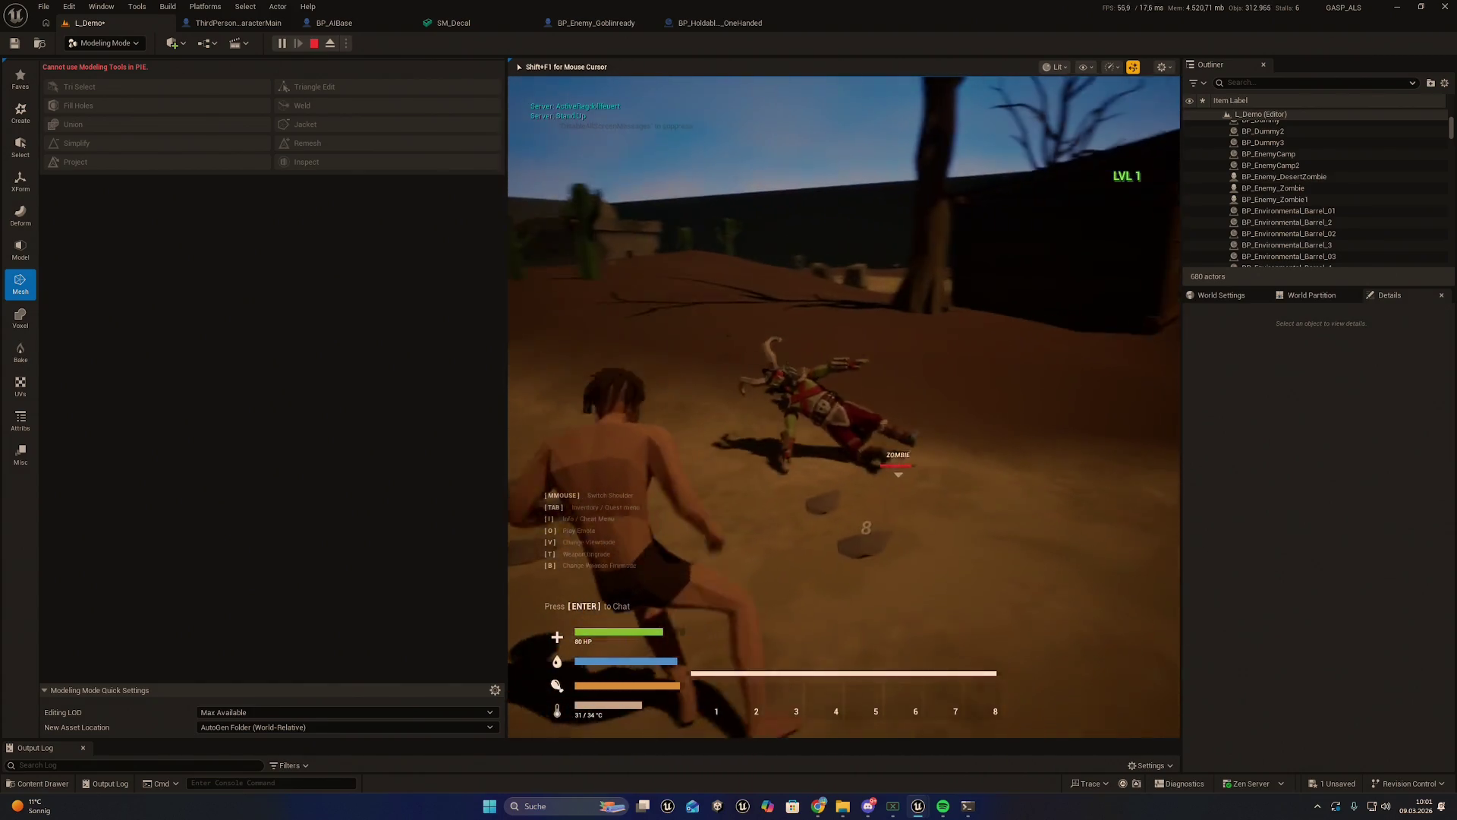
{"action": "key", "text": "w"}
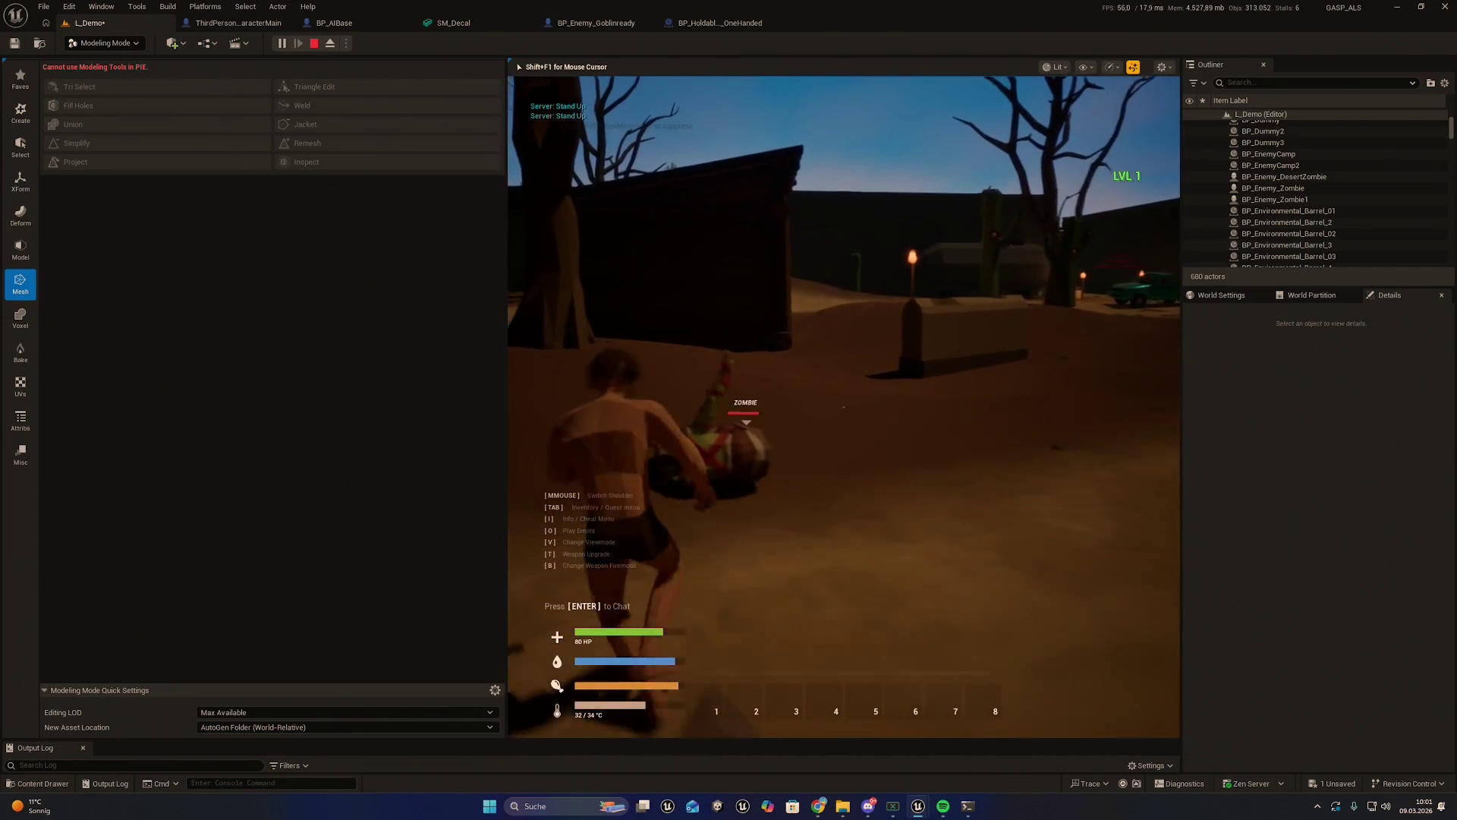
{"action": "key", "text": "w"}
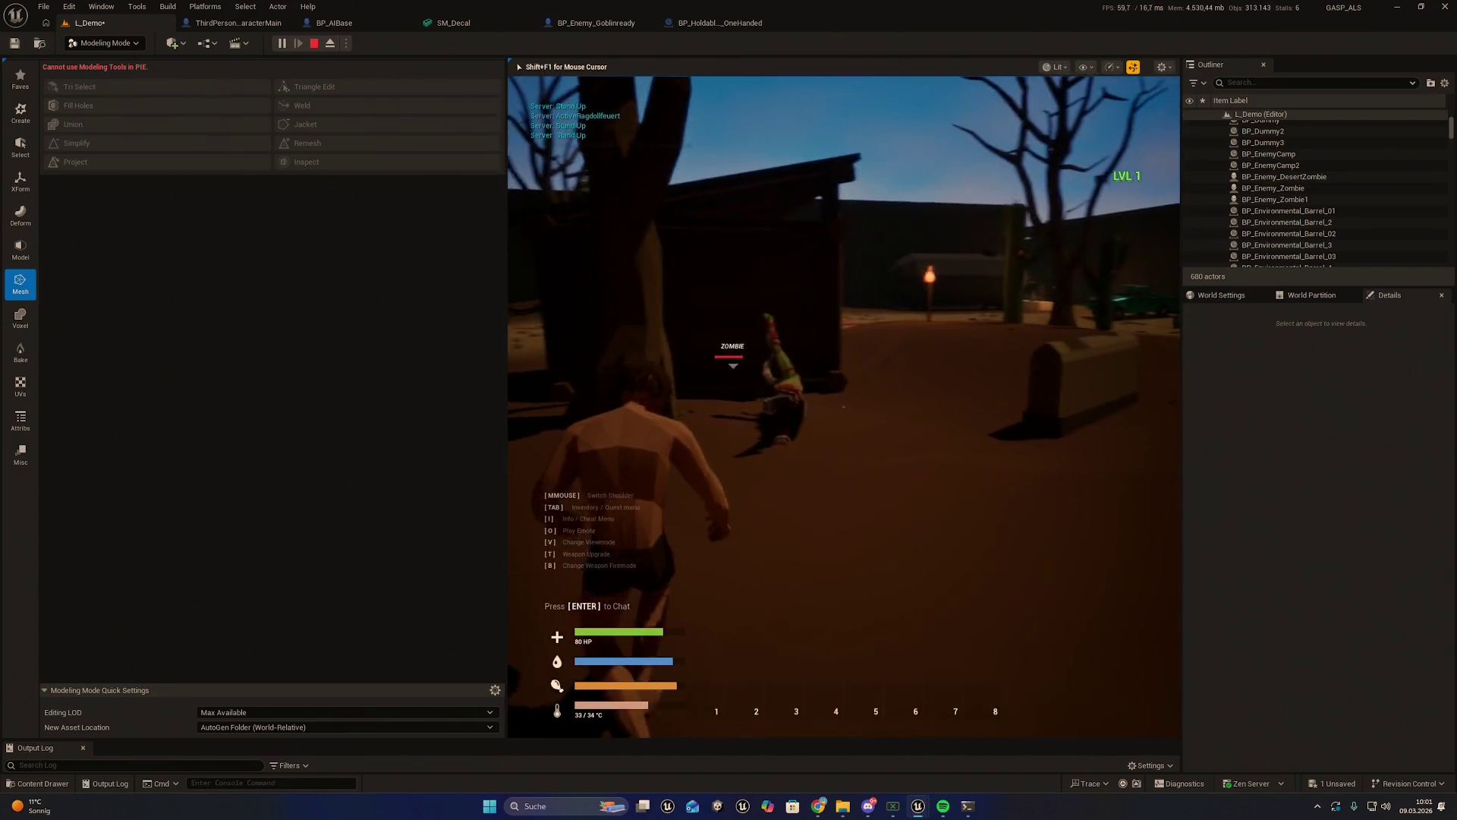
{"action": "key", "text": "w"}
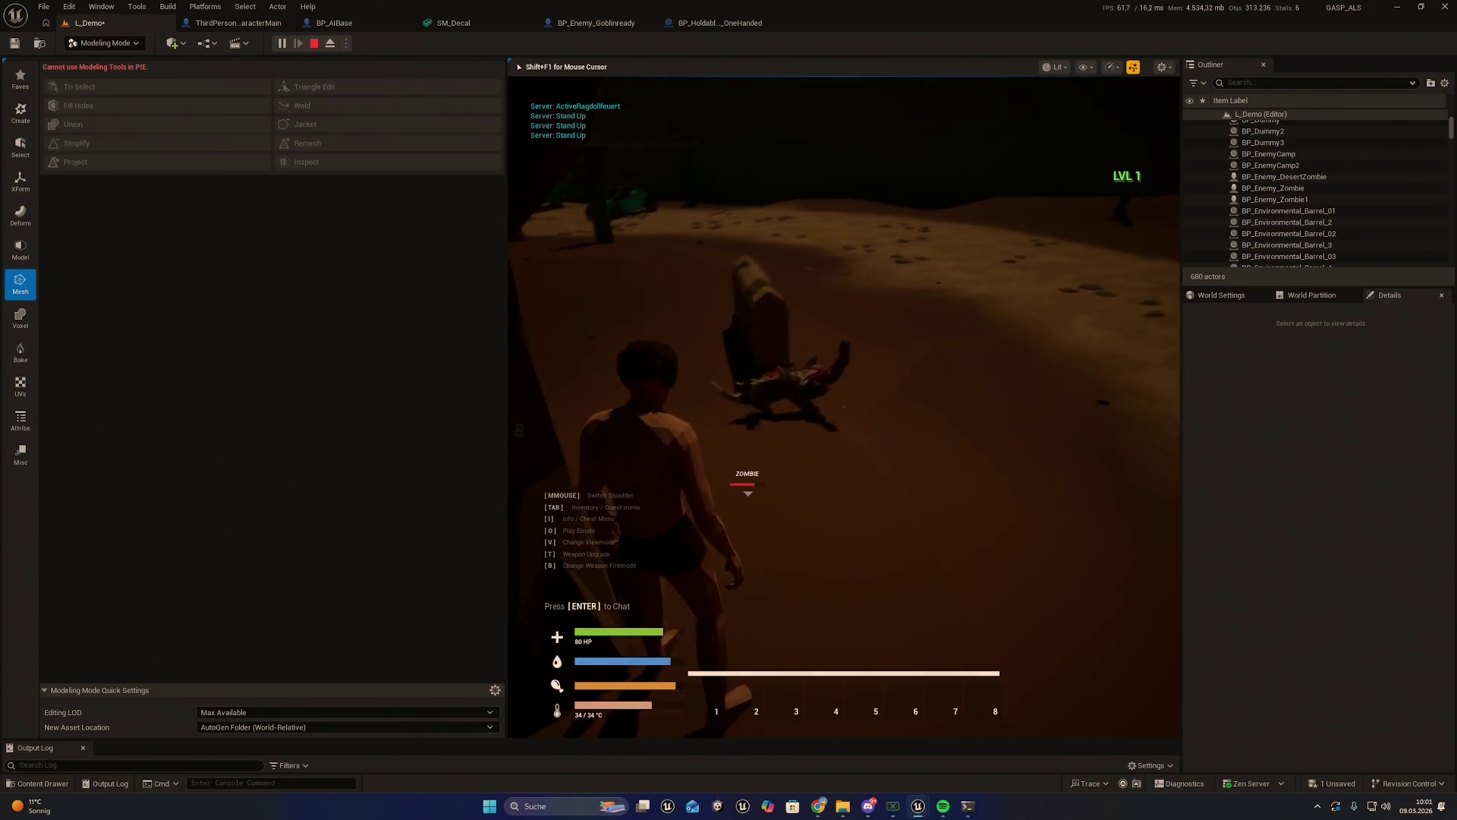
{"action": "key", "text": "w"}
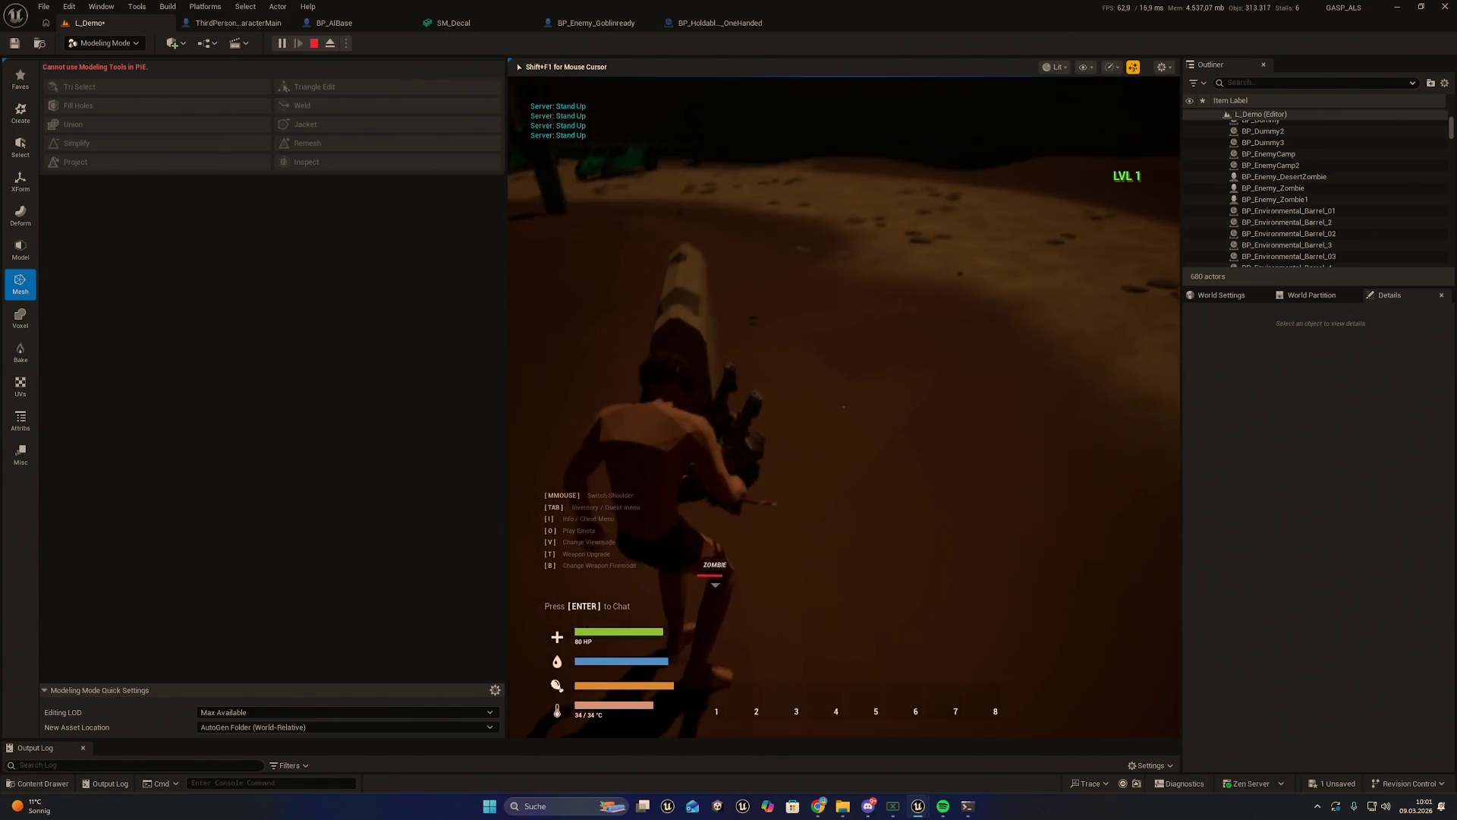
{"action": "key", "text": "w"}
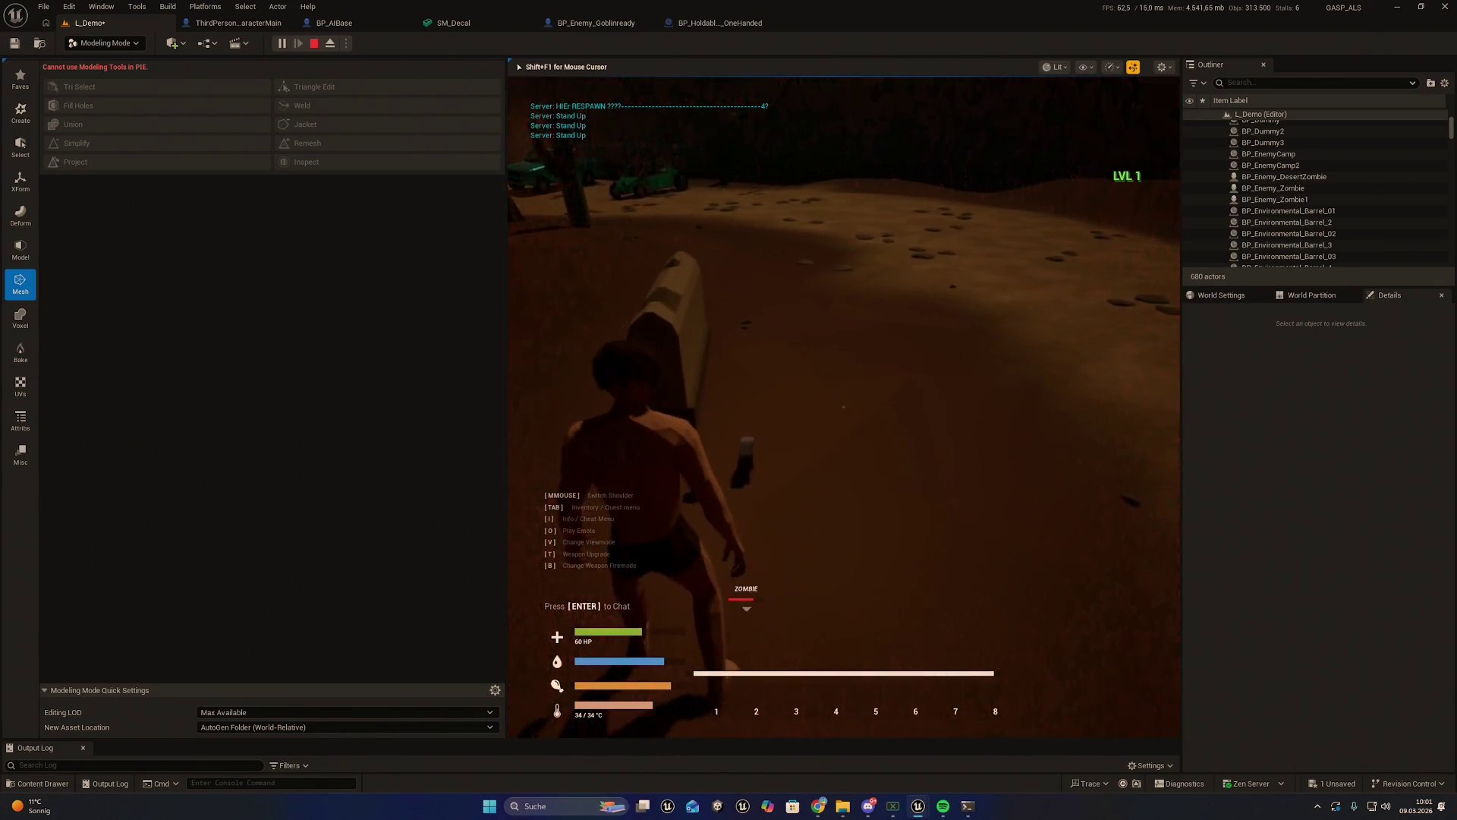
{"action": "key", "text": "Escape"}
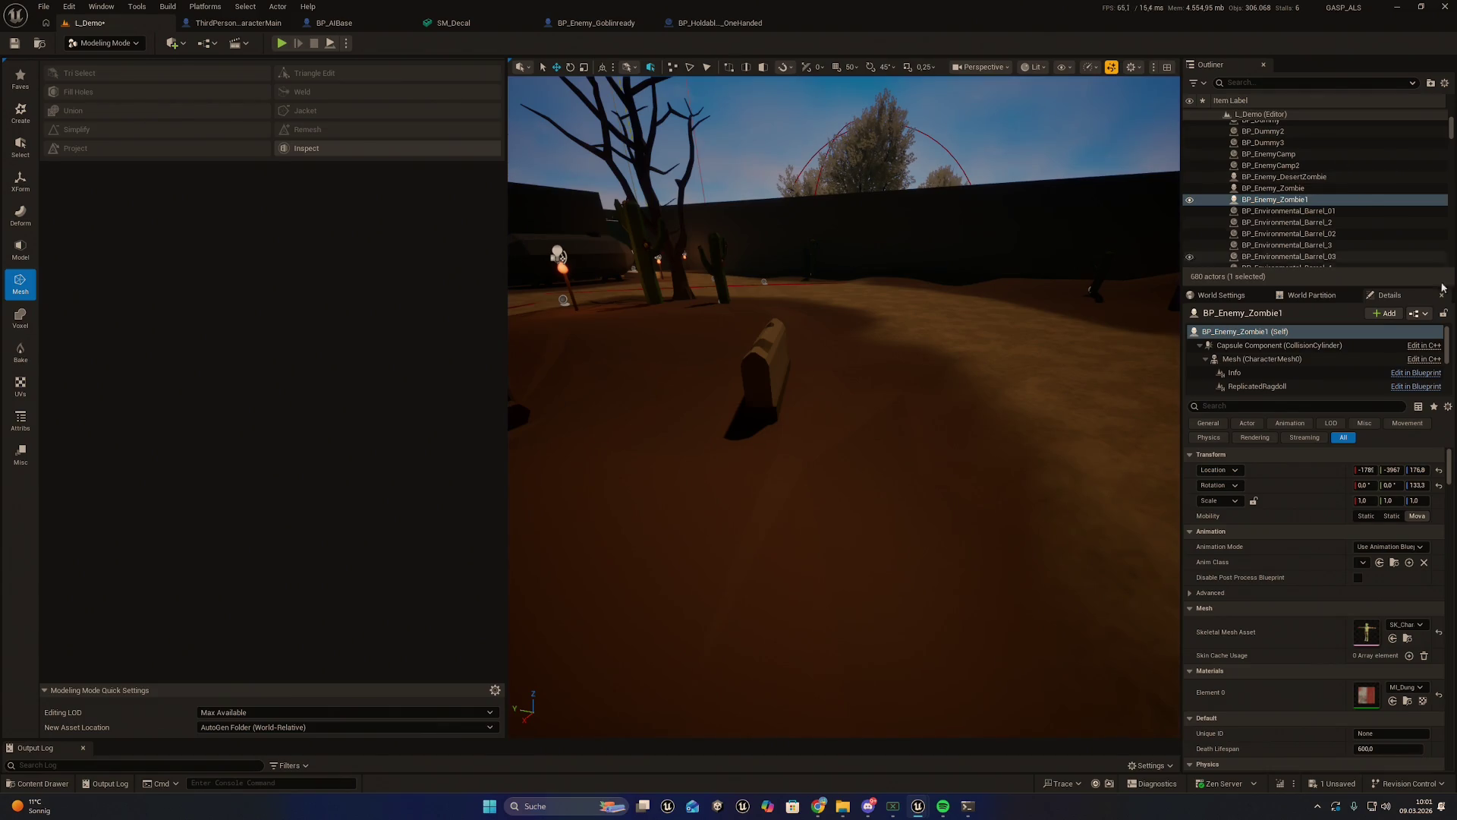
Focus the level viewport on the selected BP_Enemy_Zombie1 actor
{"action": "key", "text": "alt+Tab"}
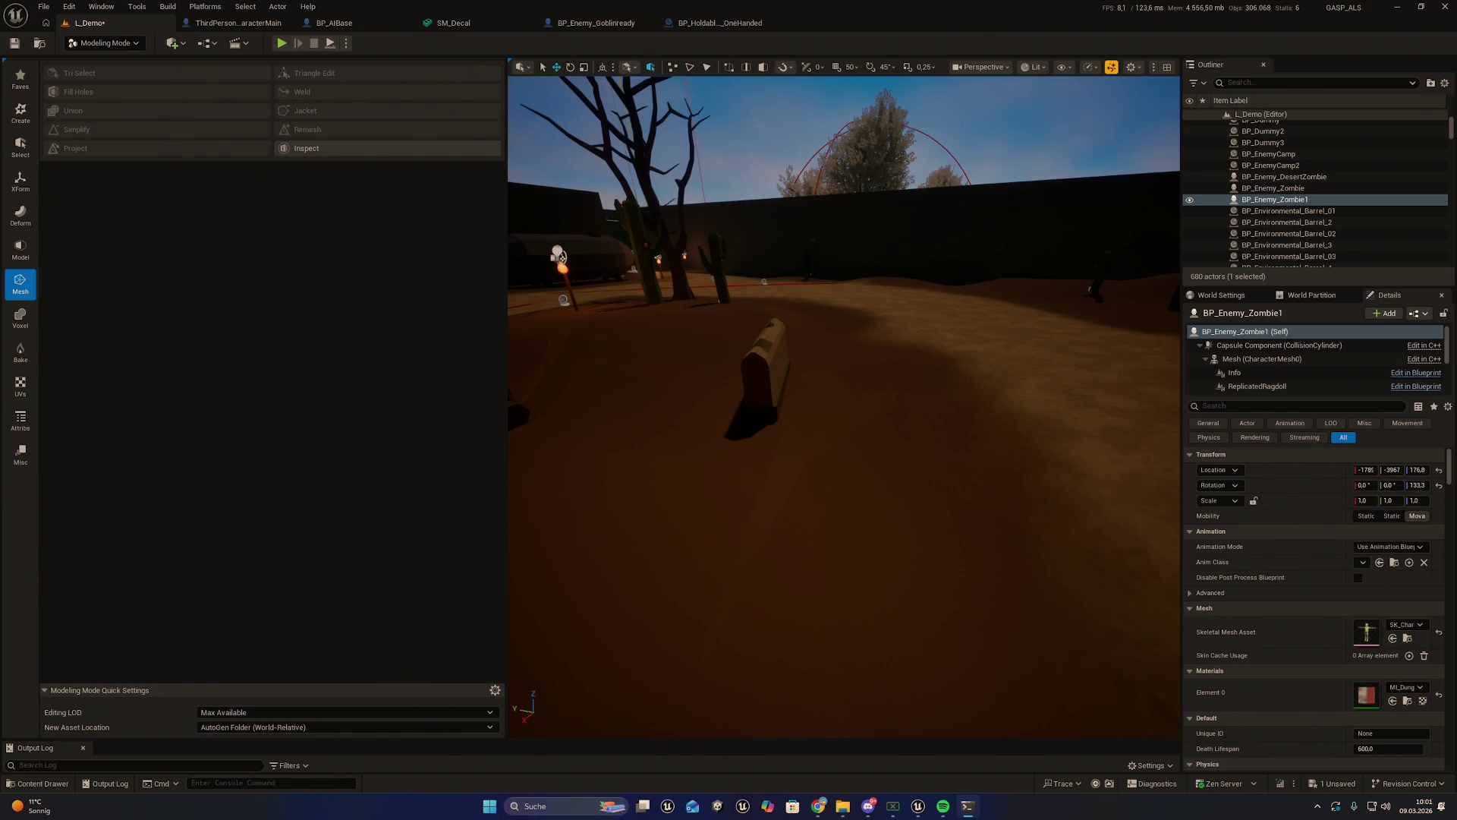
{"action": "key", "text": "f"}
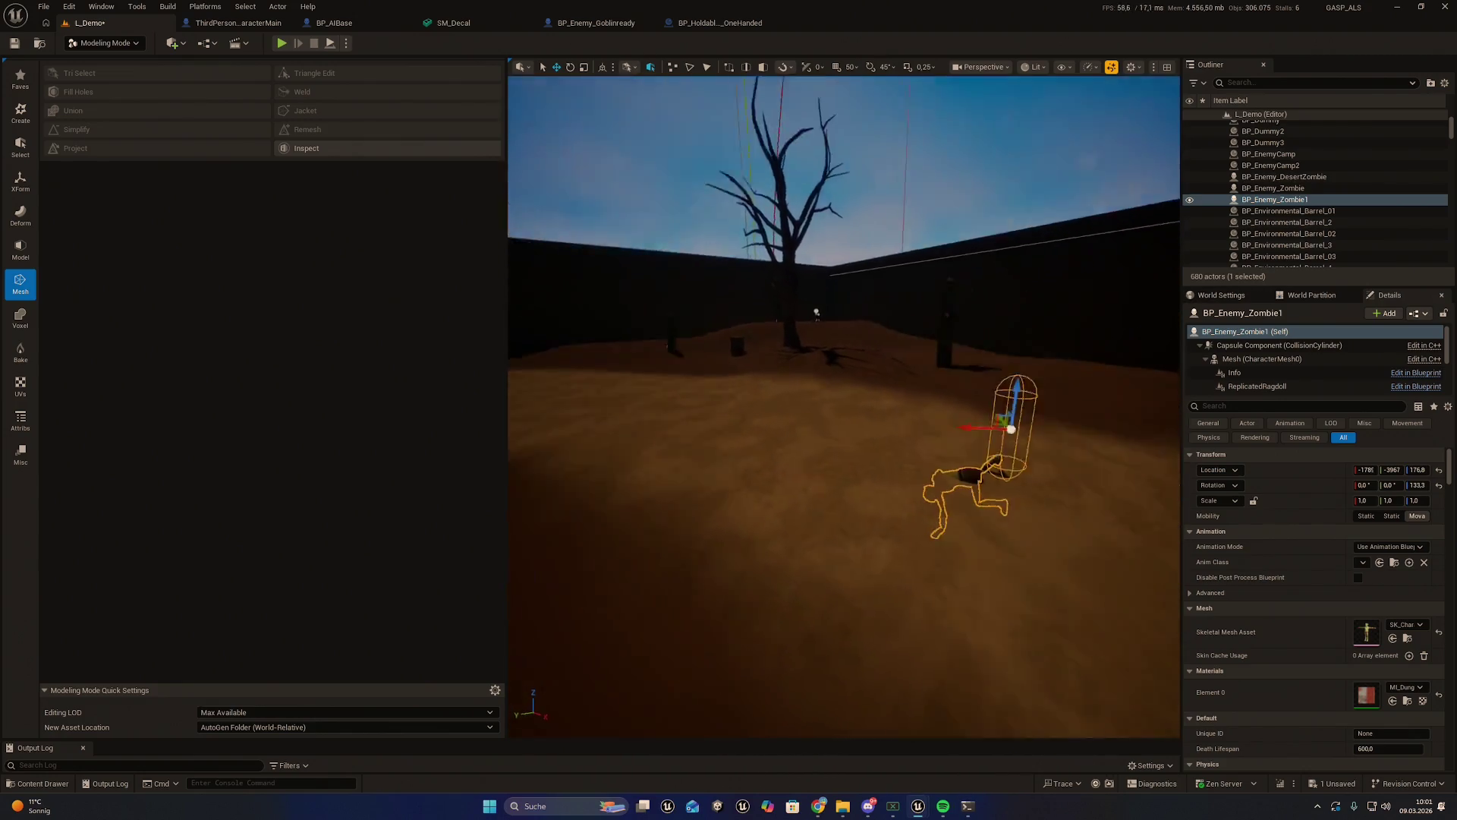
Start a new play session and toggle the in-game info menu
{"action": "left_click", "coordinate": [285, 43]}
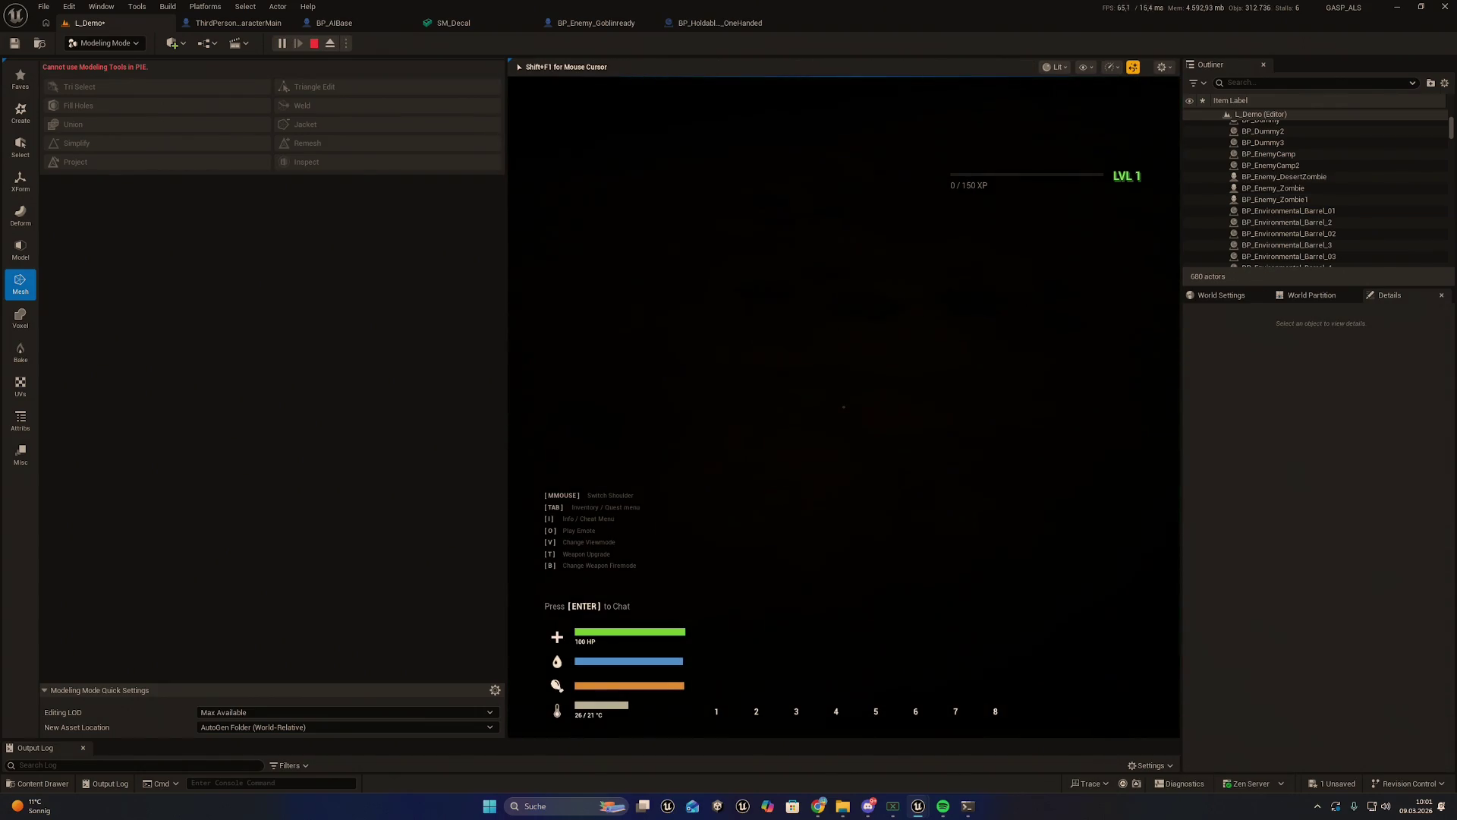
{"action": "key", "text": "i"}
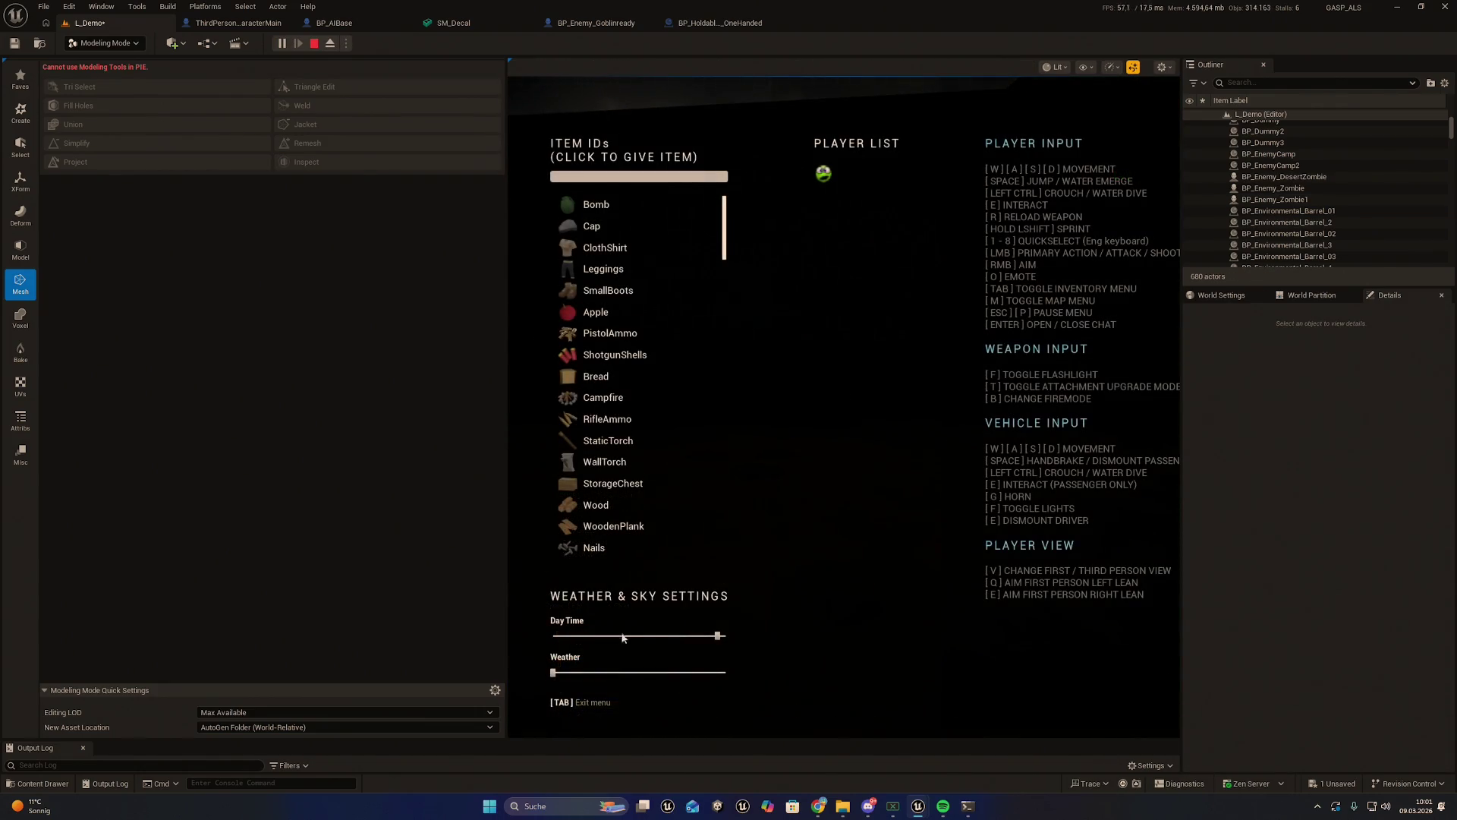
{"action": "key", "text": "Tab"}
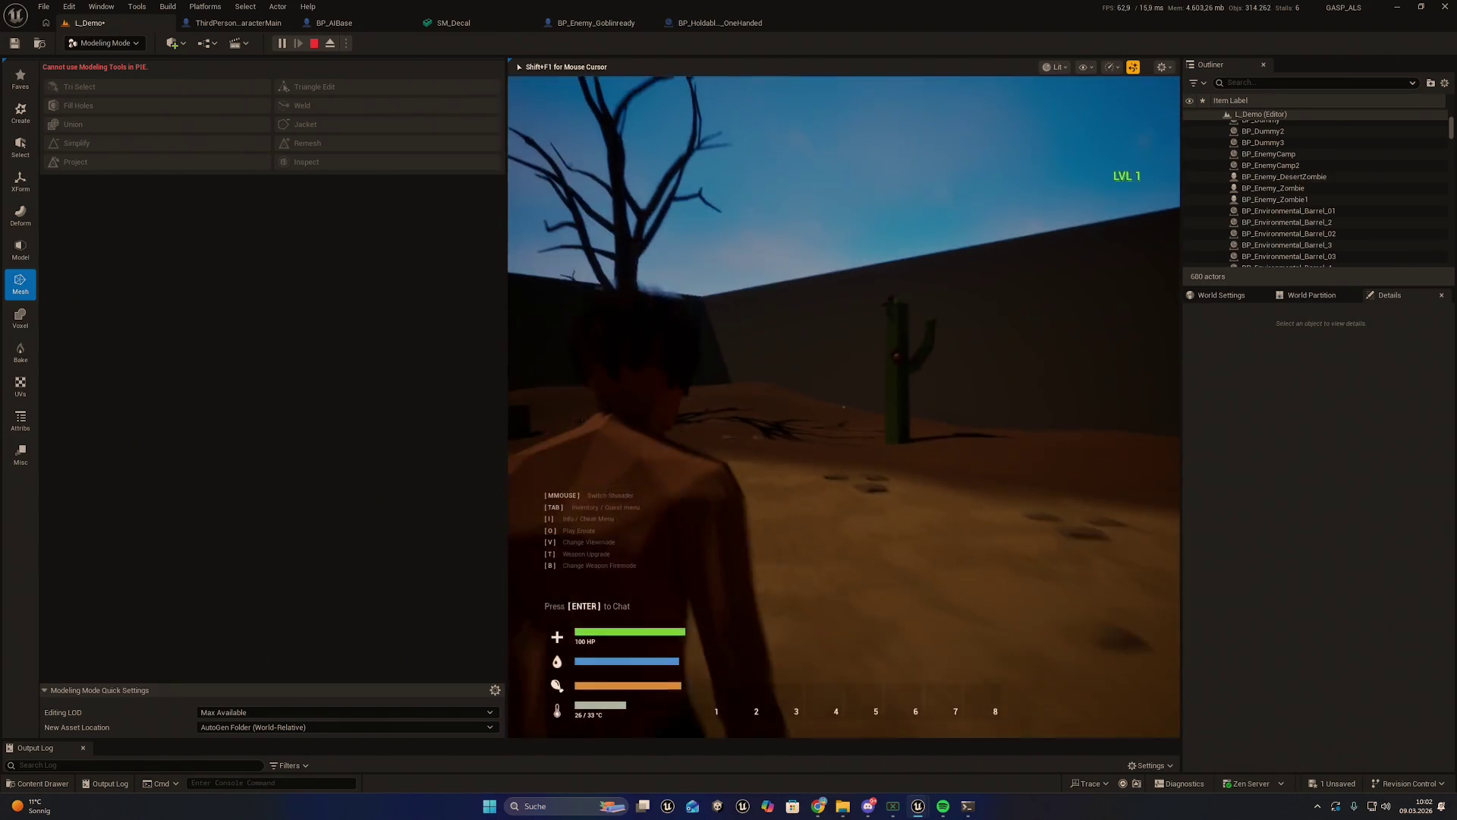
Run out into the desert and fight the zombies until the session ends
{"action": "key", "text": "w"}
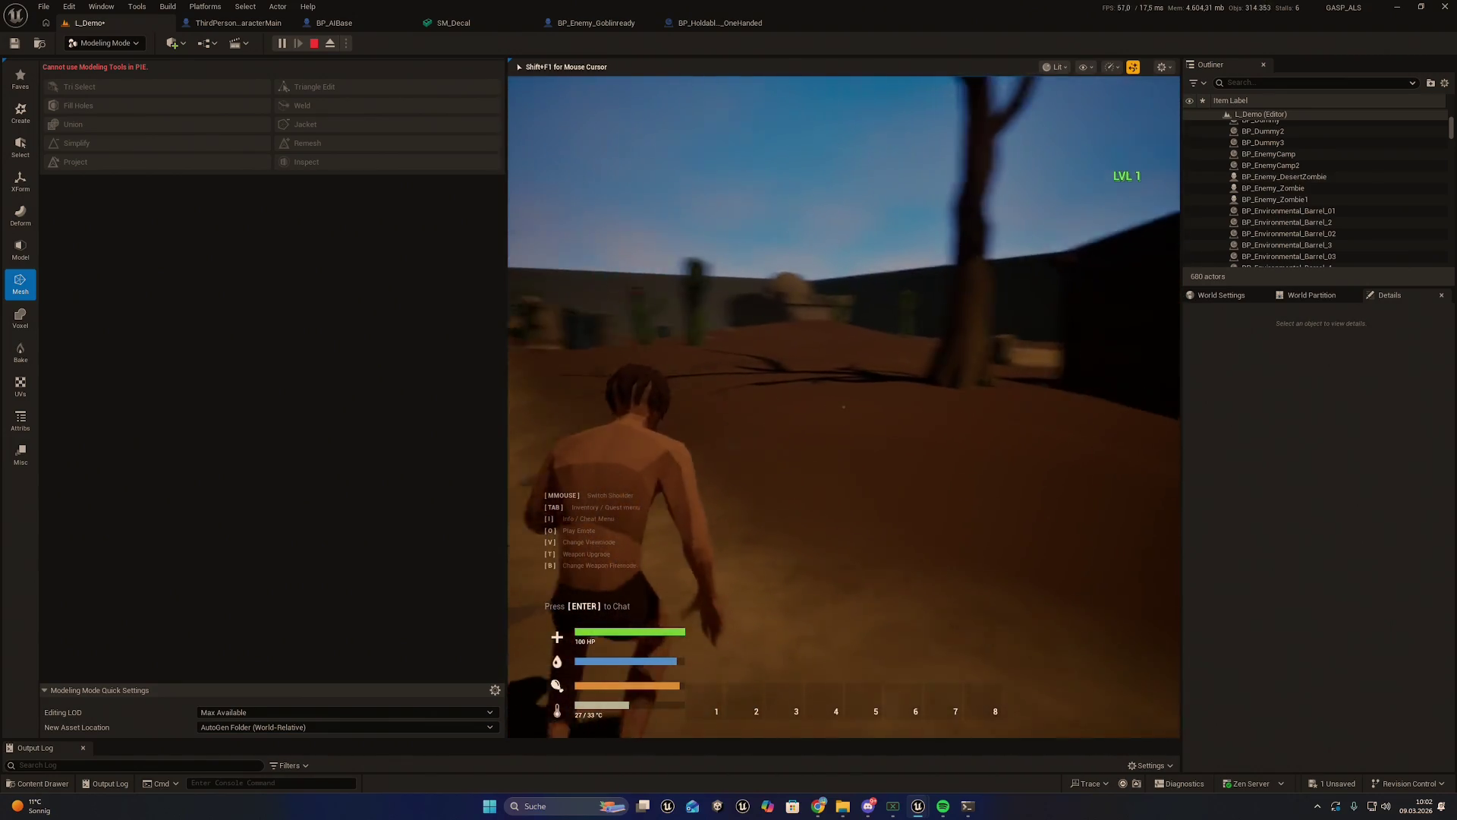
{"action": "key", "text": "shift"}
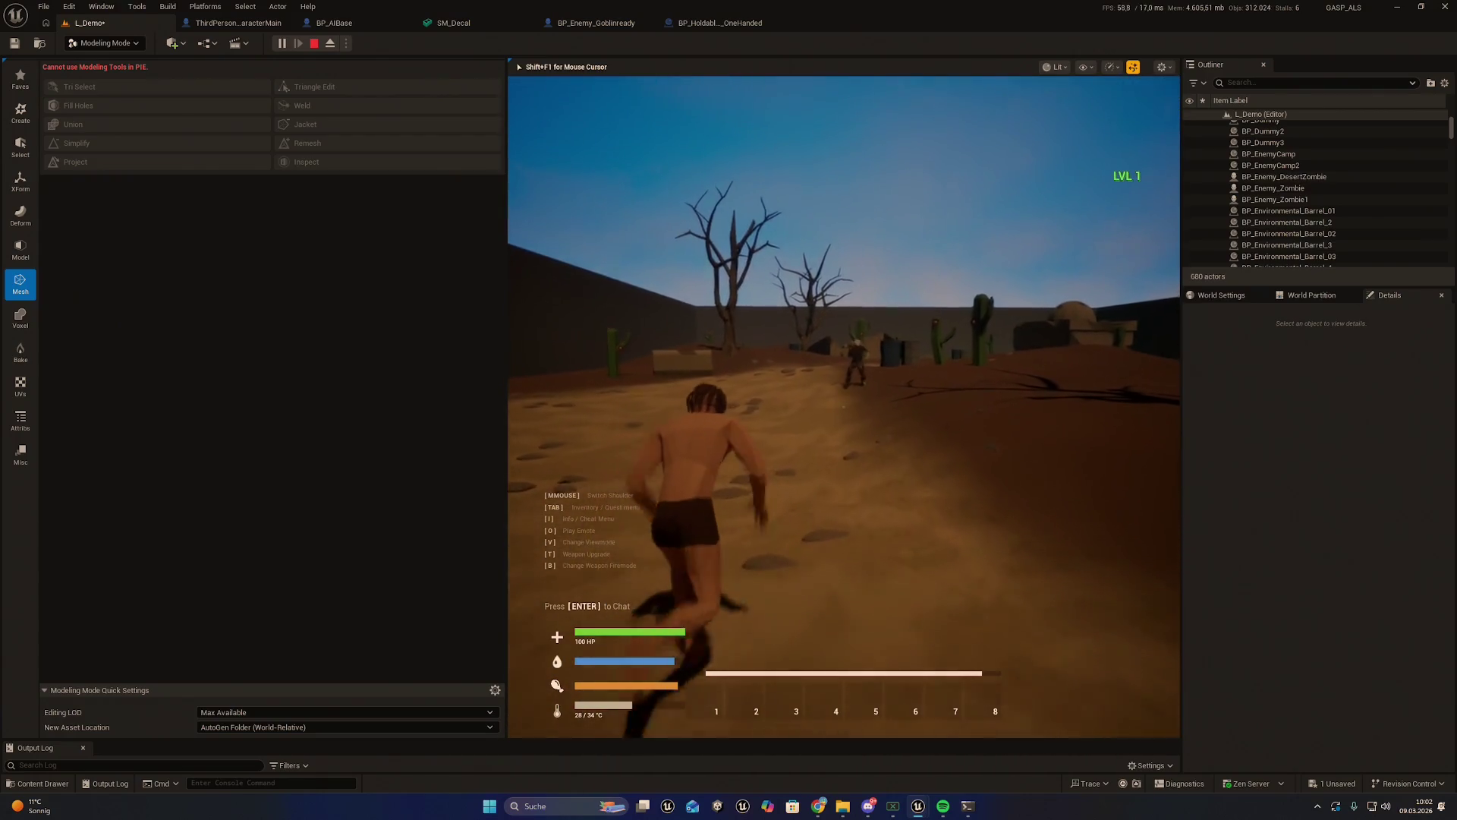
{"action": "key", "text": "w"}
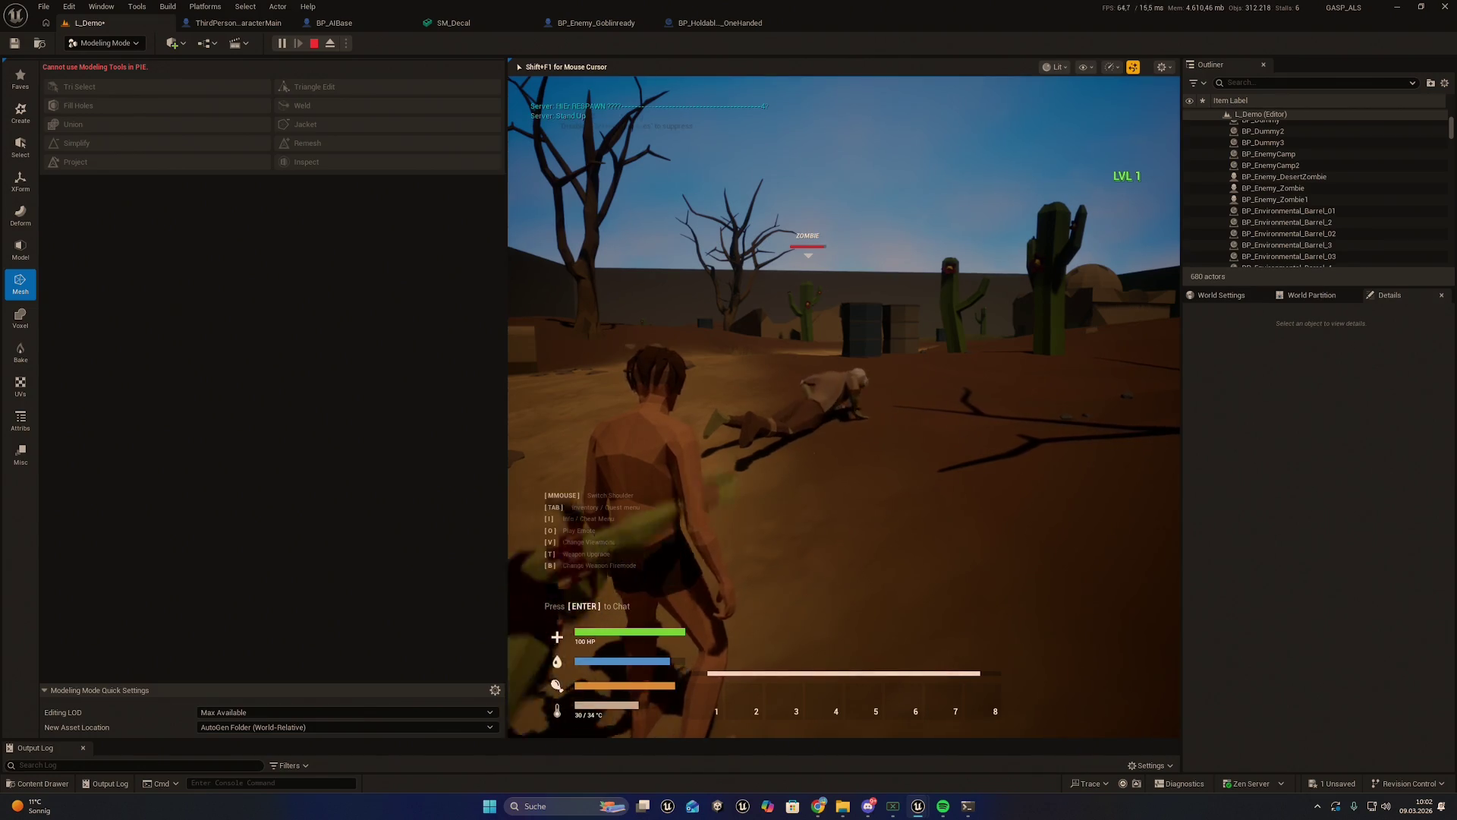
{"action": "key", "text": "w"}
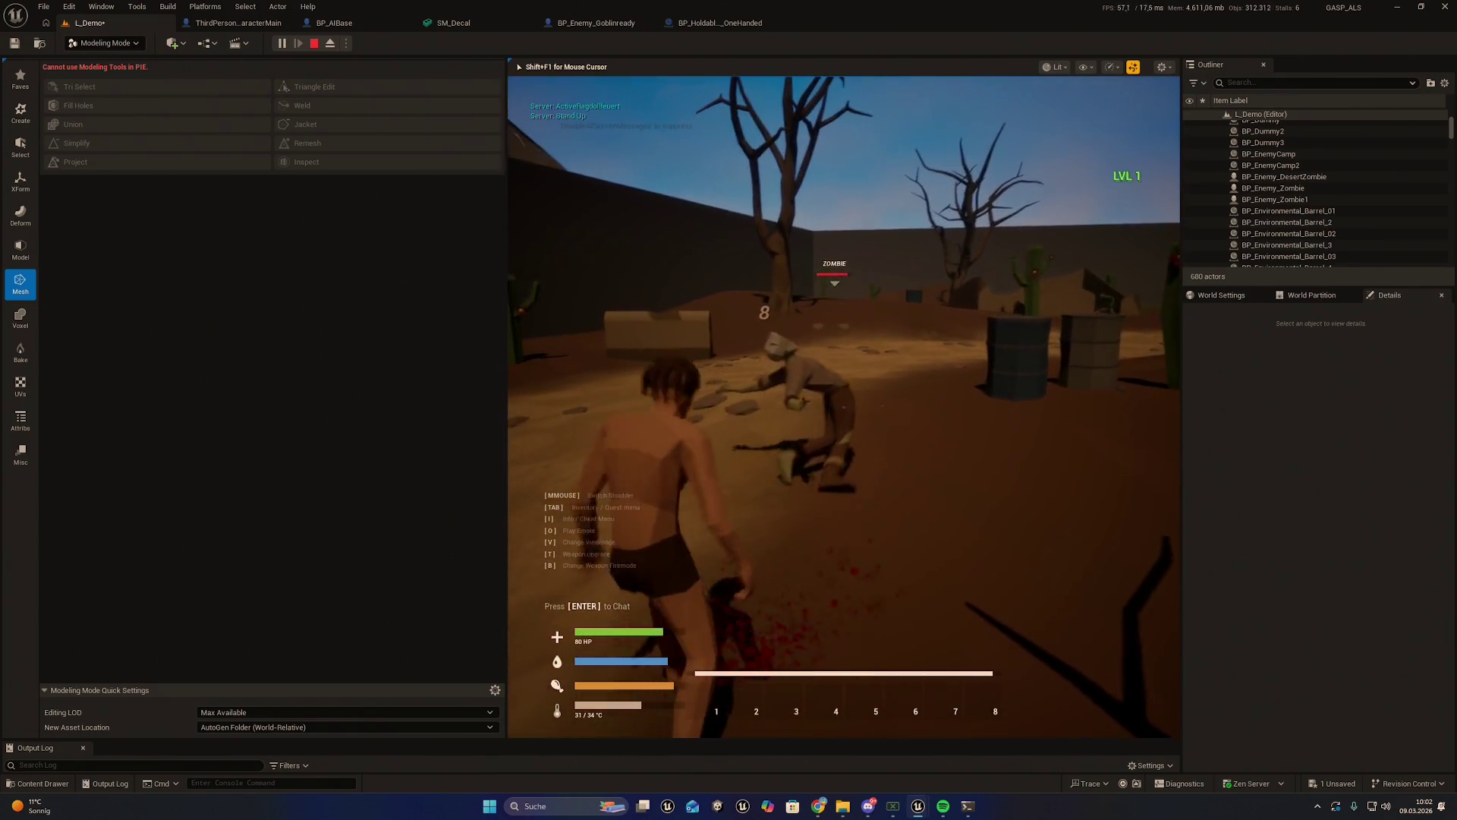
{"action": "key", "text": "w"}
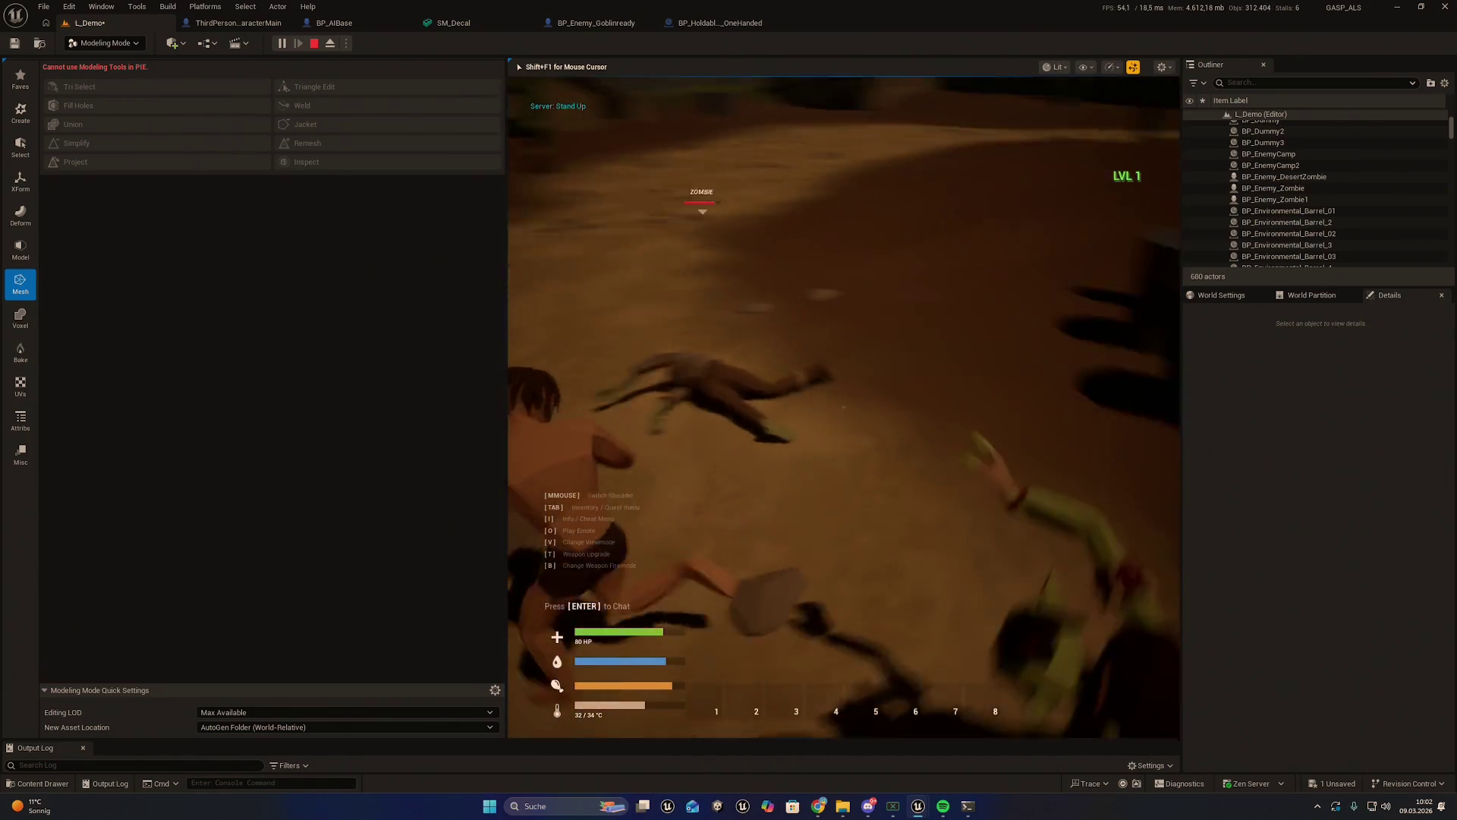
{"action": "key", "text": "w"}
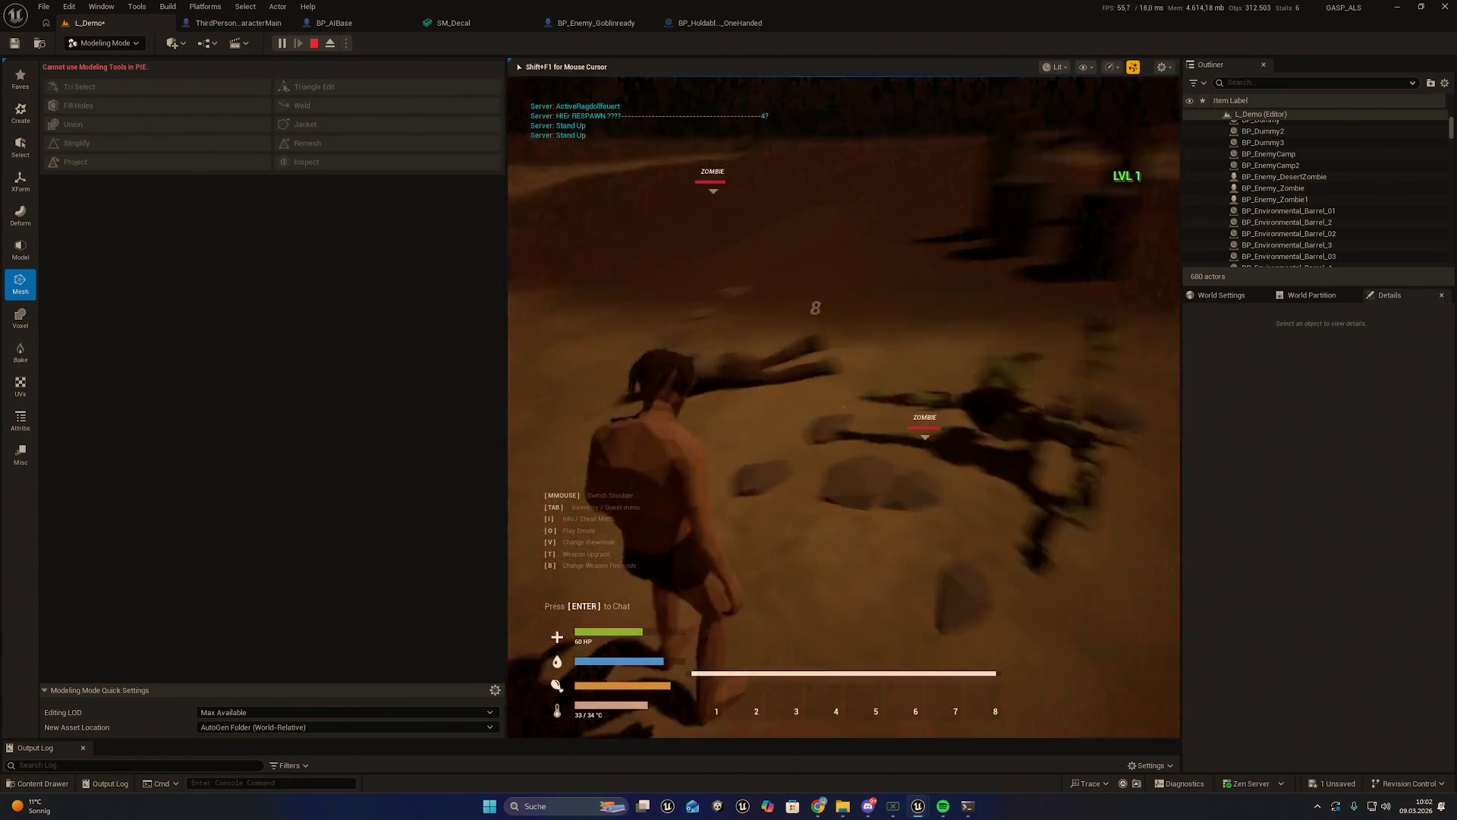
{"action": "key", "text": "w"}
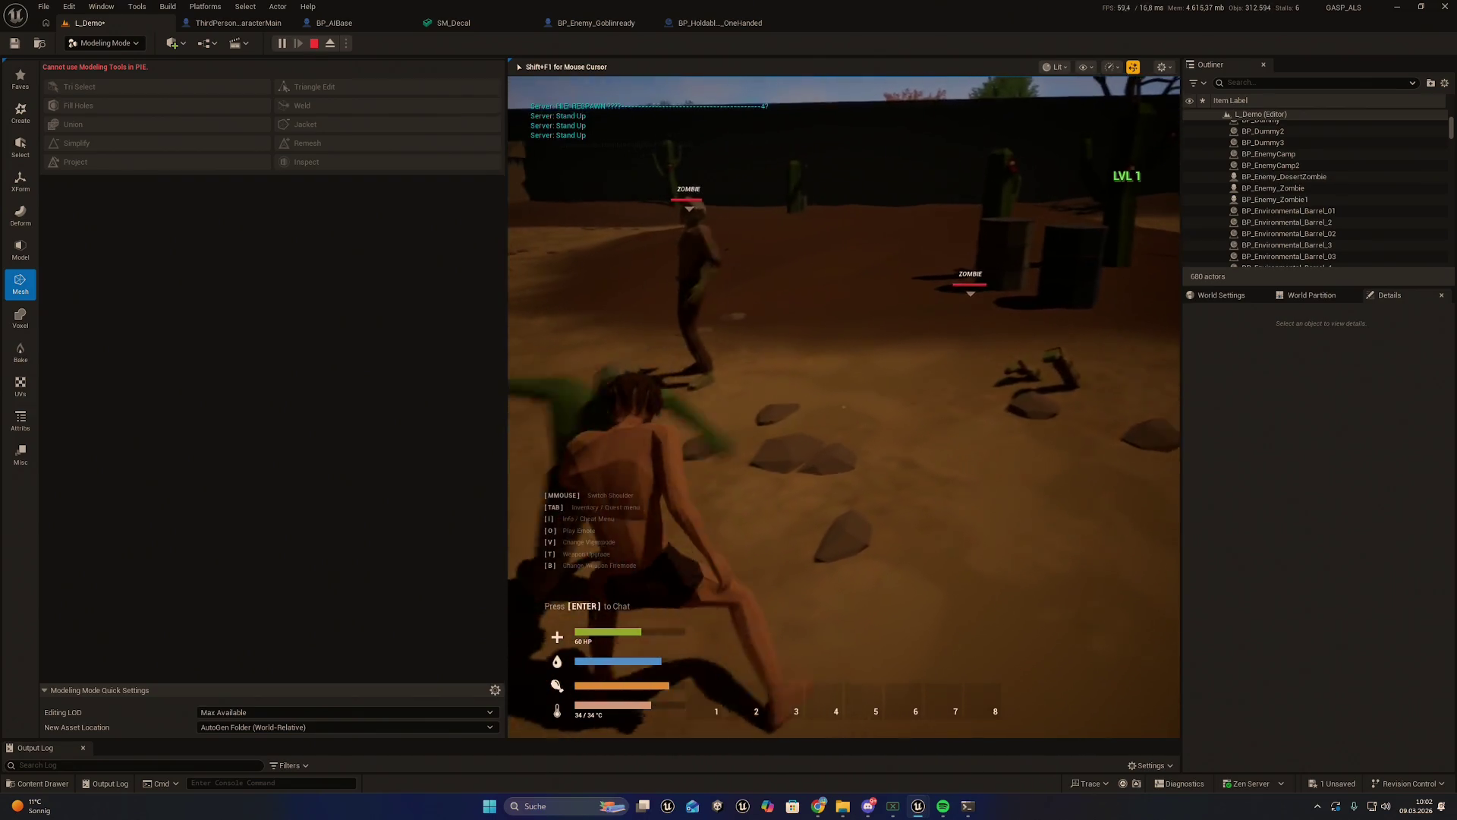
{"action": "key", "text": "w"}
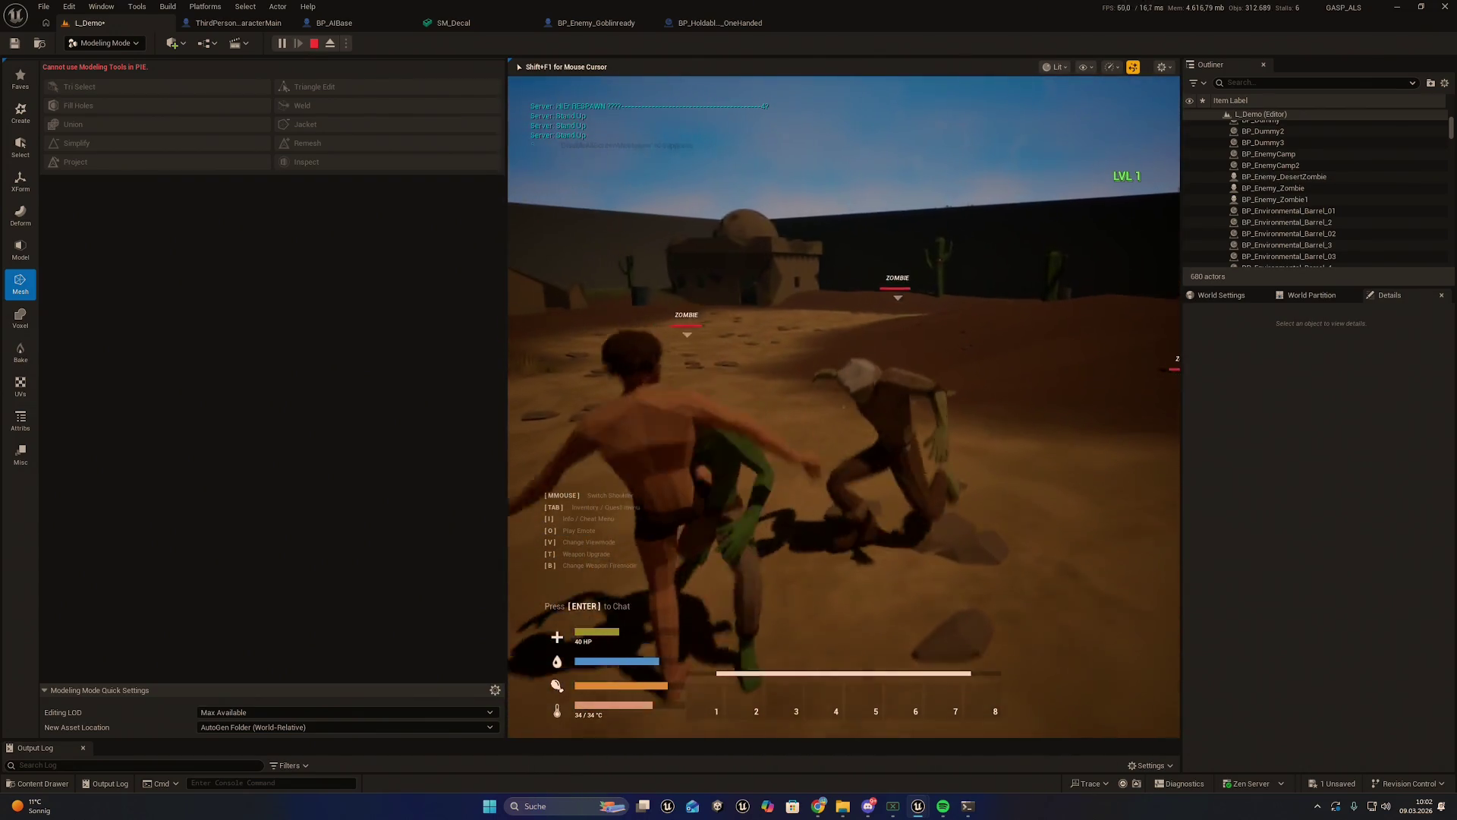
{"action": "key", "text": "w"}
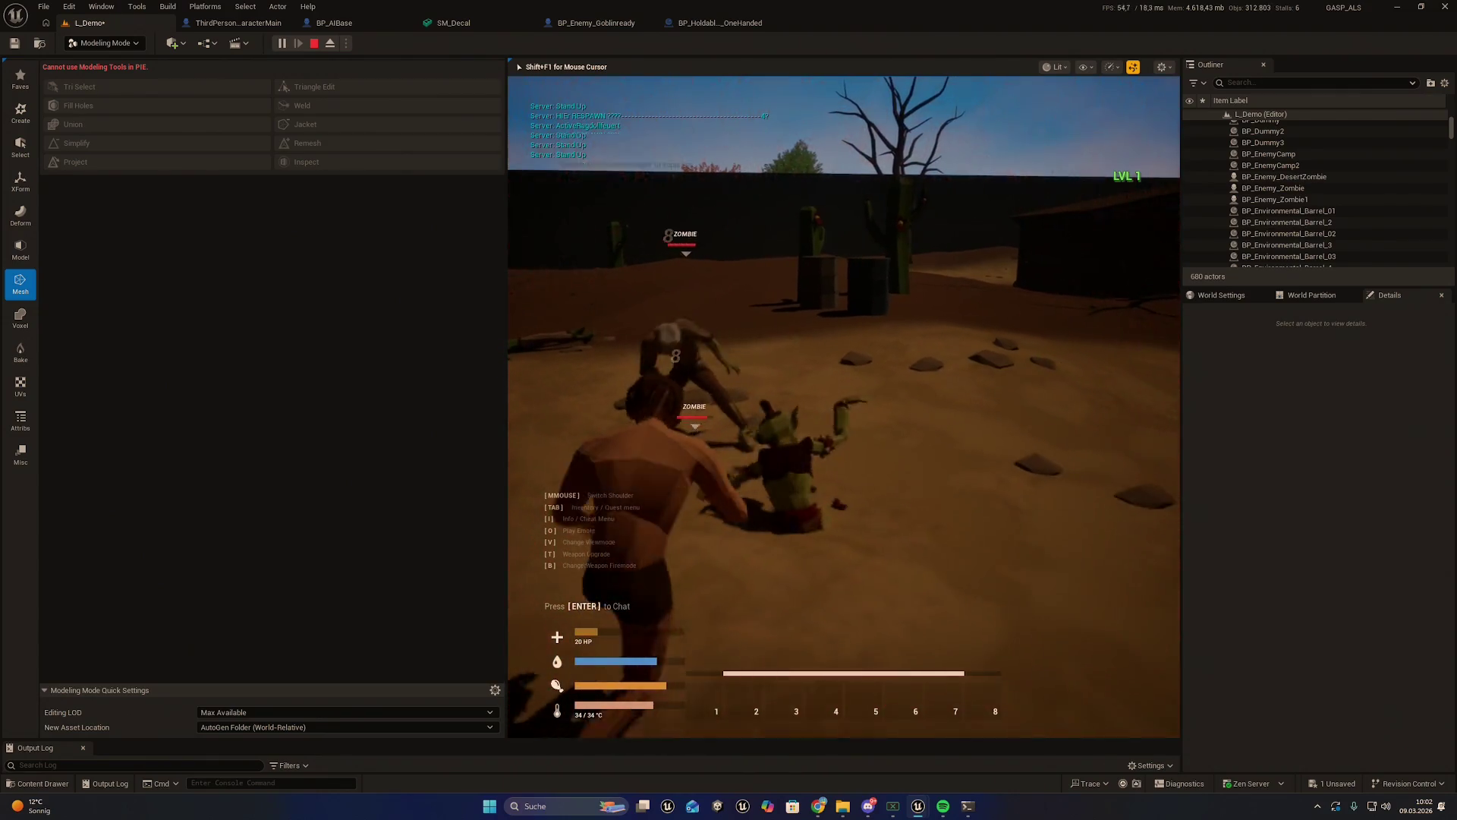
{"action": "key", "text": "Escape"}
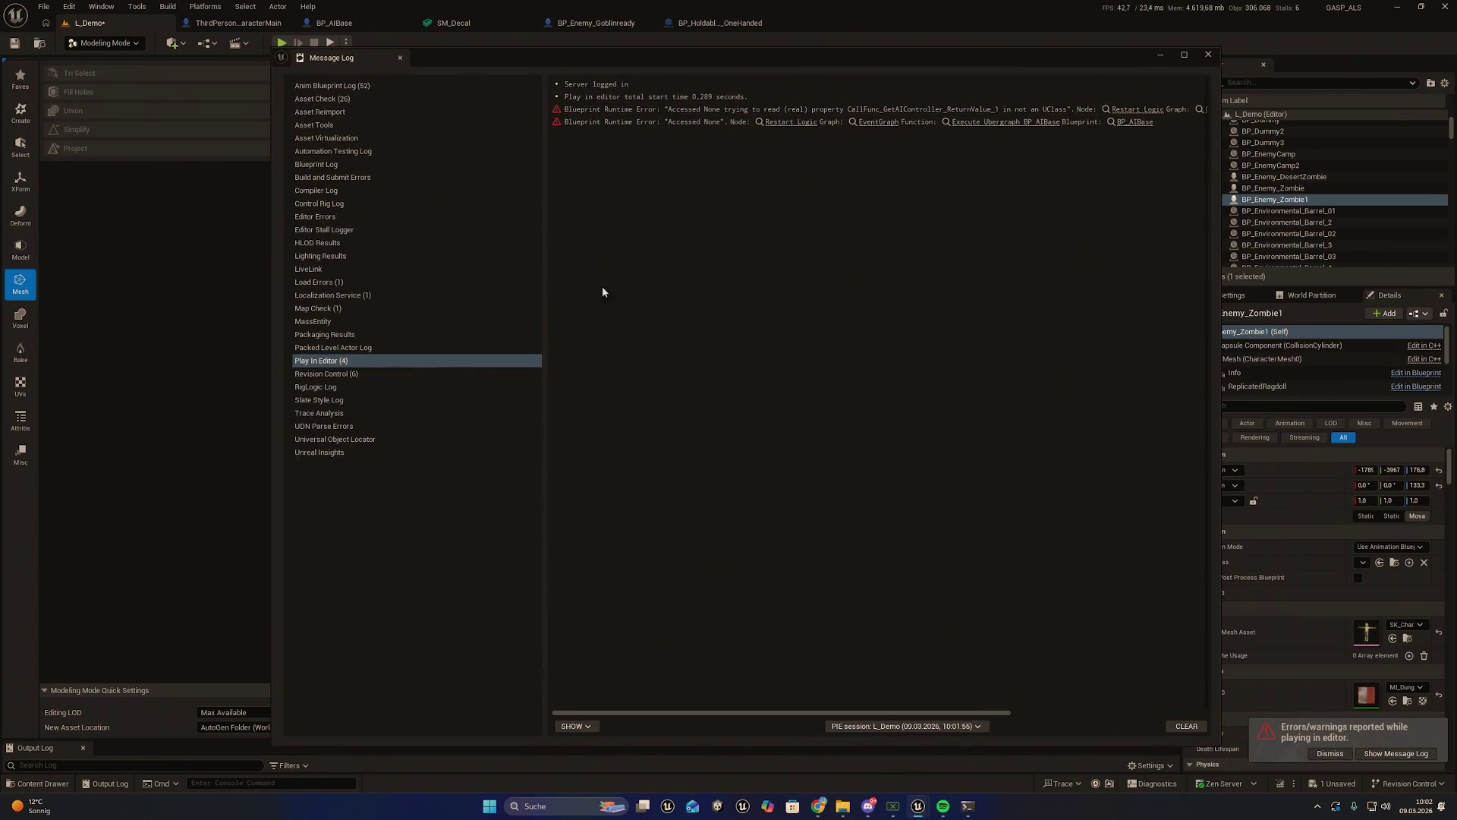
Close the Message Log and launch another play session
{"action": "left_click", "coordinate": [1206, 54]}
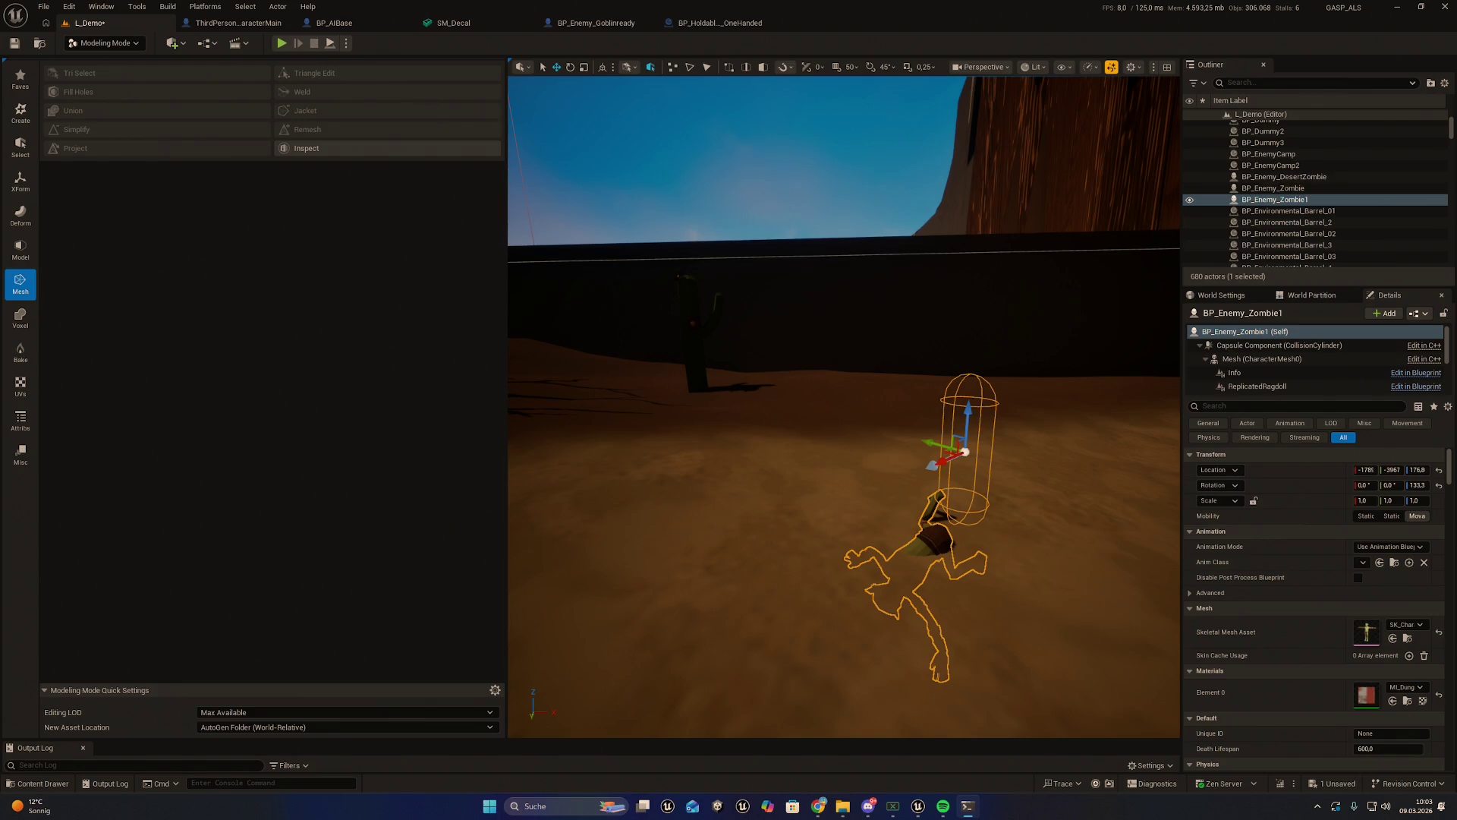
{"action": "left_click", "coordinate": [280, 43]}
Set the in-game time of day to daylight using the cheat menu's Day Time slider
{"action": "key", "text": "i"}
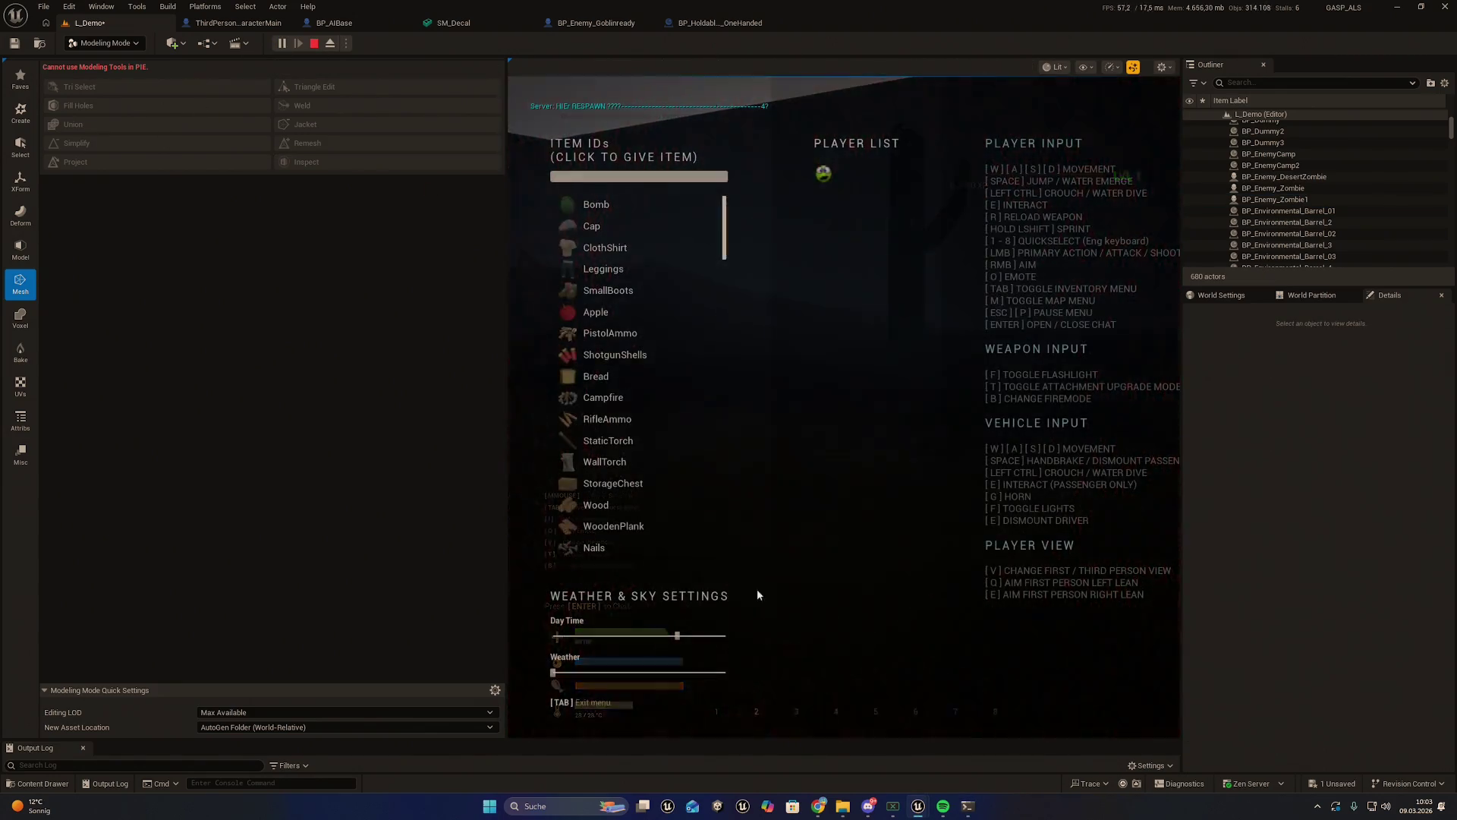
{"action": "mouse_move", "coordinate": [639, 672]}
{"action": "left_mouse_down"}
{"action": "mouse_move", "coordinate": [561, 672]}
{"action": "mouse_move", "coordinate": [626, 635]}
{"action": "left_mouse_up"}
{"action": "key", "text": "Tab"}
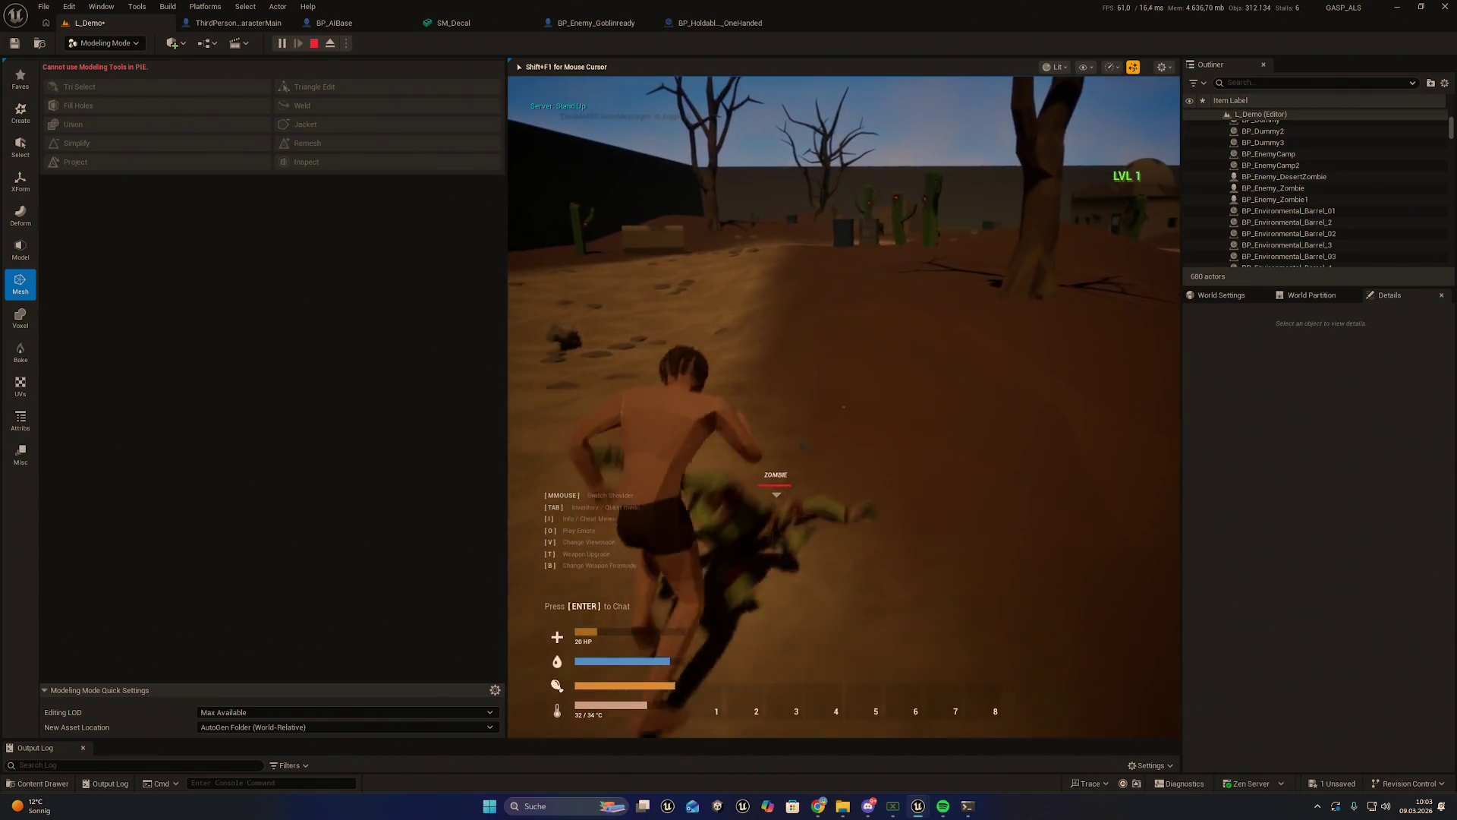
Stop Play-In-Editor and return to the L_Demo level editor
{"action": "key", "text": "Escape"}
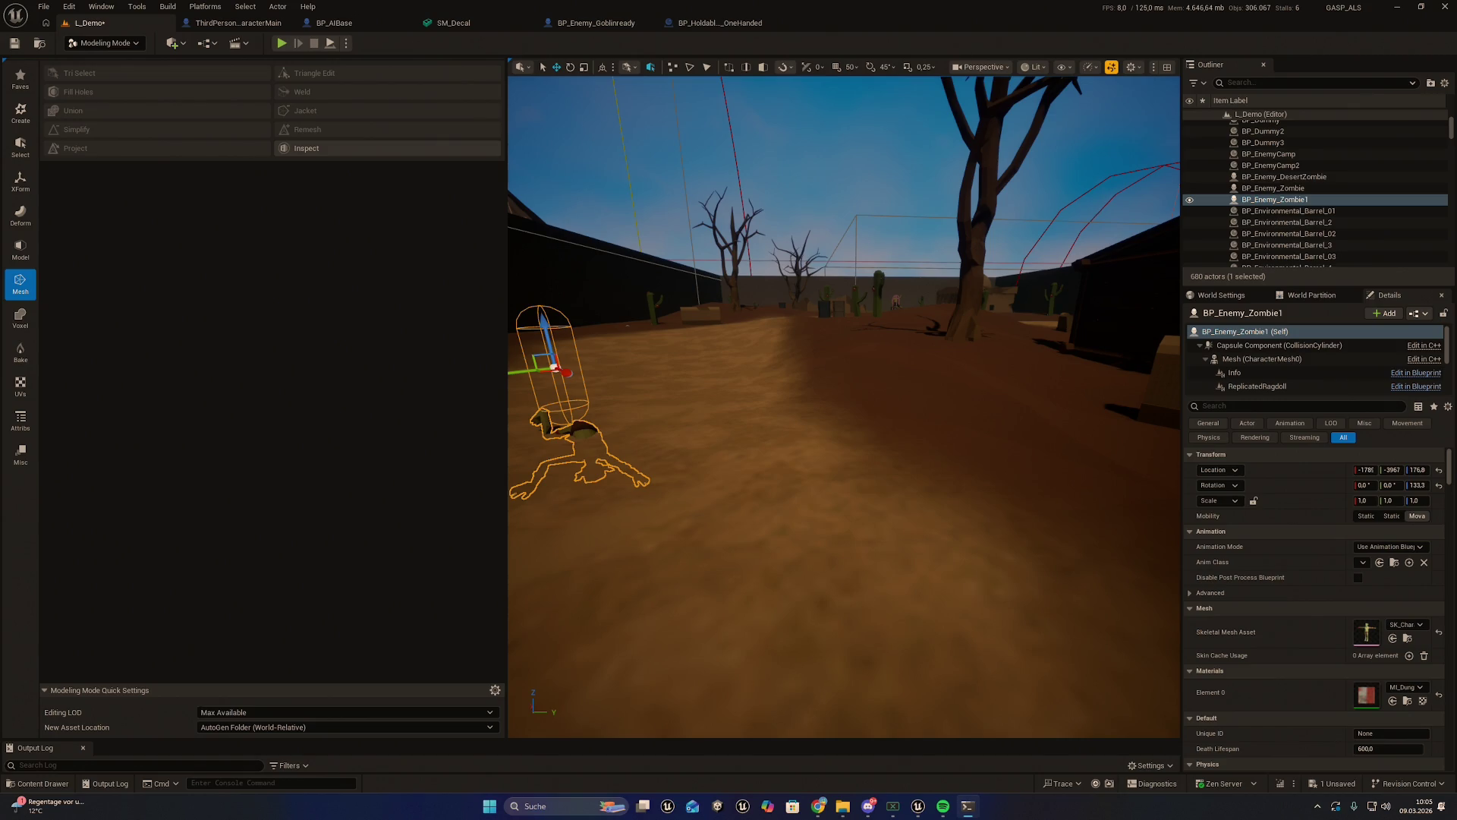
Fly the camera toward the trees and buildings, then open the Content Drawer at Blueprints/AI
{"action": "left_click_drag", "start_coordinate": [758, 407], "coordinate": [725, 422]}
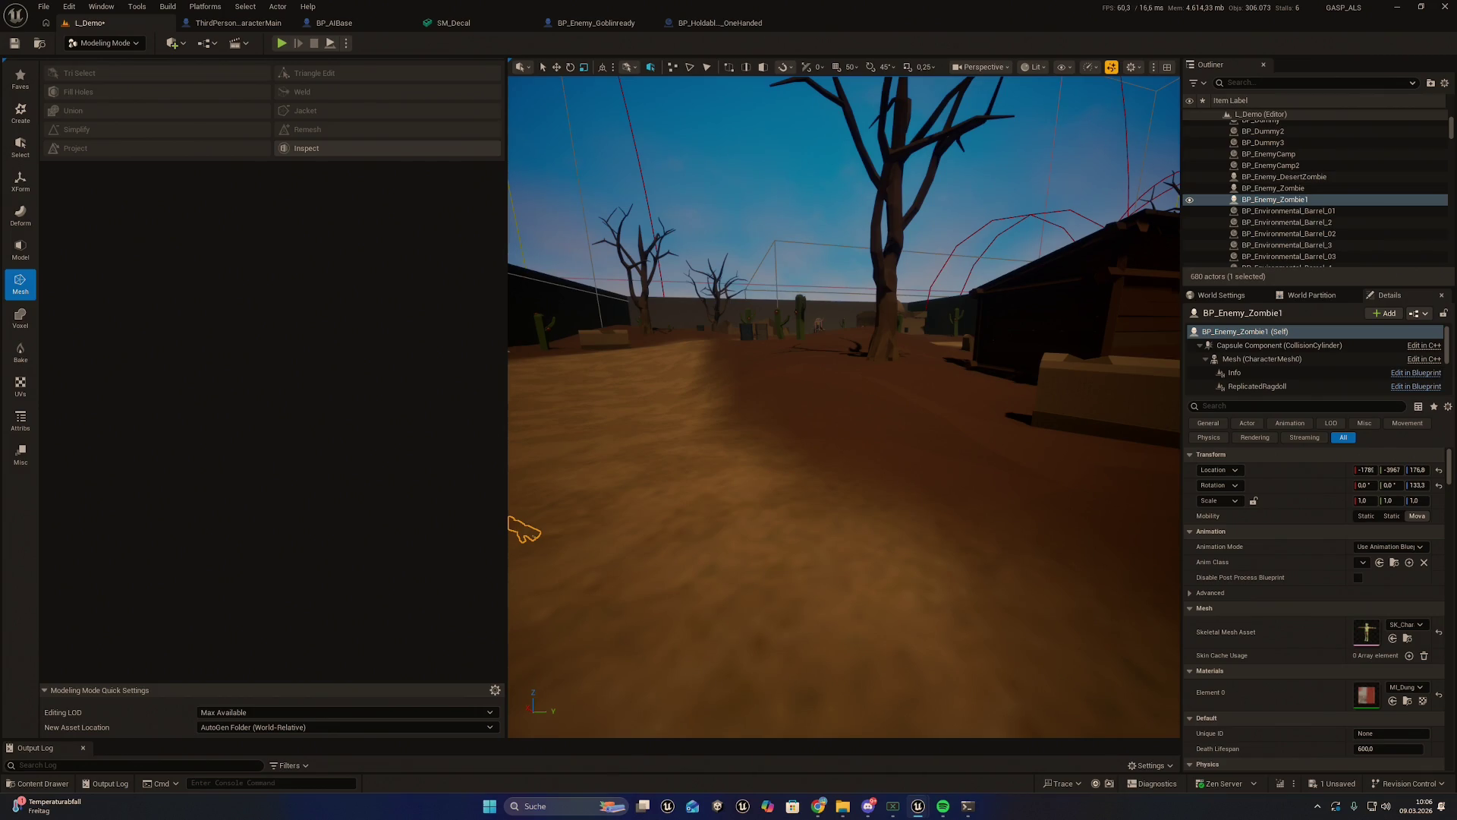
{"action": "left_click_drag", "start_coordinate": [975, 303], "coordinate": [968, 317]}
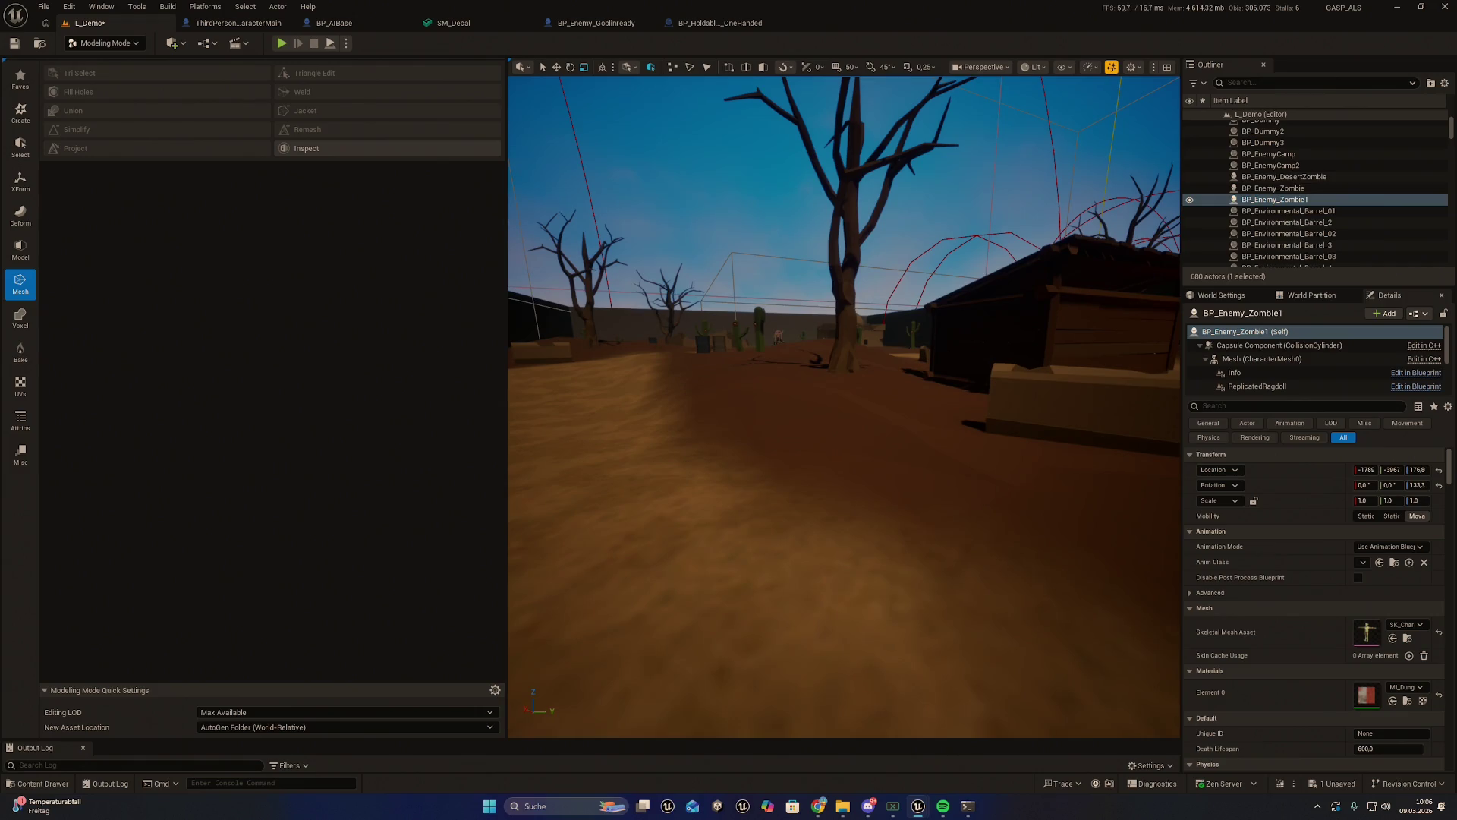
{"action": "key", "text": "ctrl+space"}
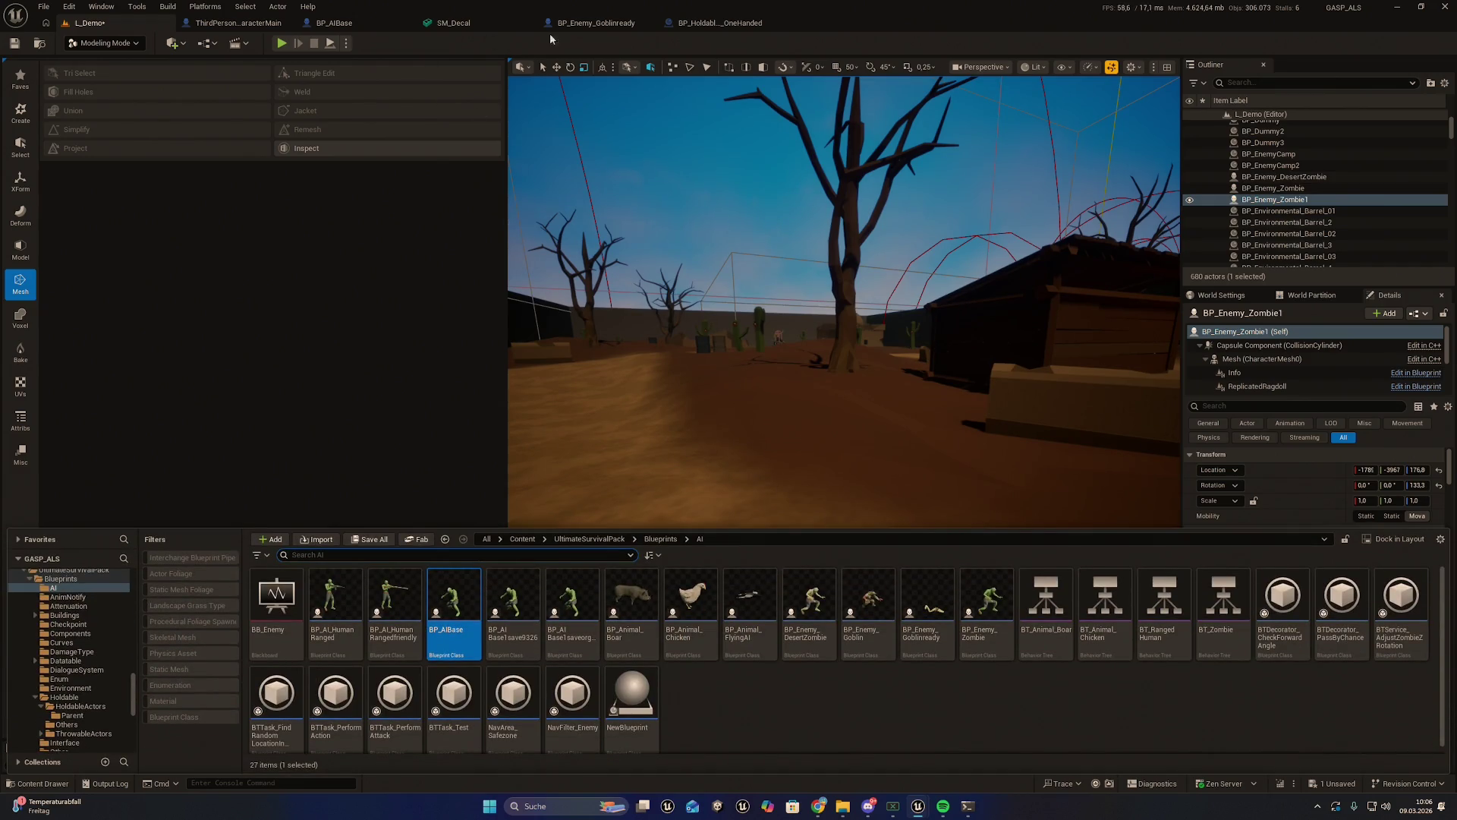
In BP_AIBase, pan the ragdoll function graph across the comment block and line trace nodes
{"action": "left_click", "coordinate": [334, 22]}
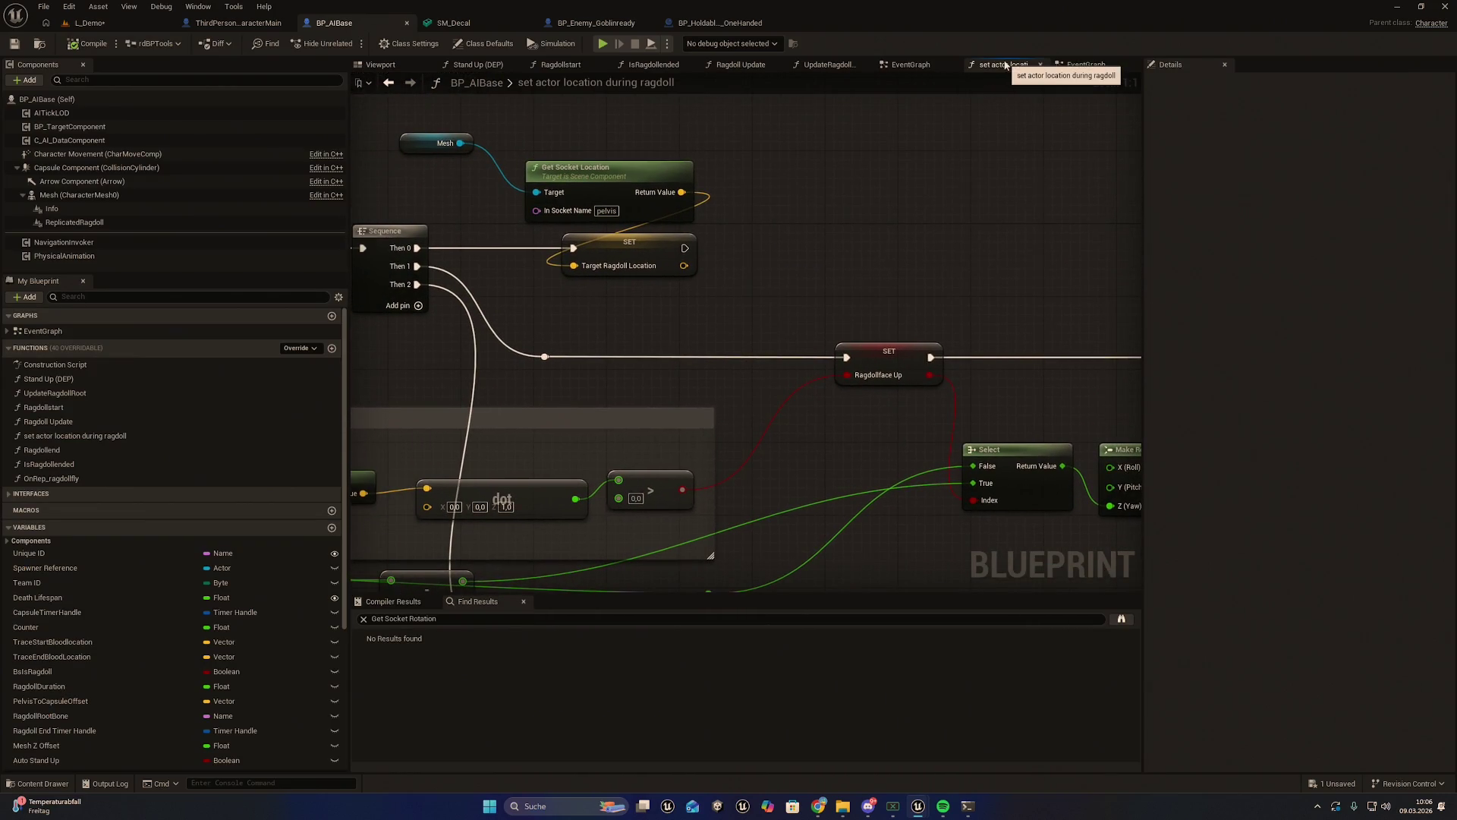
{"action": "scroll", "coordinate": [840, 289], "scroll_direction": "down", "scroll_amount": 1}
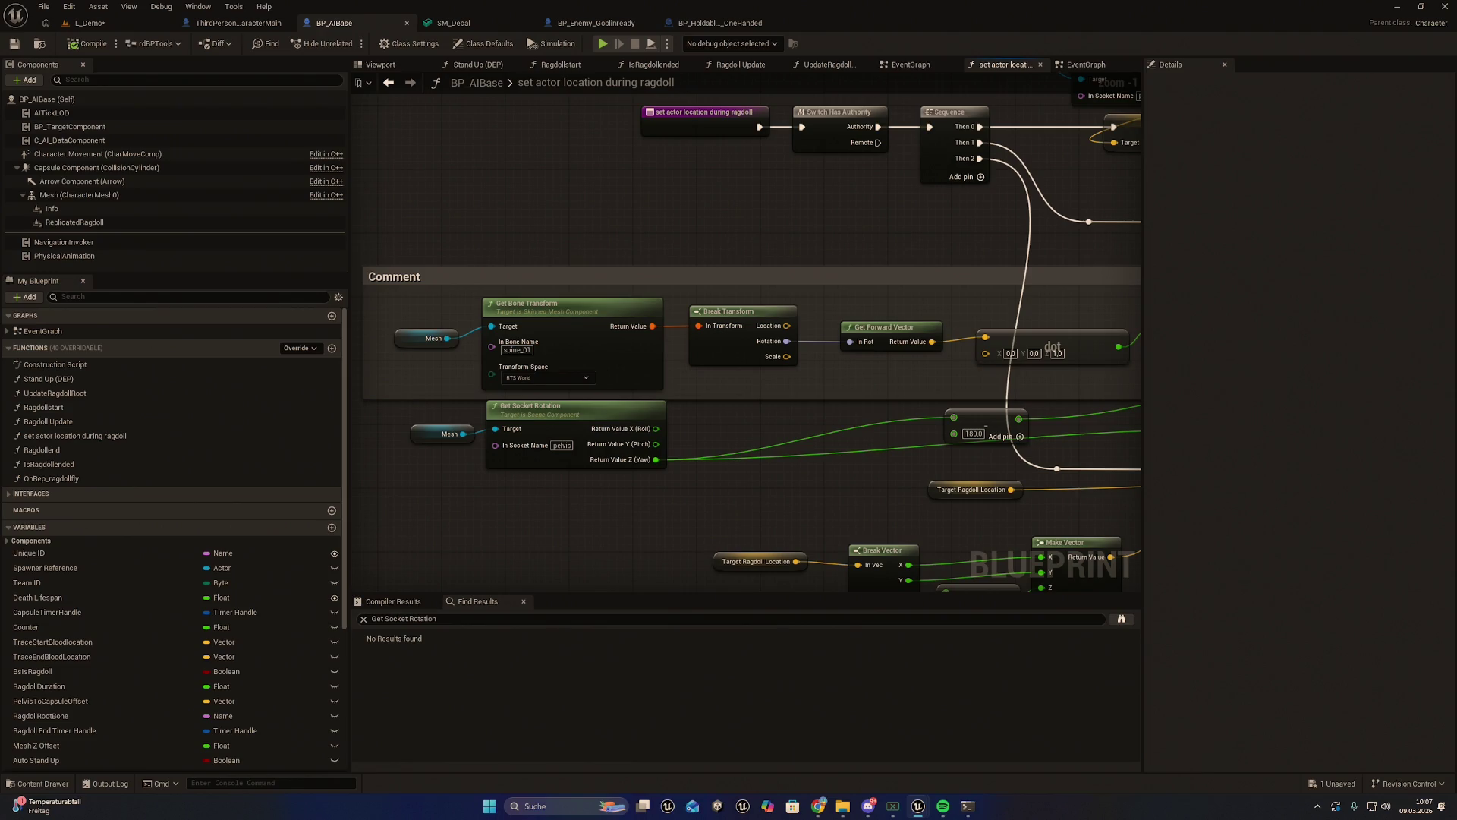
{"action": "left_click_drag", "start_coordinate": [1030, 299], "coordinate": [897, 332]}
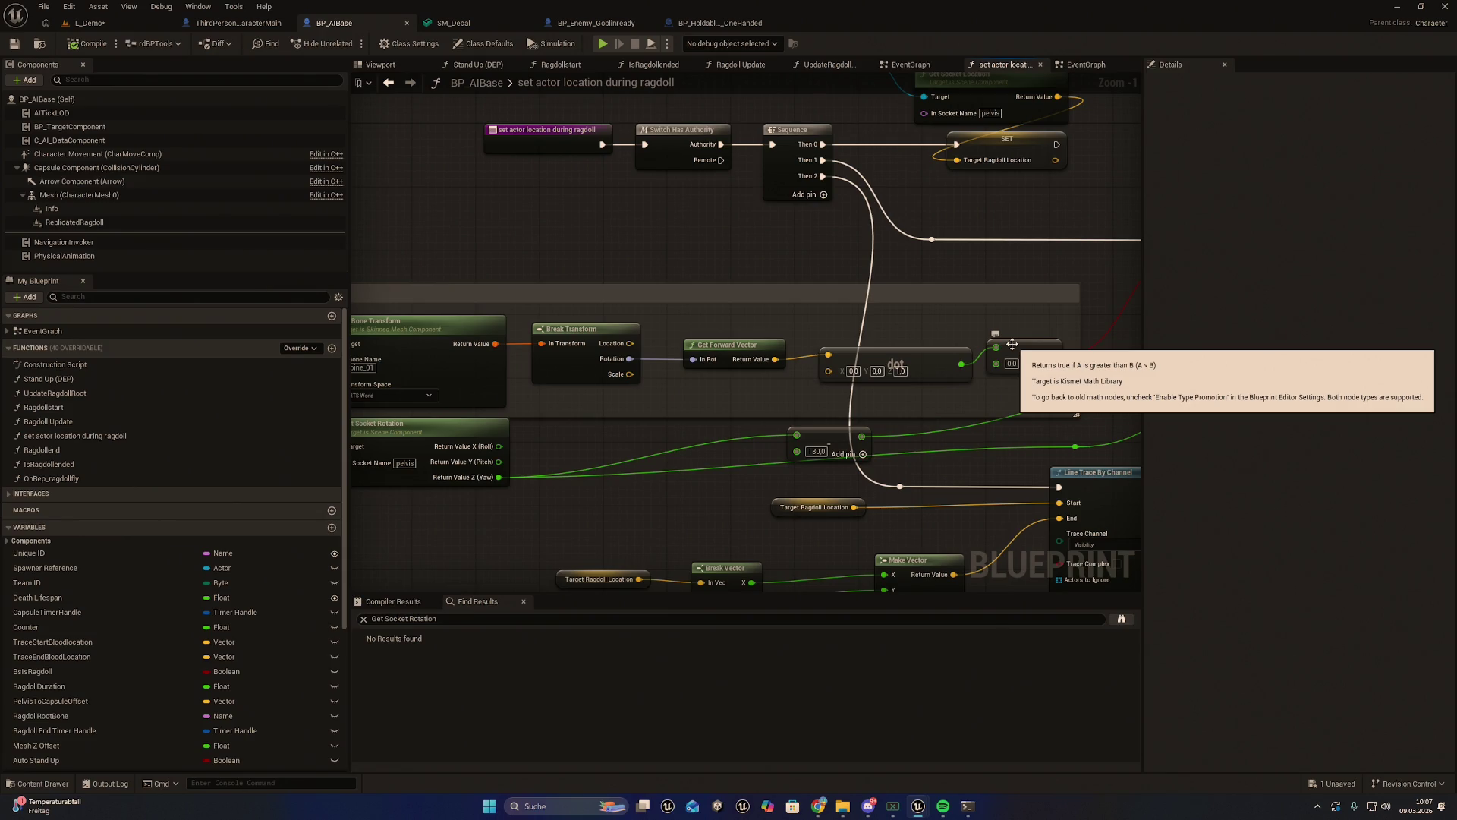
{"action": "mouse_move", "coordinate": [1012, 344]}
{"action": "left_mouse_down"}
{"action": "mouse_move", "coordinate": [1139, 346]}
{"action": "mouse_move", "coordinate": [1061, 322]}
{"action": "mouse_move", "coordinate": [495, 346]}
{"action": "mouse_move", "coordinate": [967, 338]}
{"action": "mouse_move", "coordinate": [767, 336]}
{"action": "mouse_move", "coordinate": [814, 351]}
{"action": "mouse_move", "coordinate": [775, 338]}
{"action": "mouse_move", "coordinate": [798, 339]}
{"action": "left_mouse_up"}
{"action": "scroll", "coordinate": [913, 339], "scroll_direction": "down", "scroll_amount": 1}
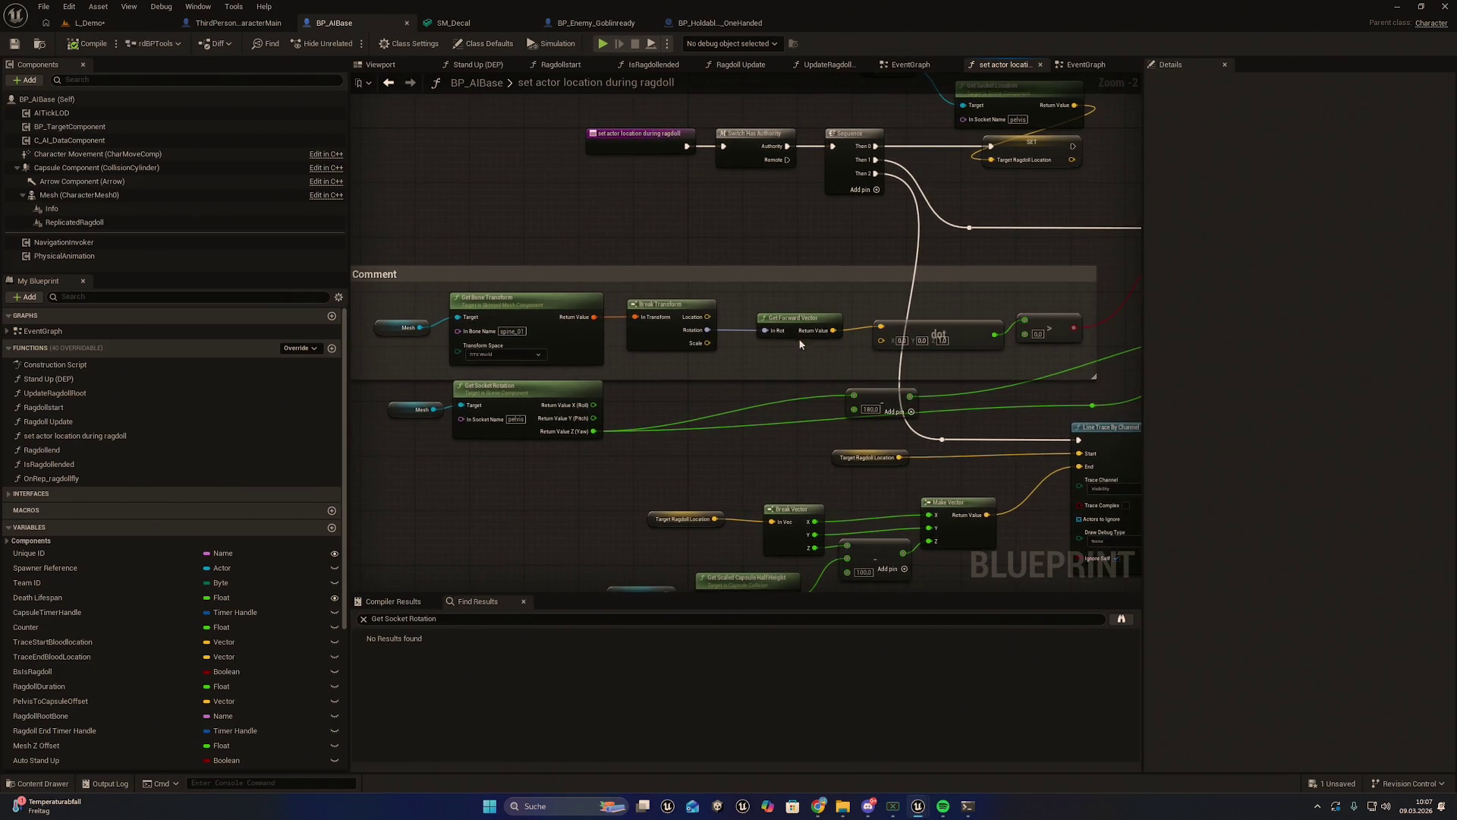
Capture a screenshot of the Get Bone Transform comment block and select it
{"action": "key", "text": "shift+super+s"}
{"action": "mouse_move", "coordinate": [366, 259]}
{"action": "left_mouse_down"}
{"action": "mouse_move", "coordinate": [498, 303]}
{"action": "mouse_move", "coordinate": [1097, 391]}
{"action": "left_mouse_up"}
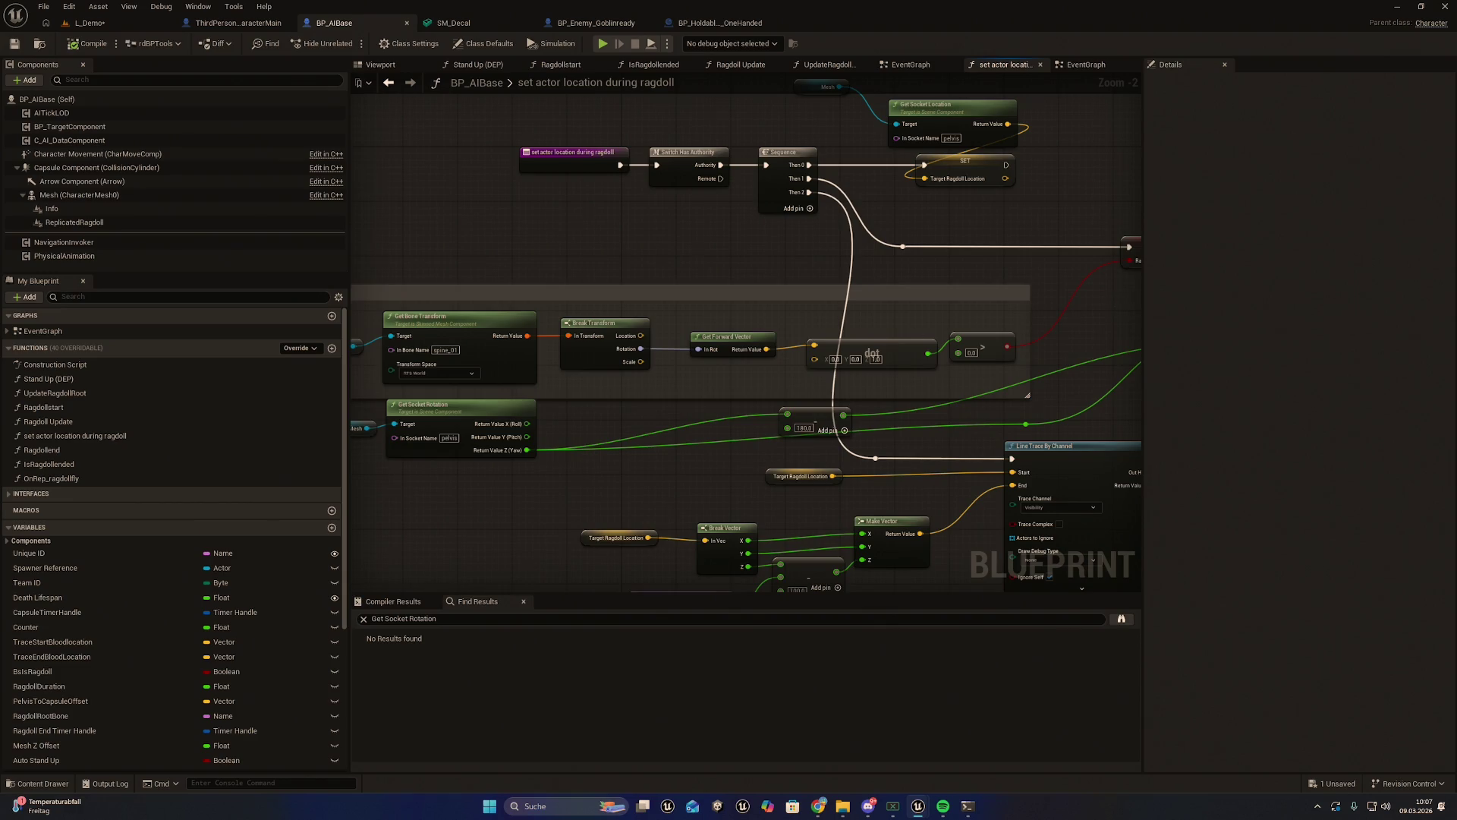
{"action": "left_click", "coordinate": [659, 307]}
Shift the comment block left and pan to reveal the nodes on its right
{"action": "left_click_drag", "start_coordinate": [659, 307], "coordinate": [502, 306]}
{"action": "left_click_drag", "start_coordinate": [791, 345], "coordinate": [1025, 357]}
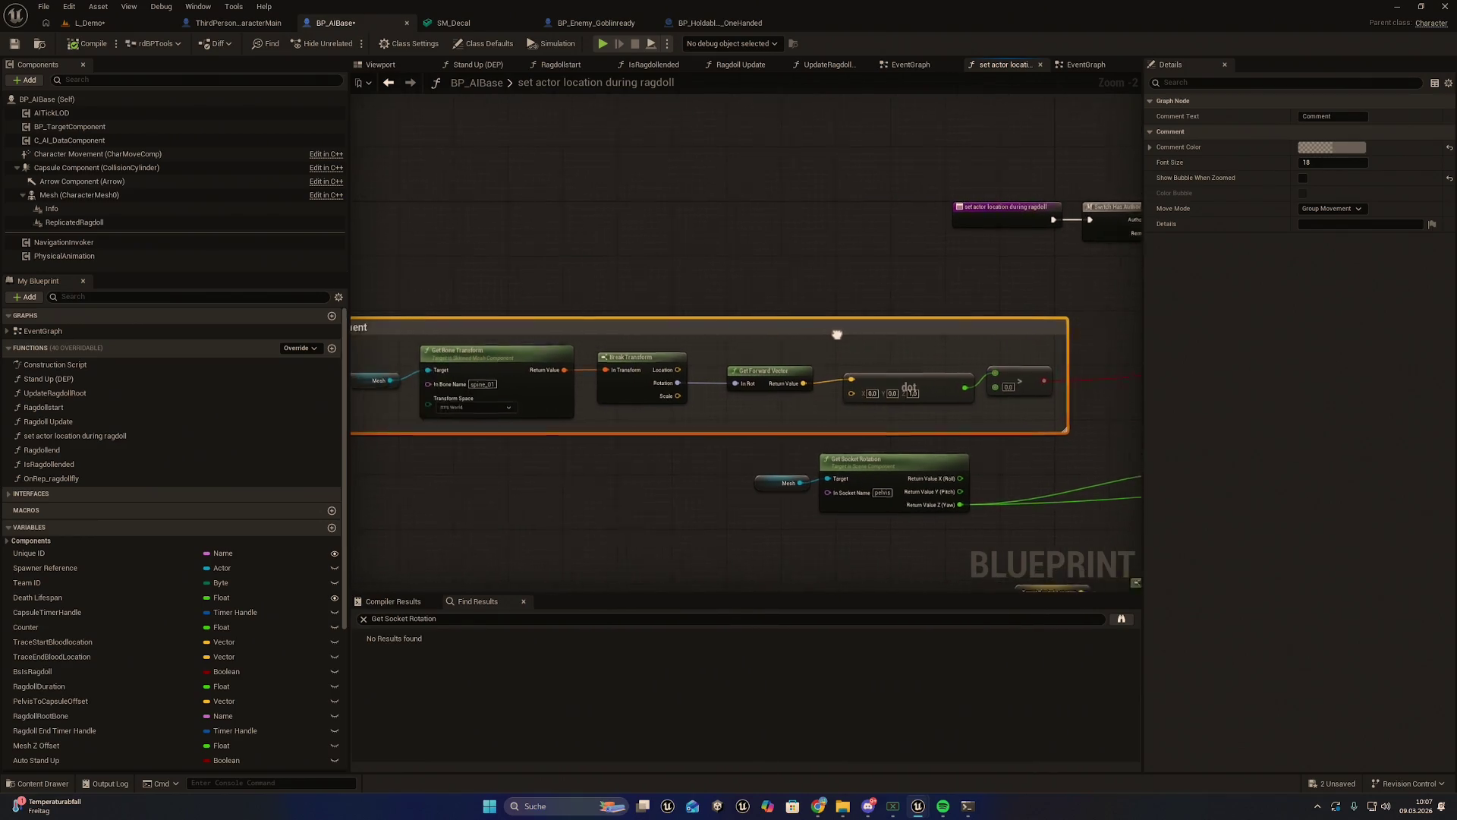
{"action": "left_click_drag", "start_coordinate": [801, 333], "coordinate": [713, 319]}
{"action": "mouse_move", "coordinate": [564, 350]}
{"action": "left_mouse_down"}
{"action": "mouse_move", "coordinate": [816, 361]}
{"action": "mouse_move", "coordinate": [567, 326]}
{"action": "left_mouse_up"}
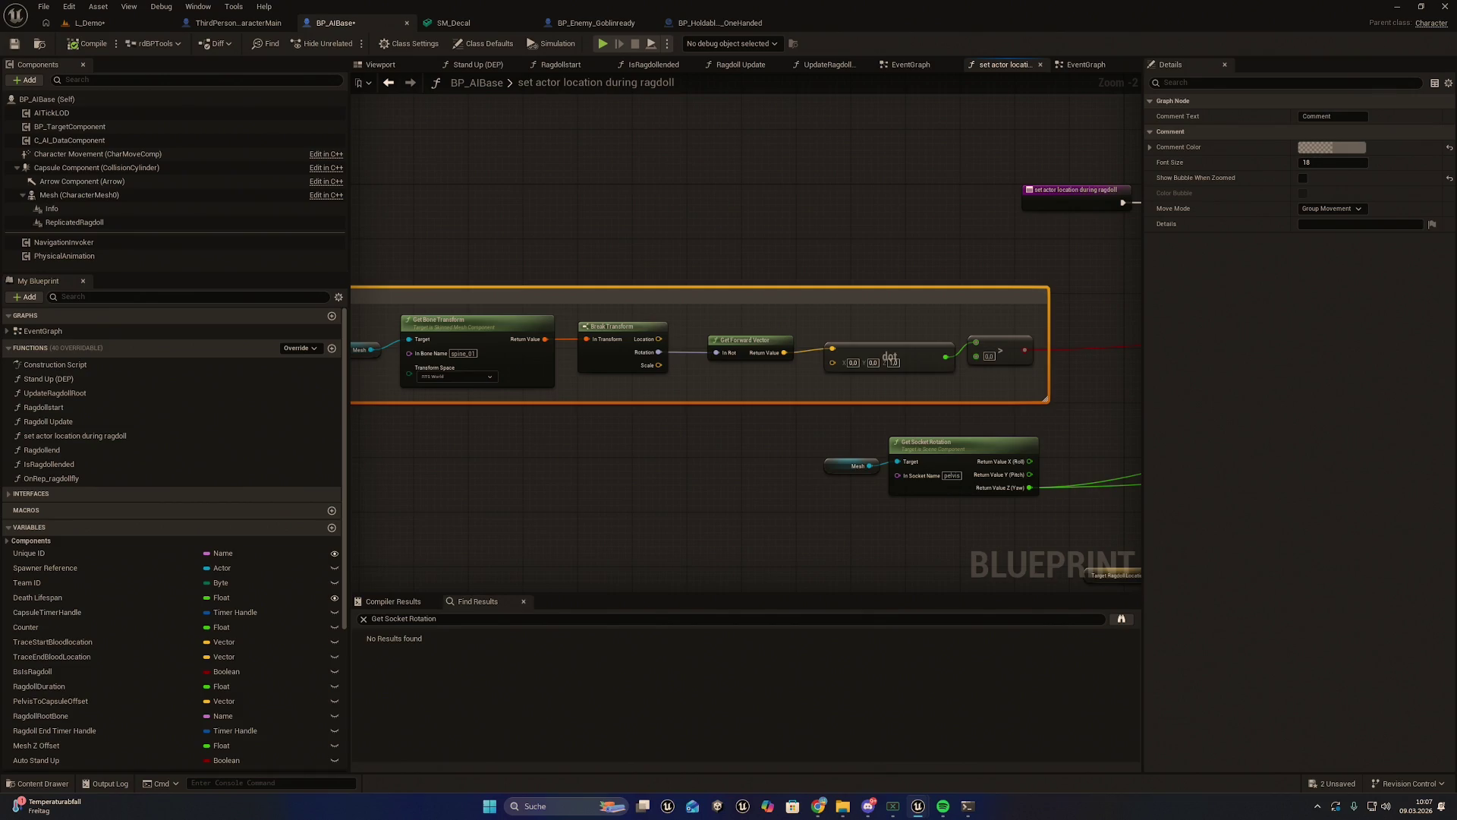
{"action": "mouse_move", "coordinate": [736, 493]}
{"action": "left_mouse_down"}
{"action": "mouse_move", "coordinate": [1005, 475]}
{"action": "mouse_move", "coordinate": [737, 442]}
{"action": "left_mouse_up"}
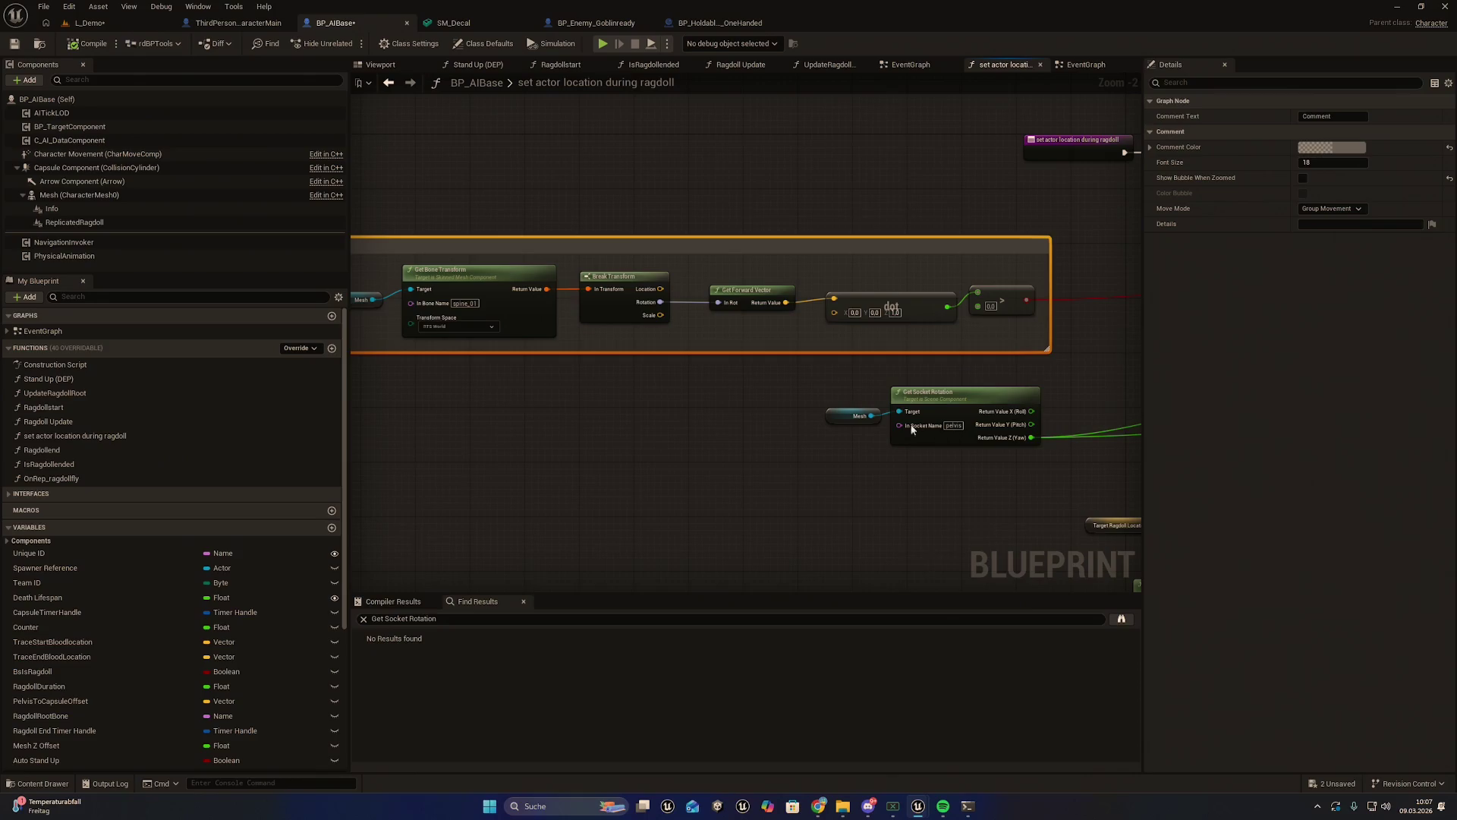
{"action": "mouse_move", "coordinate": [786, 258]}
{"action": "left_mouse_down"}
{"action": "mouse_move", "coordinate": [1002, 266]}
{"action": "mouse_move", "coordinate": [732, 254]}
{"action": "left_mouse_up"}
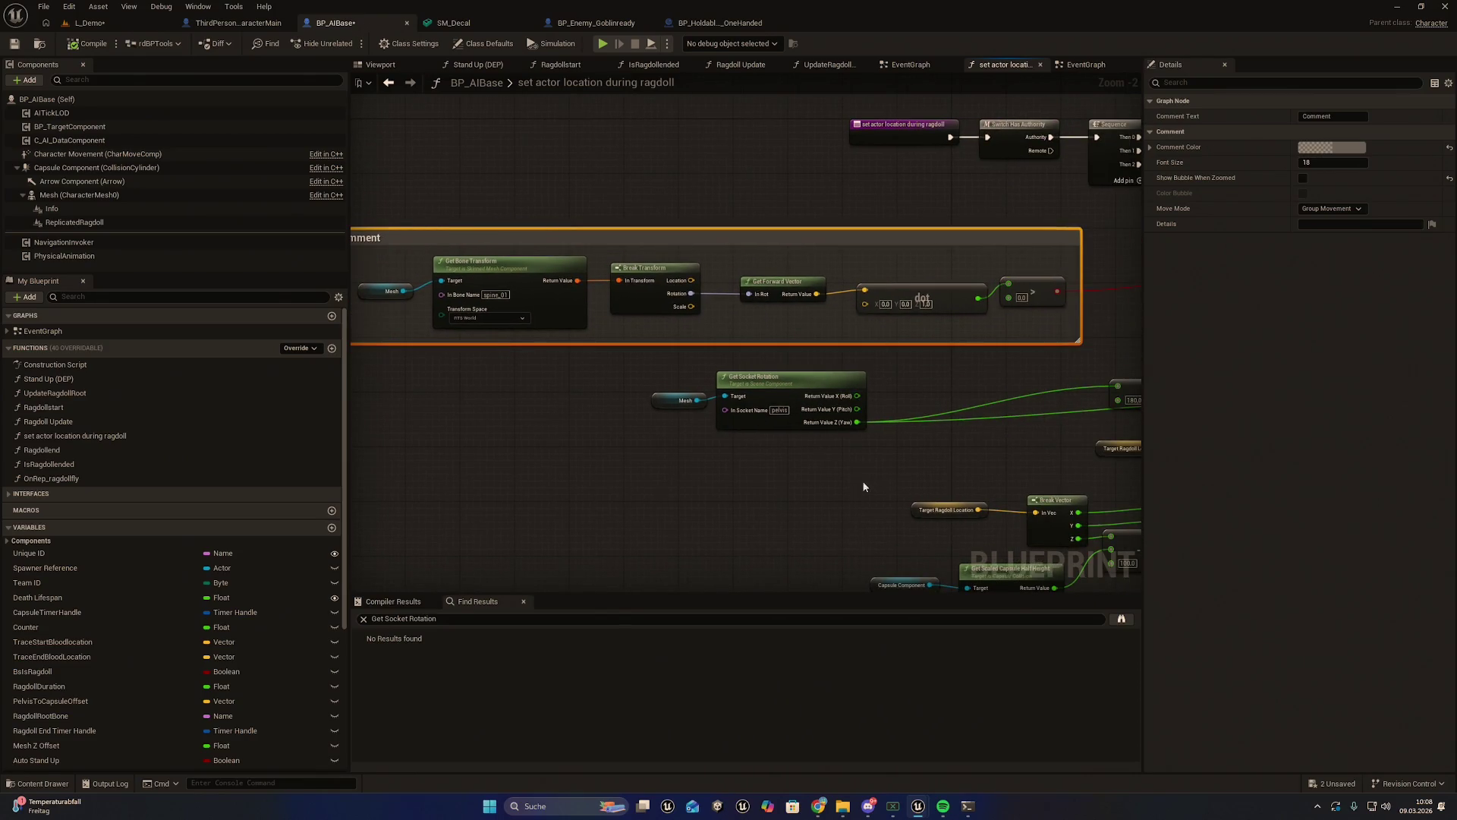
{"action": "left_click_drag", "start_coordinate": [866, 485], "coordinate": [778, 476]}
Delete the Mesh, pelvis Get Socket Rotation and 180 subtract nodes, then pan back to the comment box
{"action": "left_click_drag", "start_coordinate": [550, 394], "coordinate": [702, 405]}
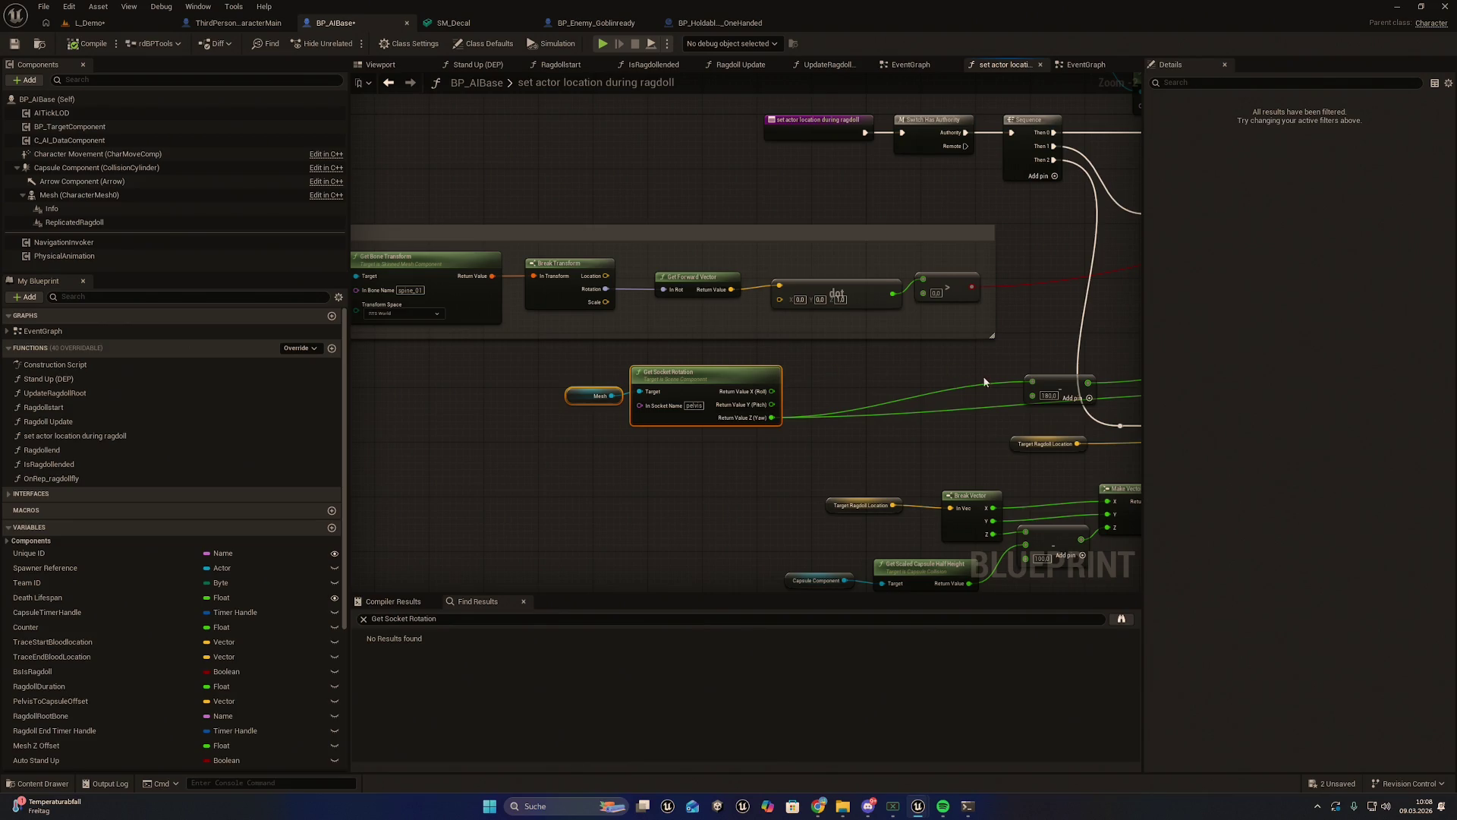
{"action": "left_click_drag", "start_coordinate": [976, 362], "coordinate": [866, 379]}
{"action": "left_click", "coordinate": [924, 375]}
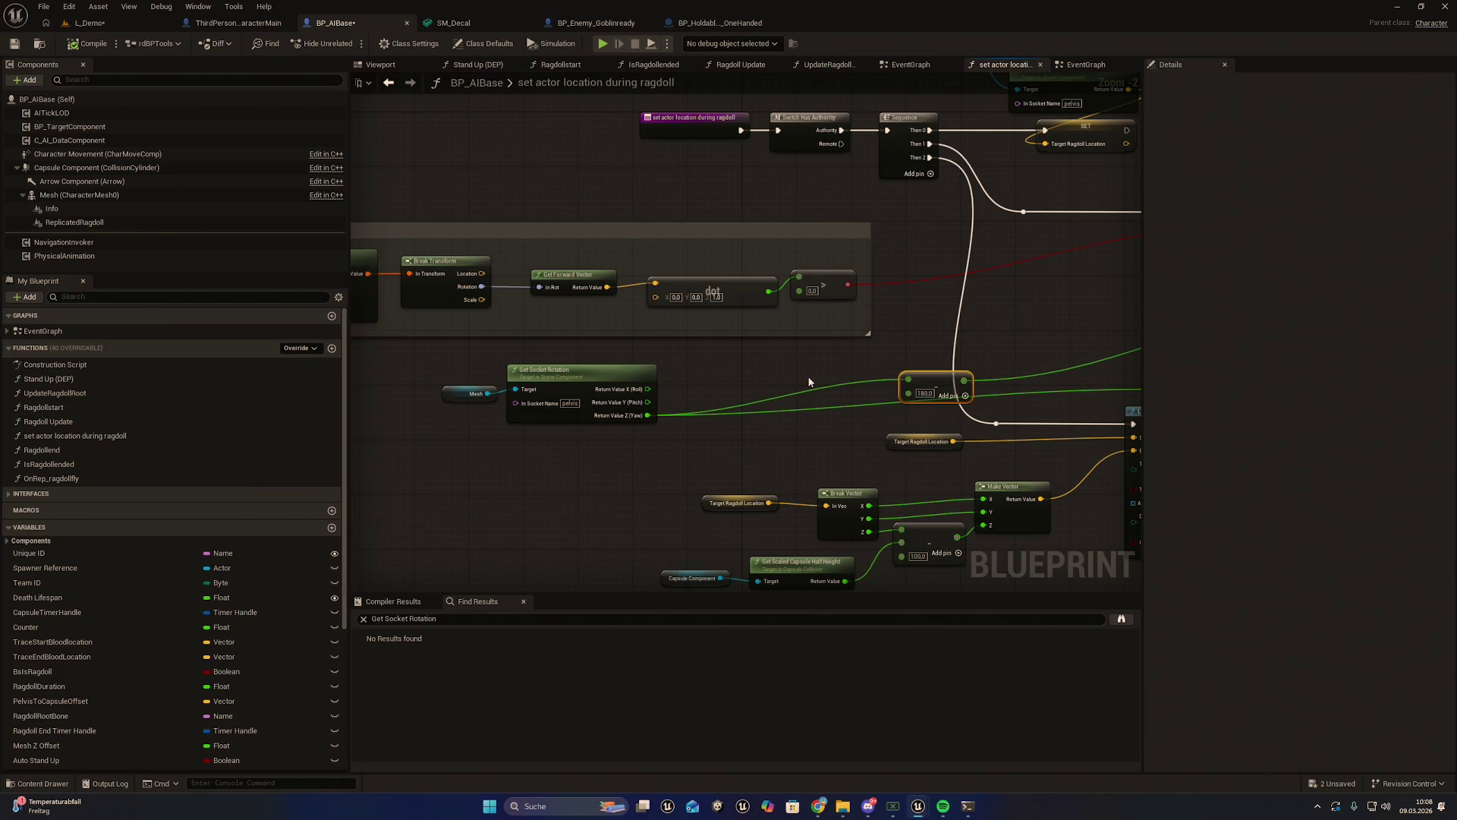
{"action": "left_click", "coordinate": [563, 383], "text": "ctrl"}
{"action": "mouse_move", "coordinate": [492, 398]}
{"action": "left_mouse_down"}
{"action": "mouse_move", "coordinate": [645, 380]}
{"action": "mouse_move", "coordinate": [624, 413]}
{"action": "mouse_move", "coordinate": [520, 410]}
{"action": "mouse_move", "coordinate": [921, 412]}
{"action": "mouse_move", "coordinate": [625, 398]}
{"action": "left_mouse_up"}
{"action": "left_click", "coordinate": [525, 365]}
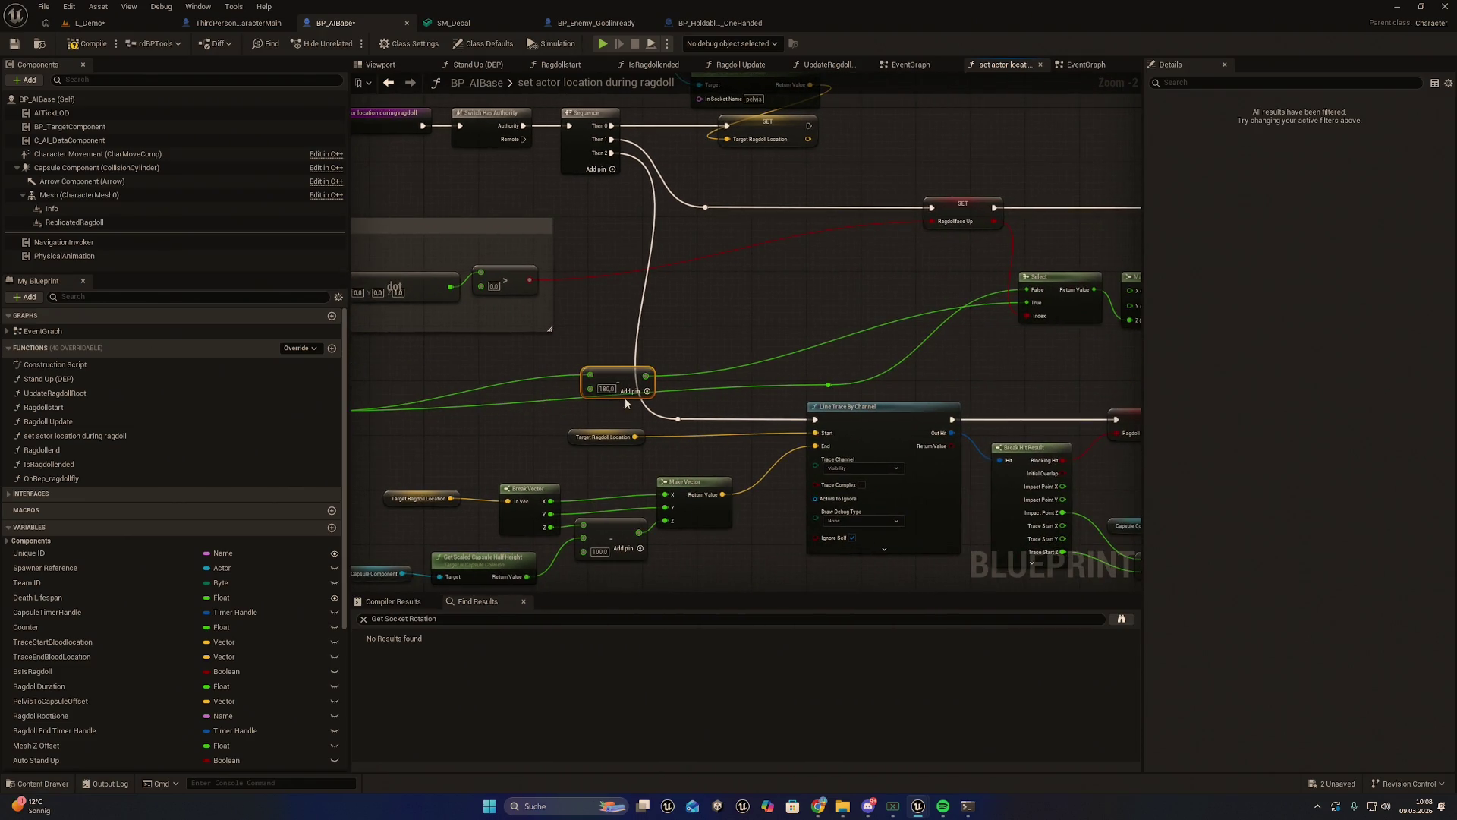
{"action": "key", "text": "Delete"}
{"action": "key", "text": "Delete"}
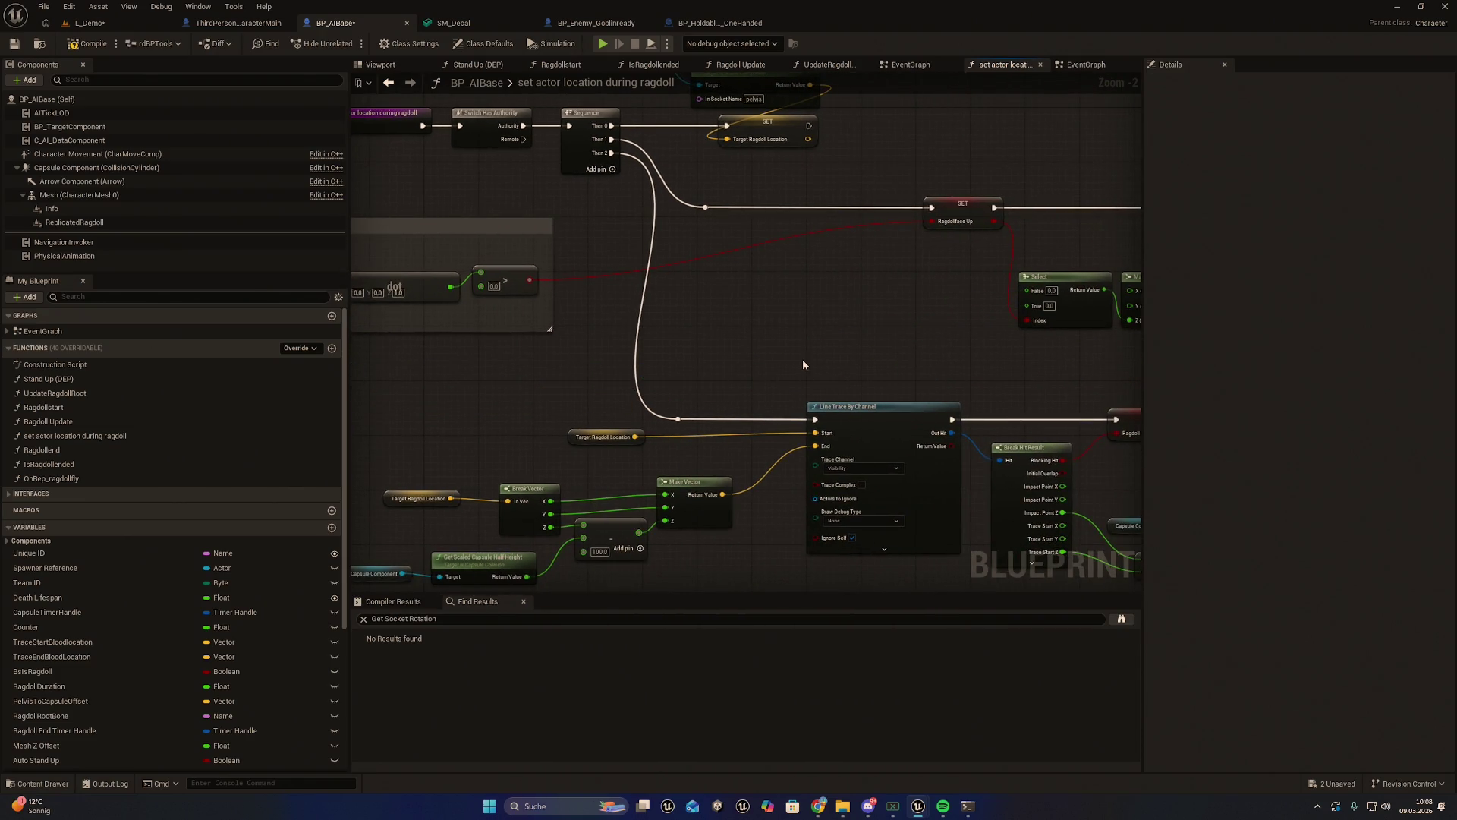
{"action": "mouse_move", "coordinate": [803, 365]}
{"action": "left_mouse_down"}
{"action": "mouse_move", "coordinate": [851, 390]}
{"action": "mouse_move", "coordinate": [913, 343]}
{"action": "left_mouse_up"}
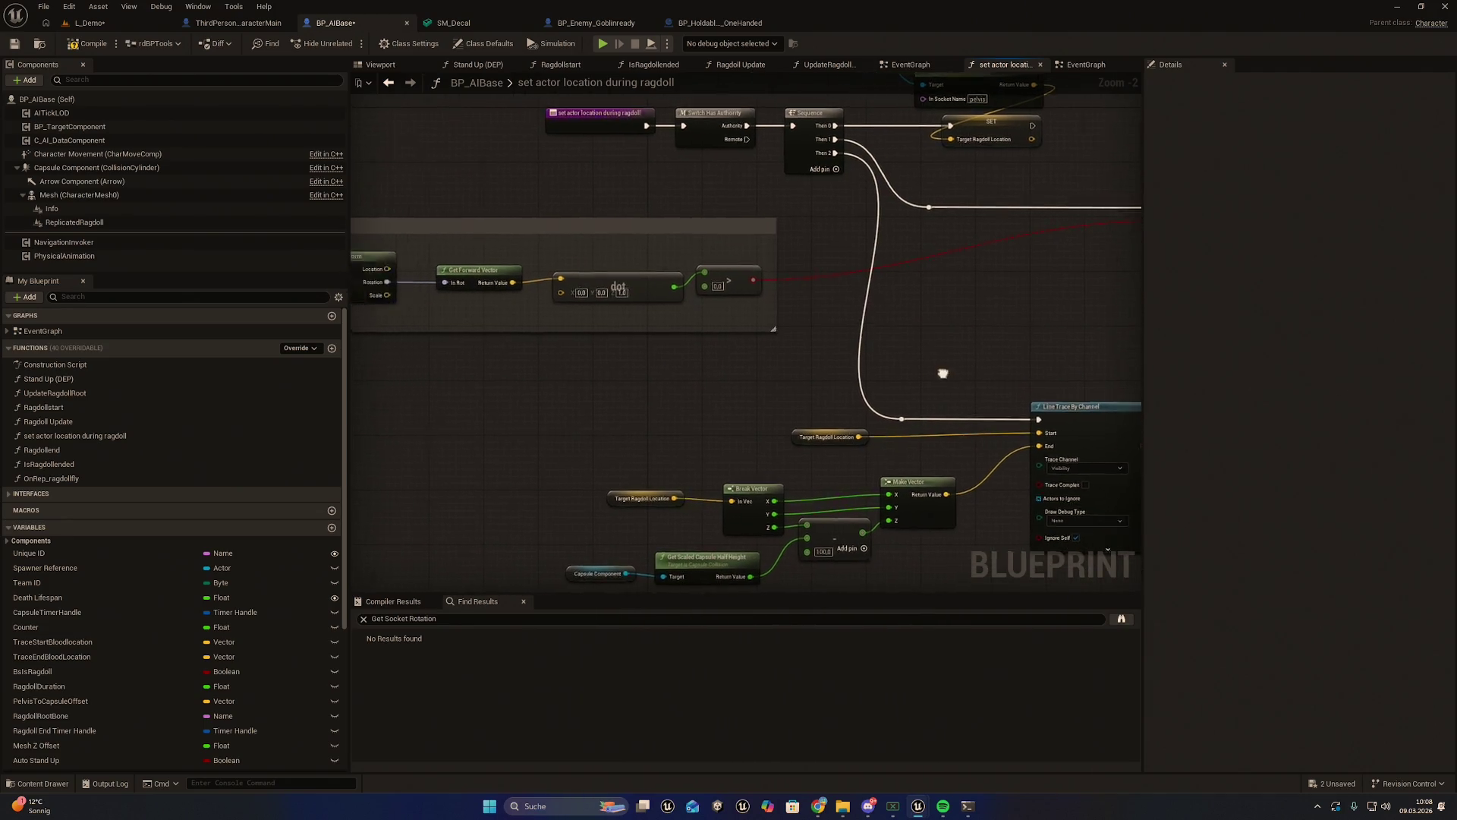
{"action": "left_click_drag", "start_coordinate": [794, 411], "coordinate": [1049, 410]}
Add a Mesh Get Socket Location node via the 'get socket loc' search and place it below the comment box
{"action": "right_click", "coordinate": [811, 407]}
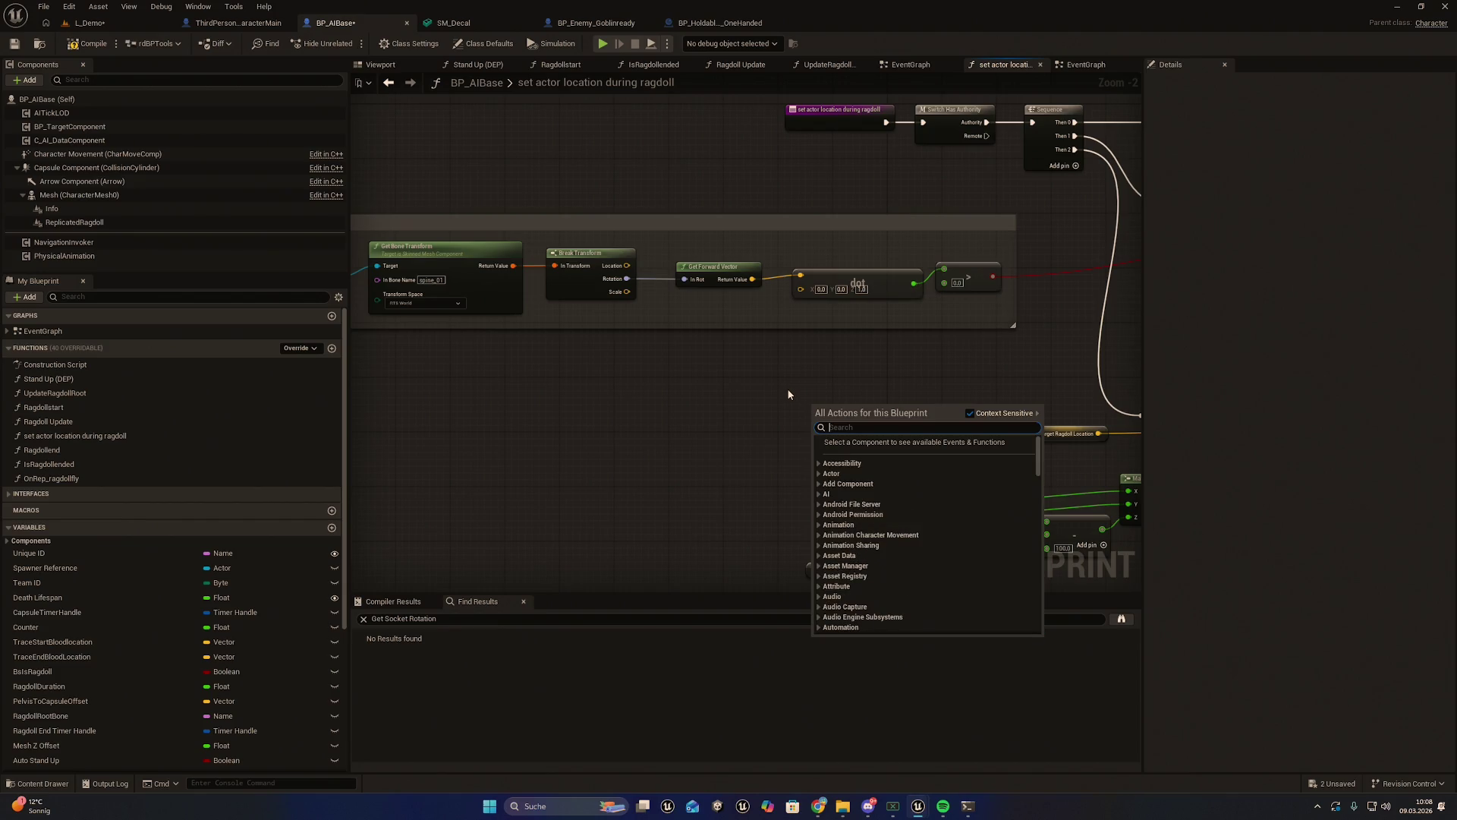
{"action": "type", "text": "get"}
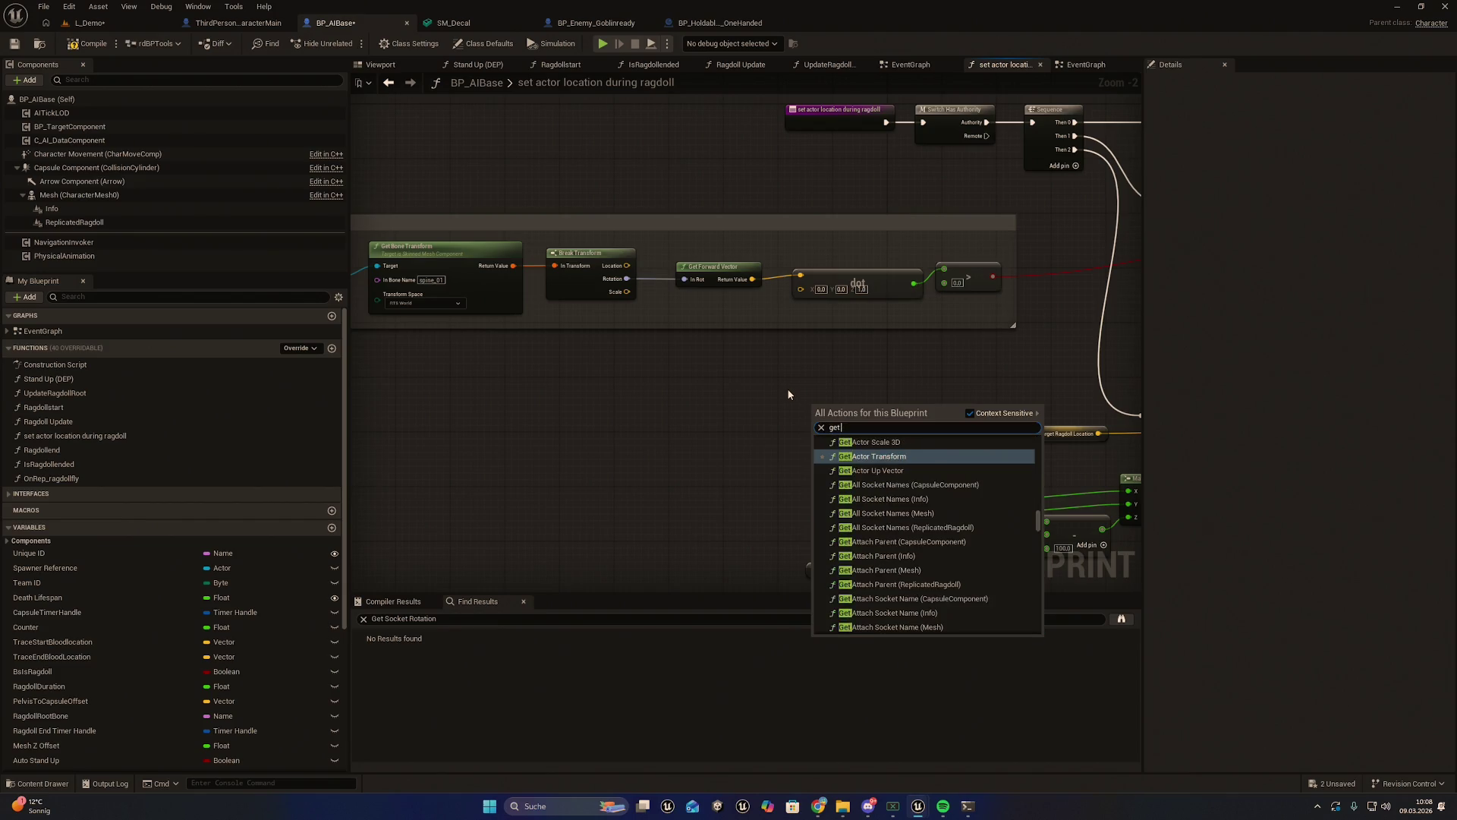
{"action": "type", "text": " socket loc"}
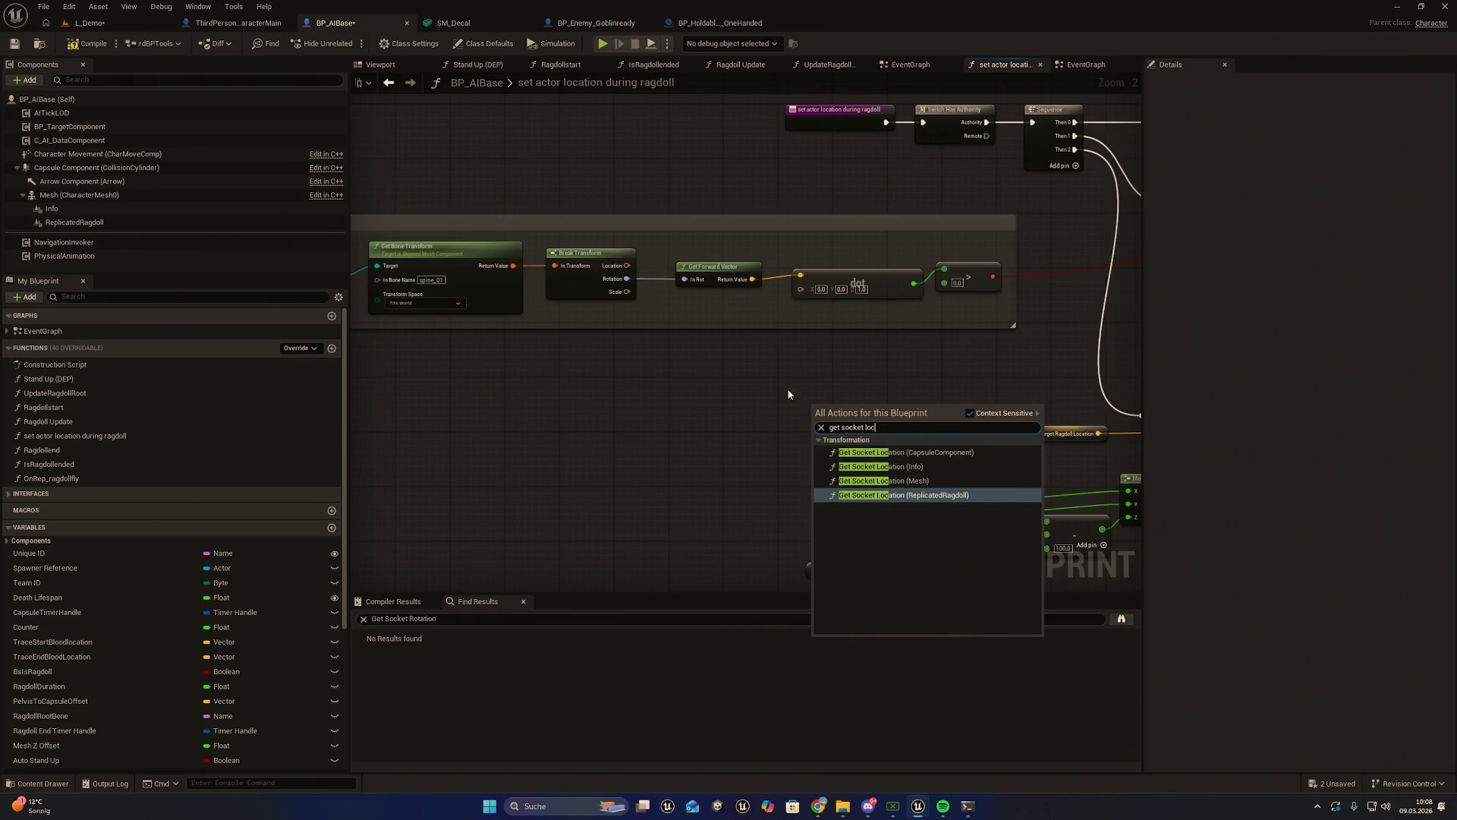
{"action": "key", "text": "Up"}
{"action": "key", "text": "Return"}
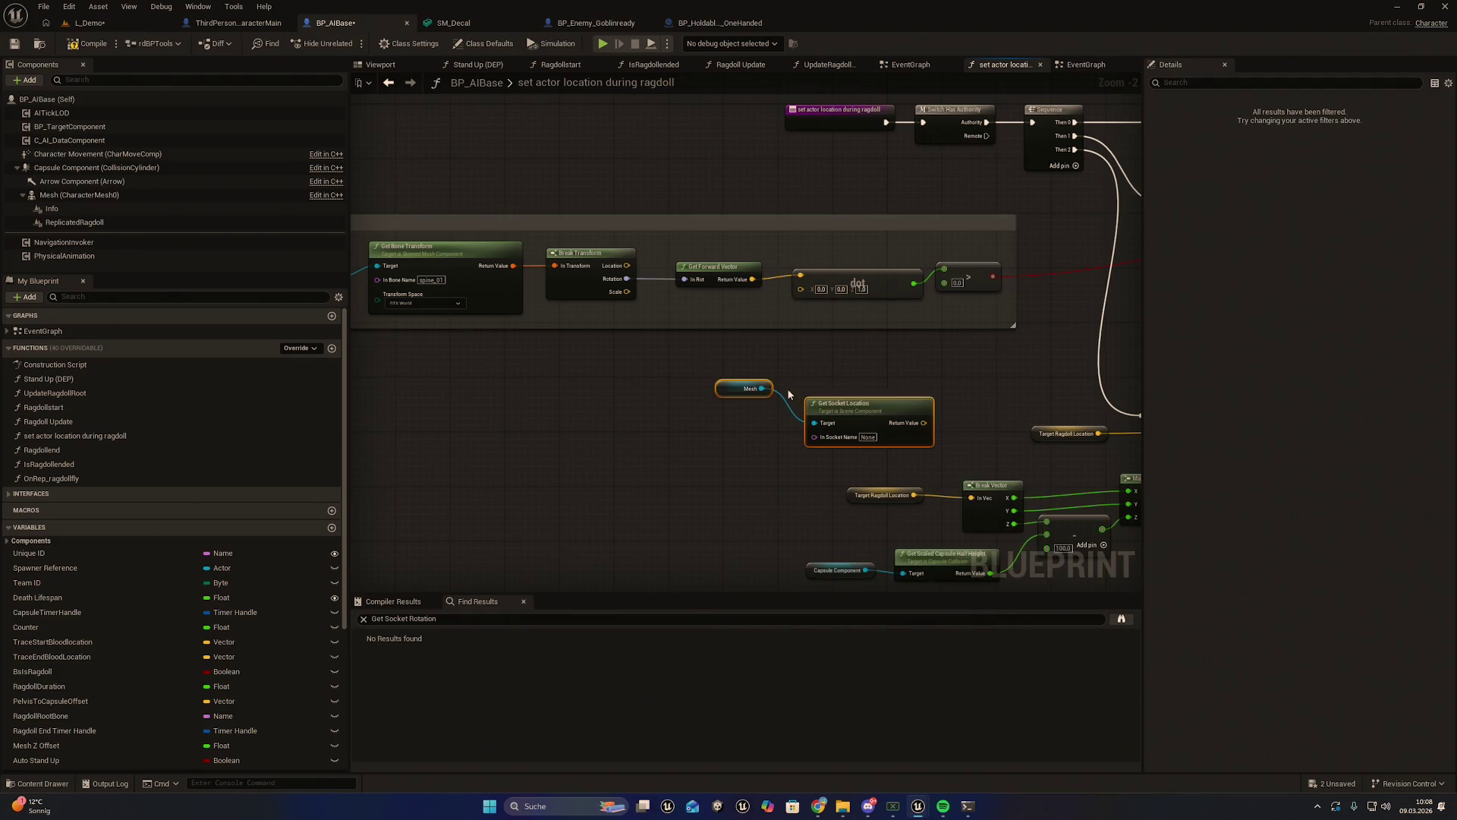
{"action": "left_click", "coordinate": [675, 439]}
{"action": "key", "text": "ctrl+z"}
{"action": "key", "text": "ctrl+y"}
{"action": "key", "text": "ctrl+z"}
{"action": "left_click_drag", "start_coordinate": [851, 400], "coordinate": [555, 381]}
{"action": "left_click_drag", "start_coordinate": [768, 379], "coordinate": [854, 391]}
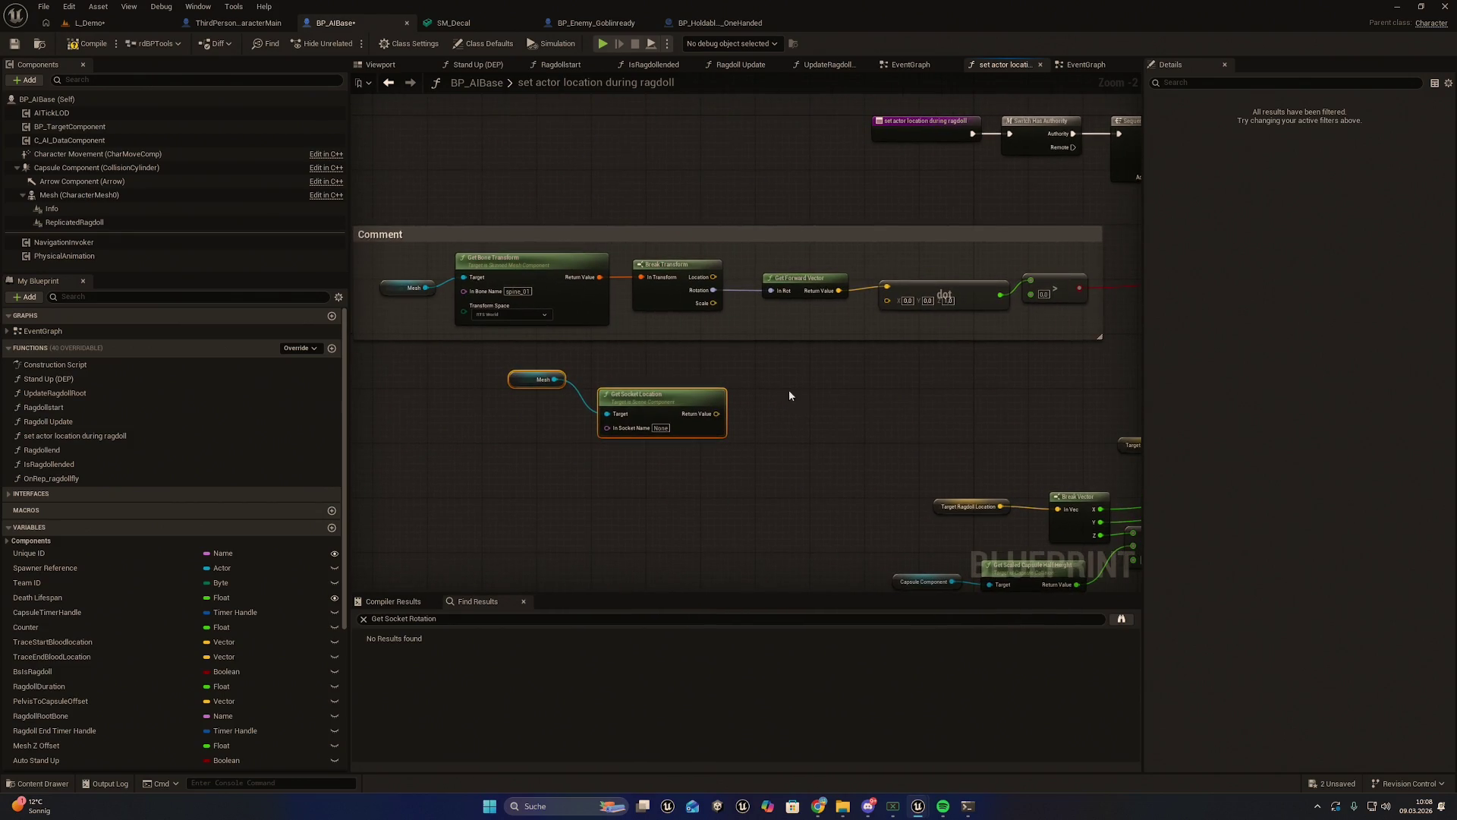
{"action": "scroll", "coordinate": [759, 406], "scroll_direction": "up", "scroll_amount": 2}
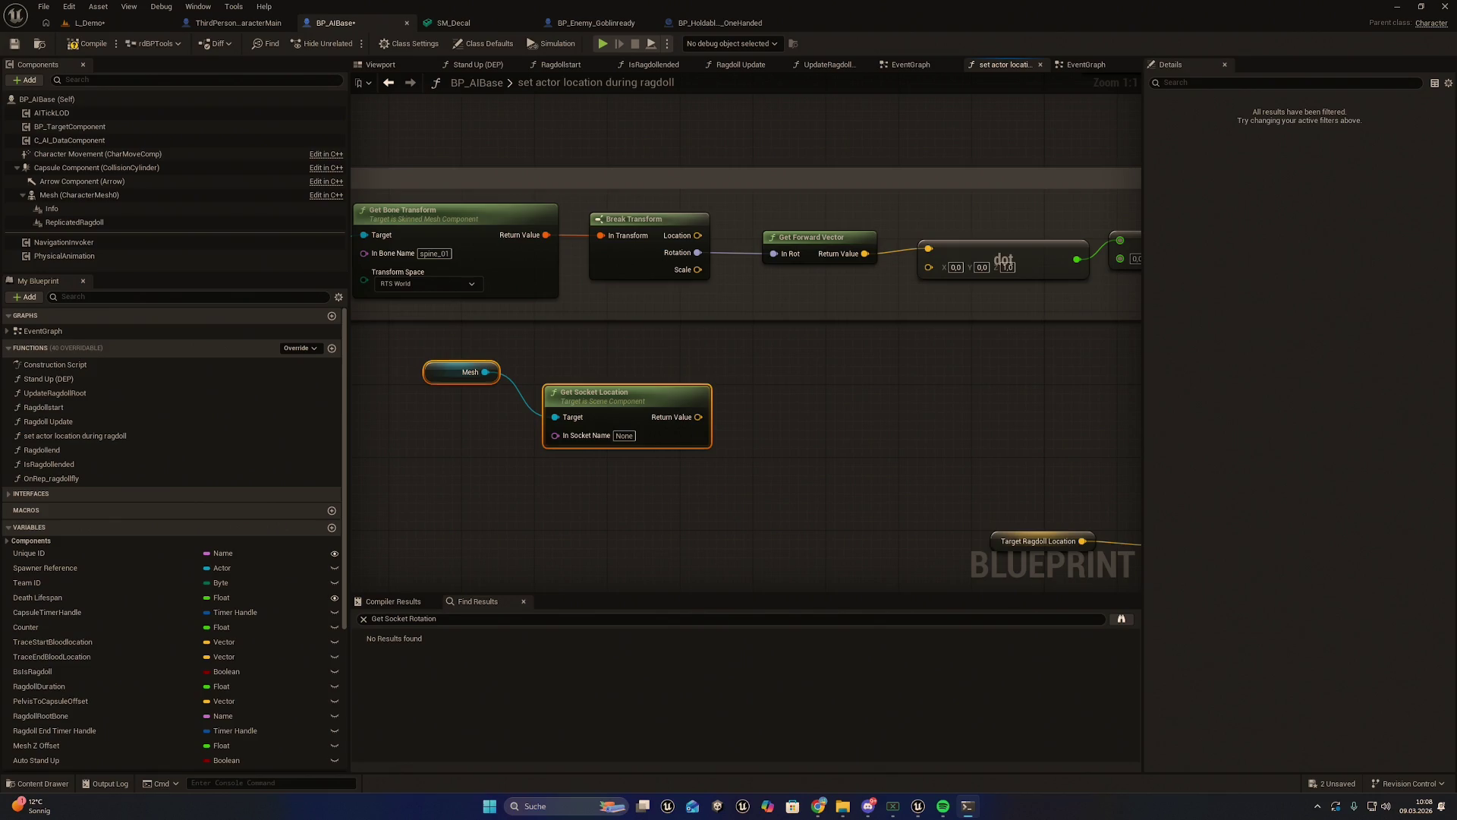
Set In Socket Name to spine_03, compile, and bring up BP_Animal_Boar in the Content Drawer
{"action": "left_click", "coordinate": [625, 435]}
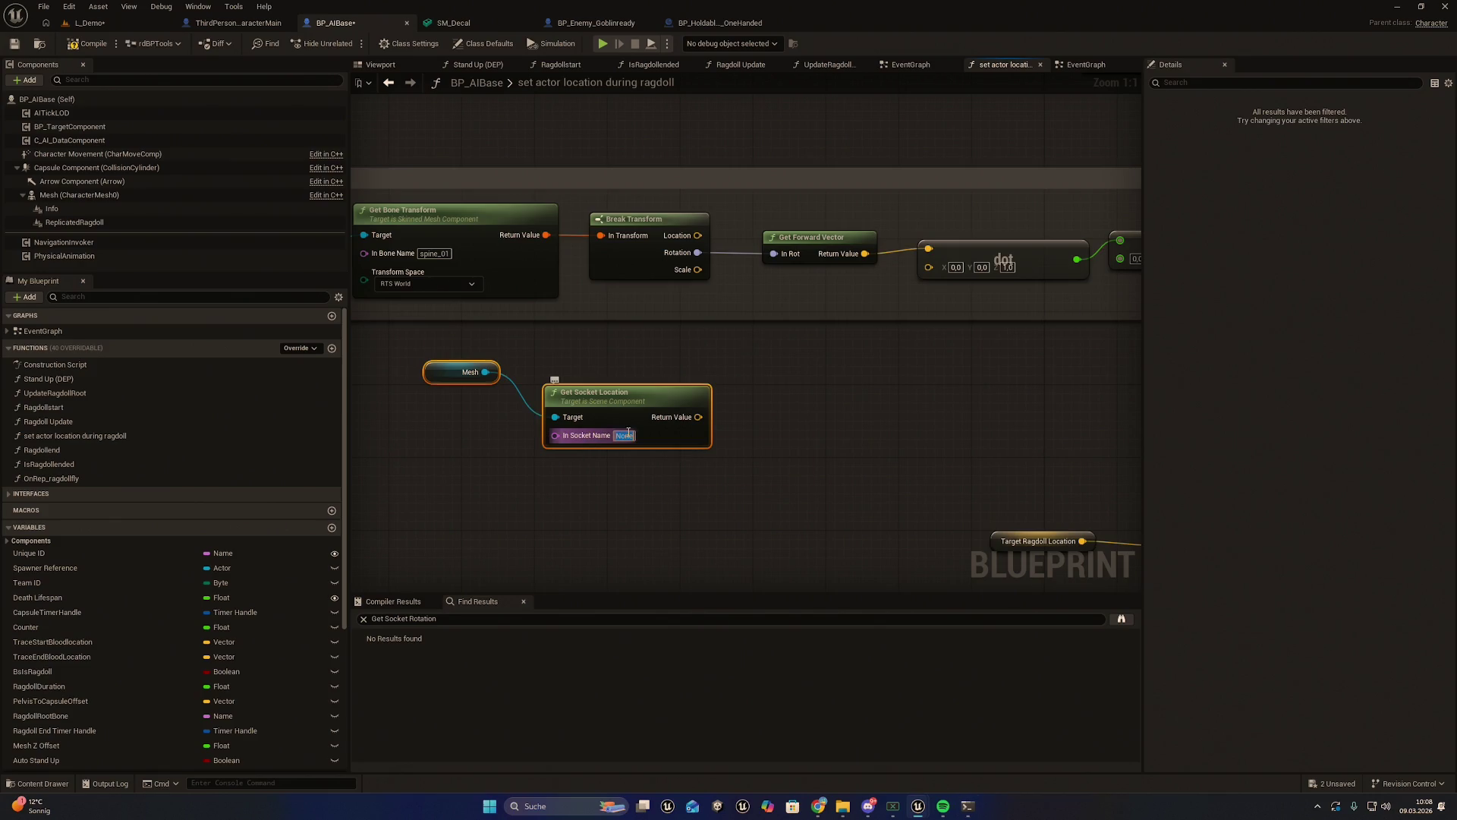
{"action": "type", "text": "spine_03"}
{"action": "left_click", "coordinate": [763, 440]}
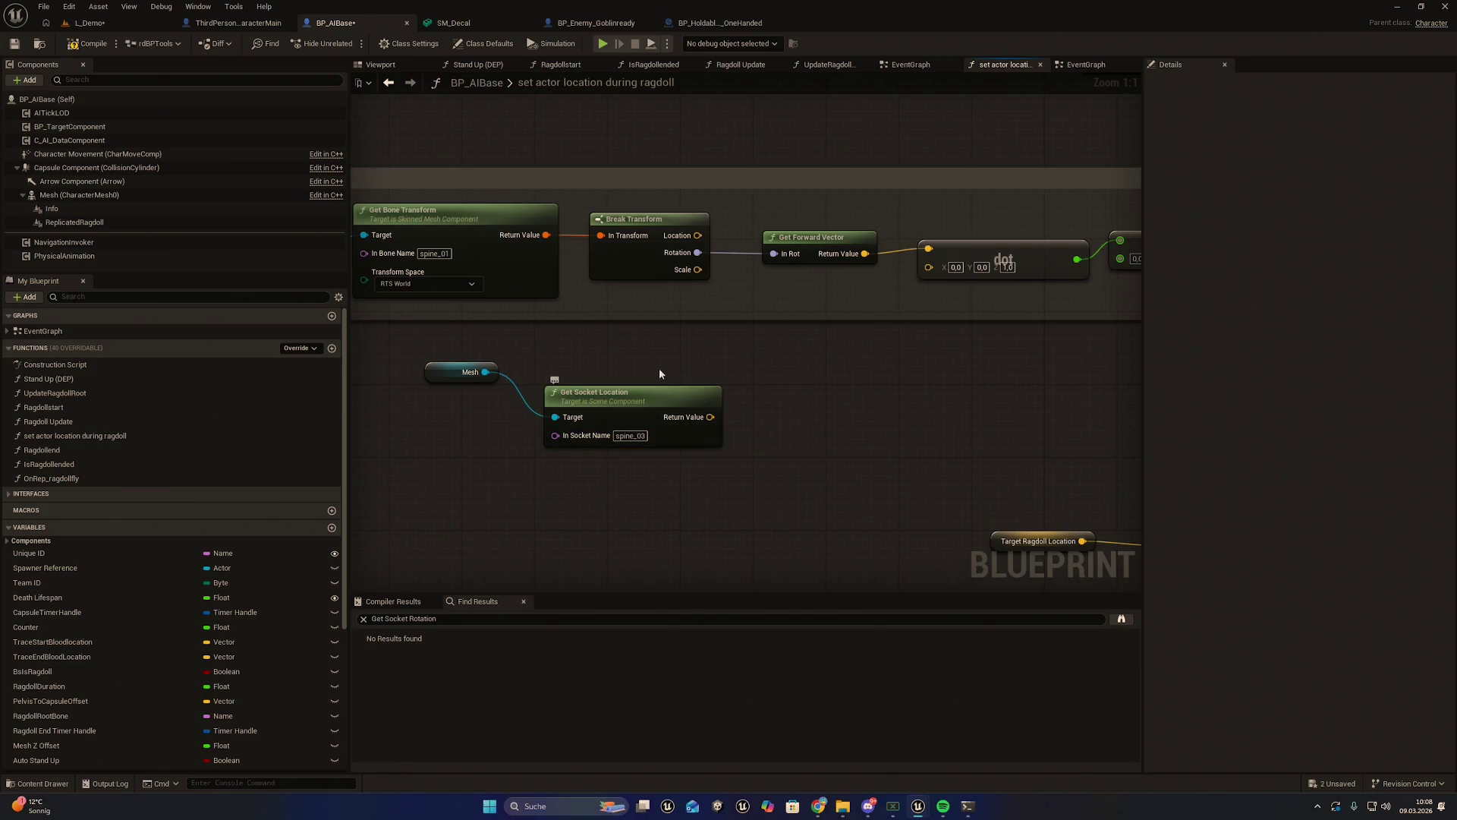
{"action": "left_click_drag", "start_coordinate": [692, 356], "coordinate": [725, 365]}
{"action": "left_click", "coordinate": [87, 43]}
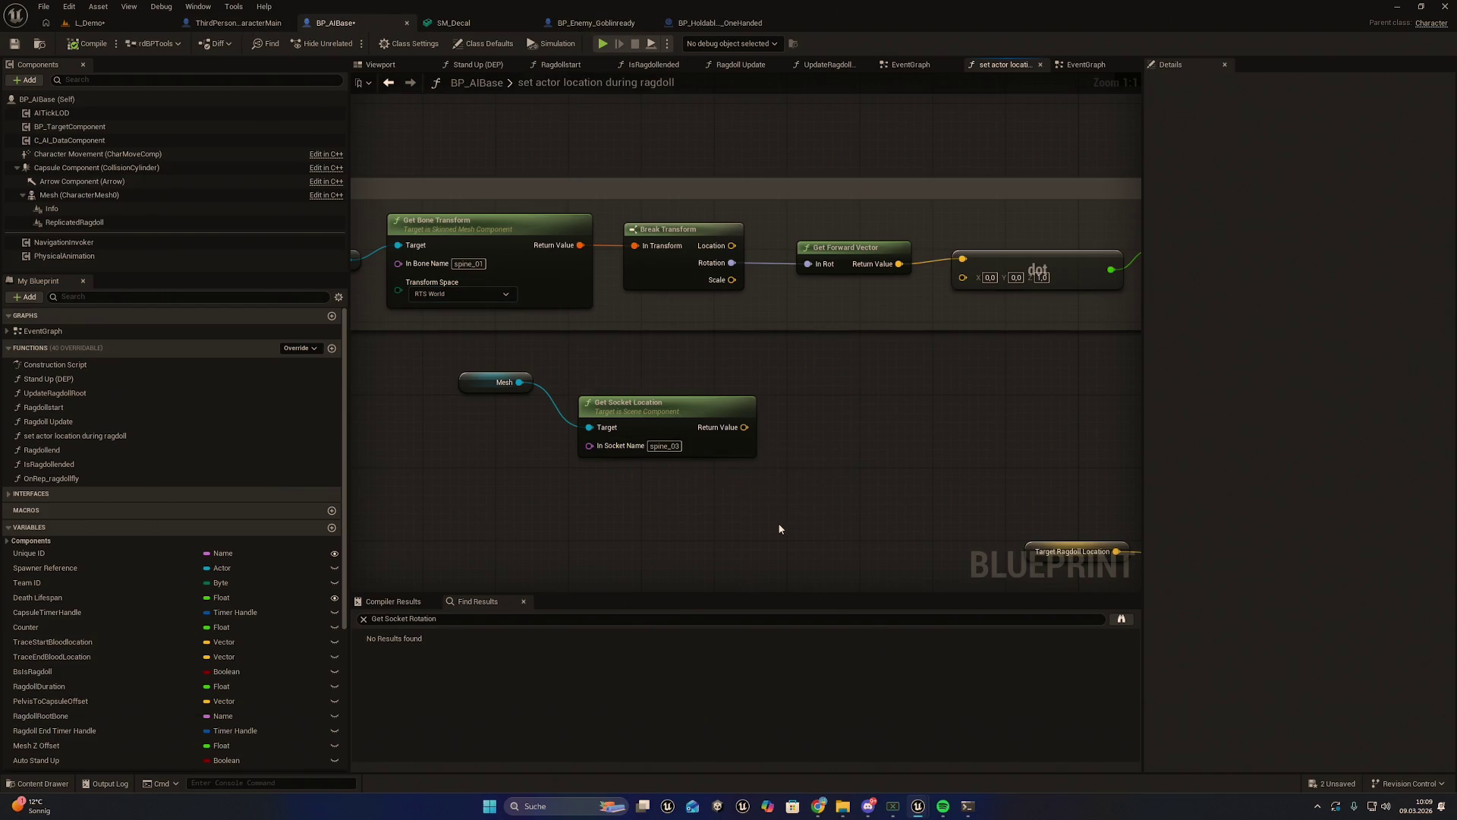
{"action": "key", "text": "ctrl+space"}
{"action": "right_click", "coordinate": [632, 546]}
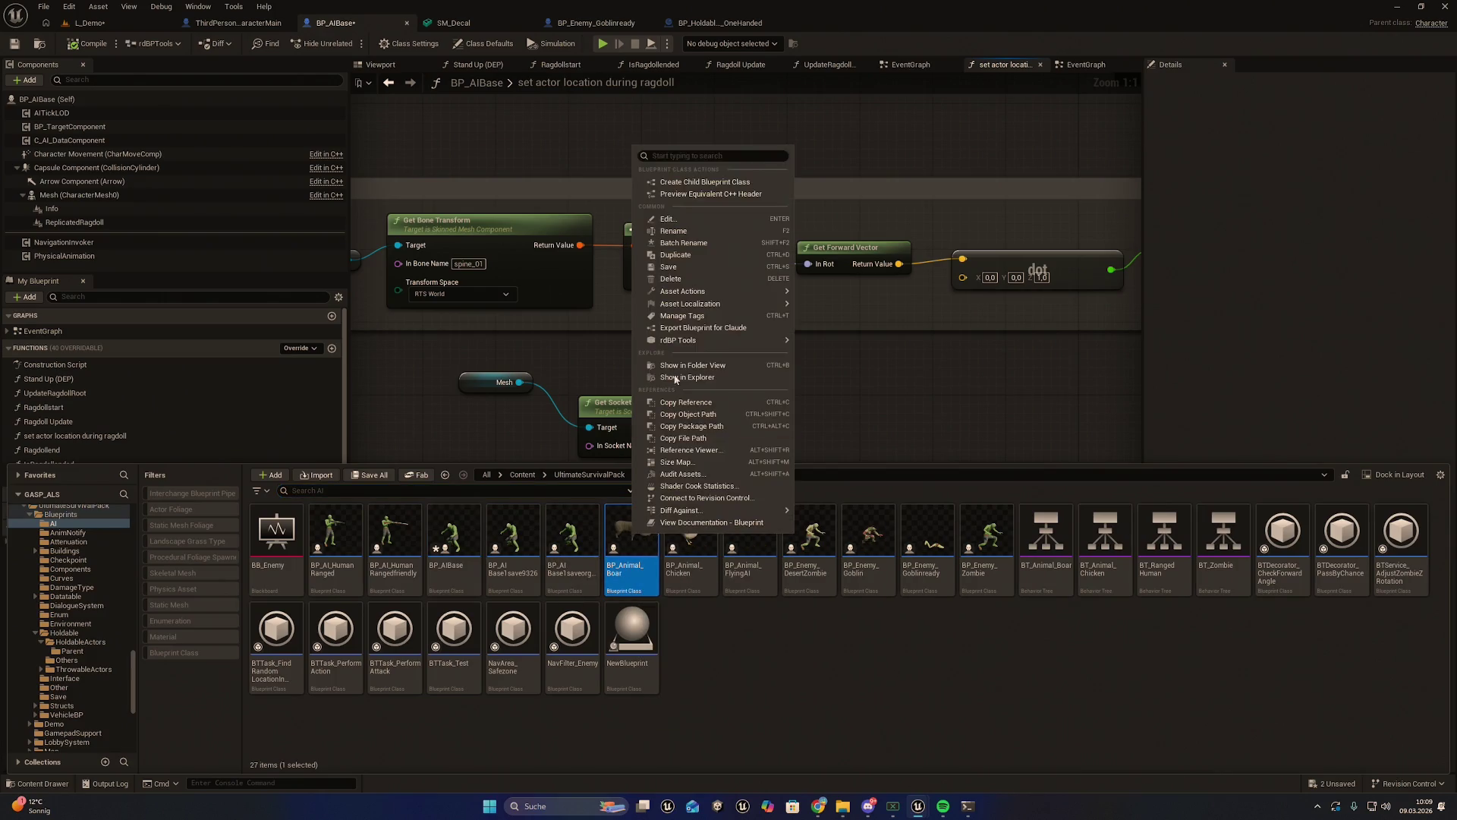
Open BP_Animal_Boar and its skeletal mesh to check bone names, then minimize the mesh editor
{"action": "double_click", "coordinate": [621, 561]}
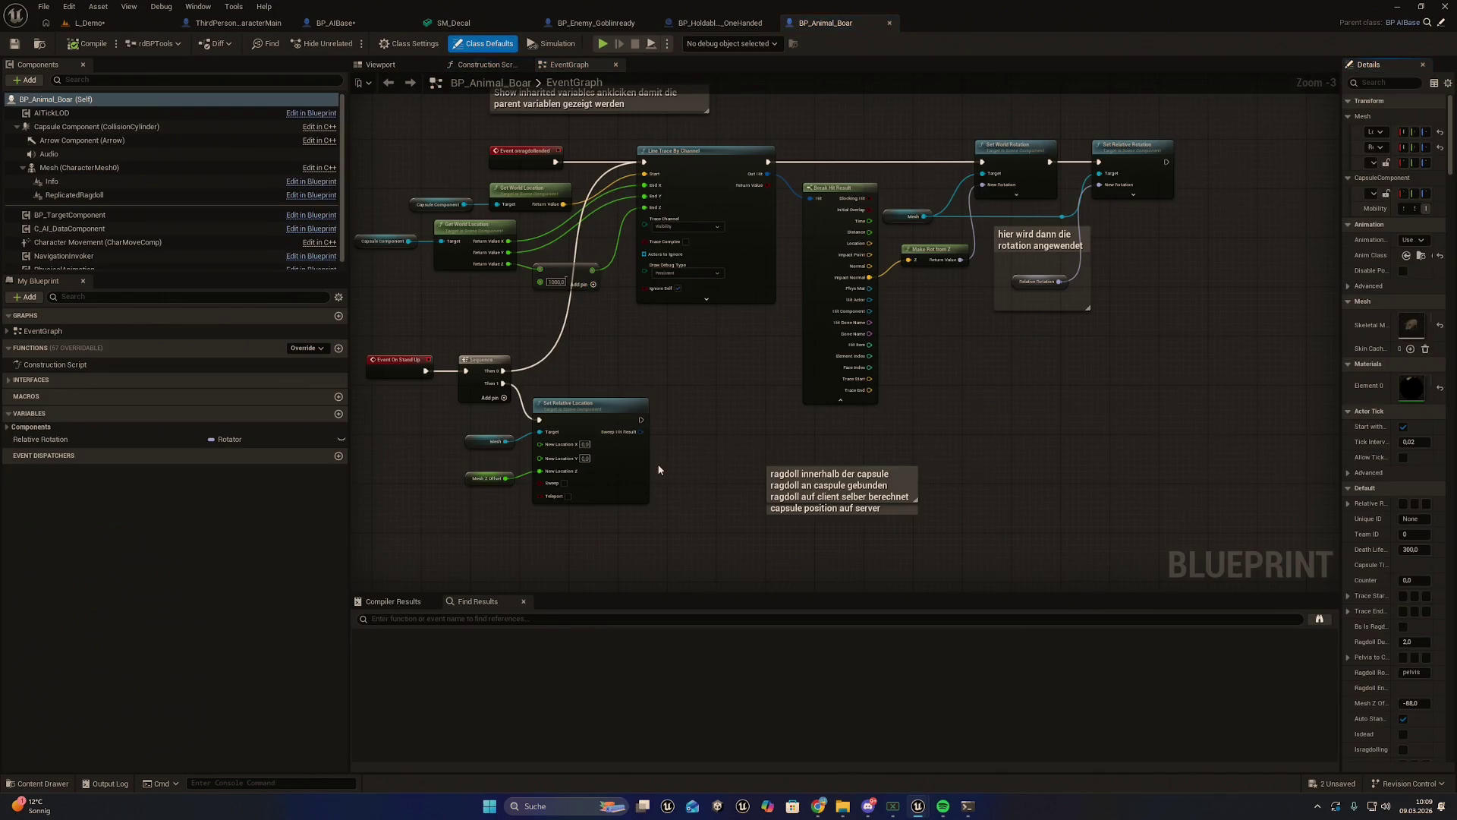
{"action": "double_click", "coordinate": [1412, 325]}
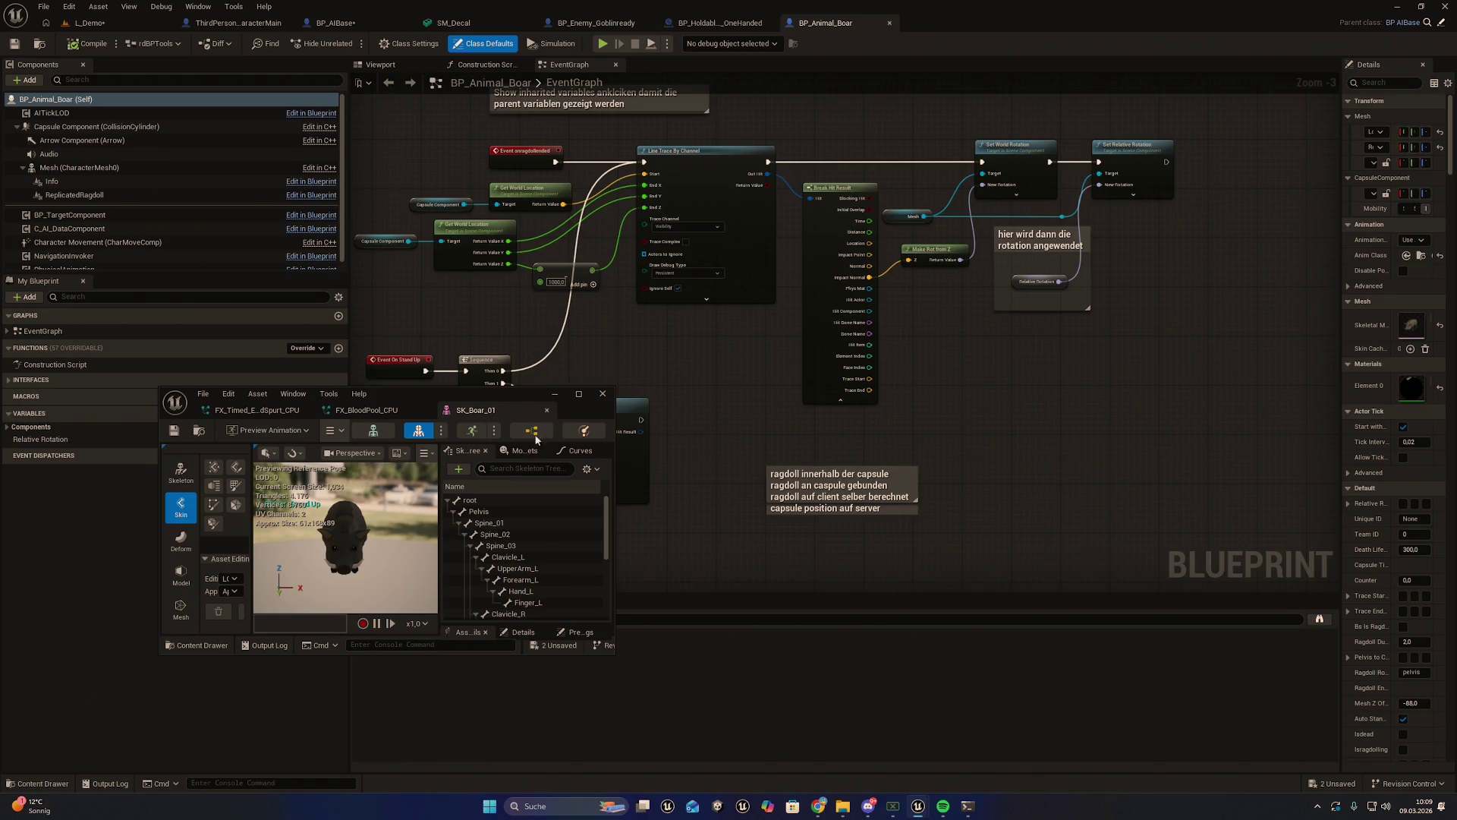
{"action": "left_click", "coordinate": [556, 394]}
Open BP_Animal_Chicken and SK_Chicken to check bones, then return to BP_AIBase
{"action": "key", "text": "ctrl+space"}
{"action": "left_click", "coordinate": [685, 537]}
{"action": "double_click", "coordinate": [685, 537]}
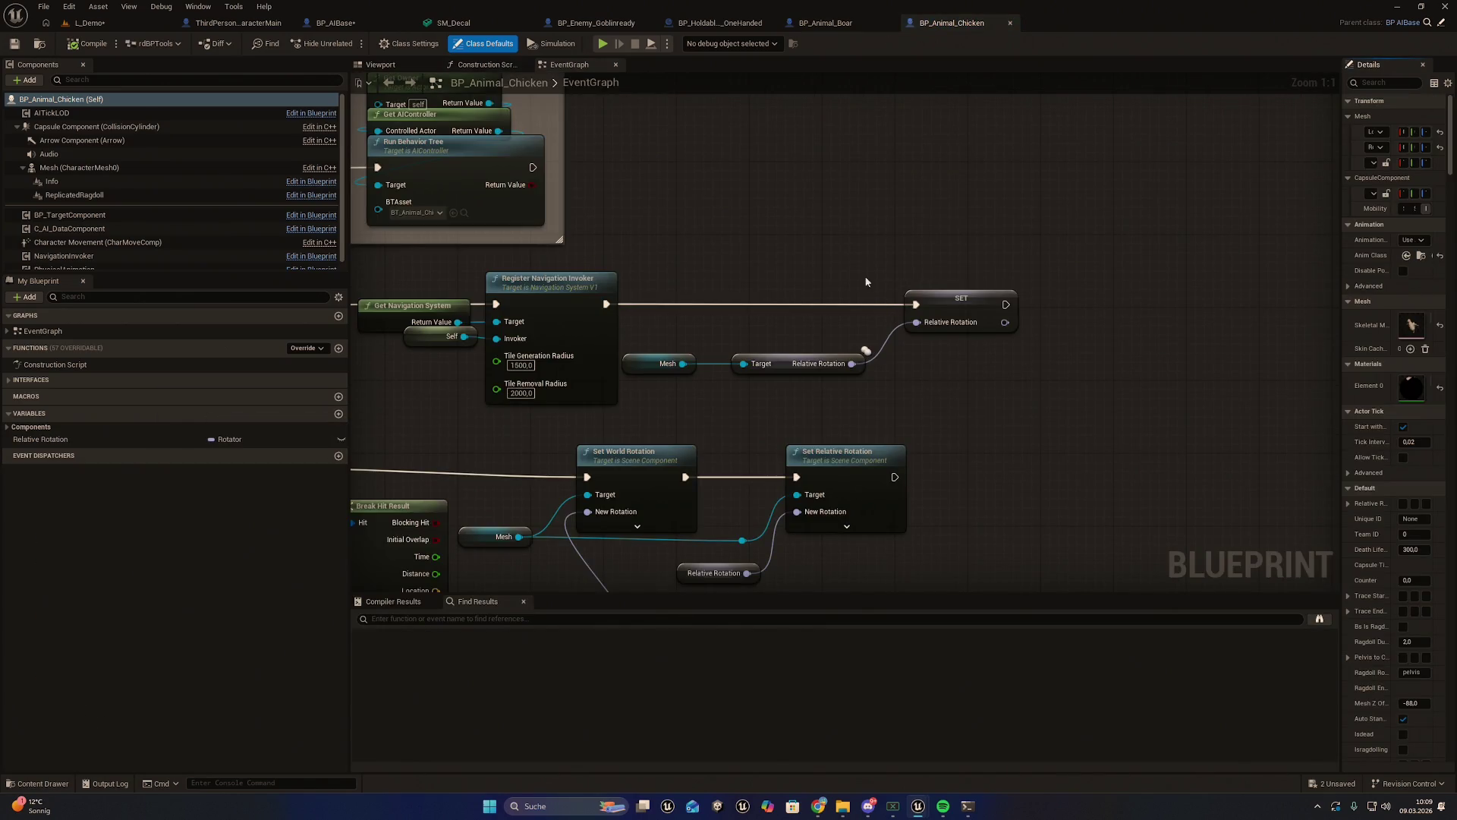
{"action": "double_click", "coordinate": [1408, 326]}
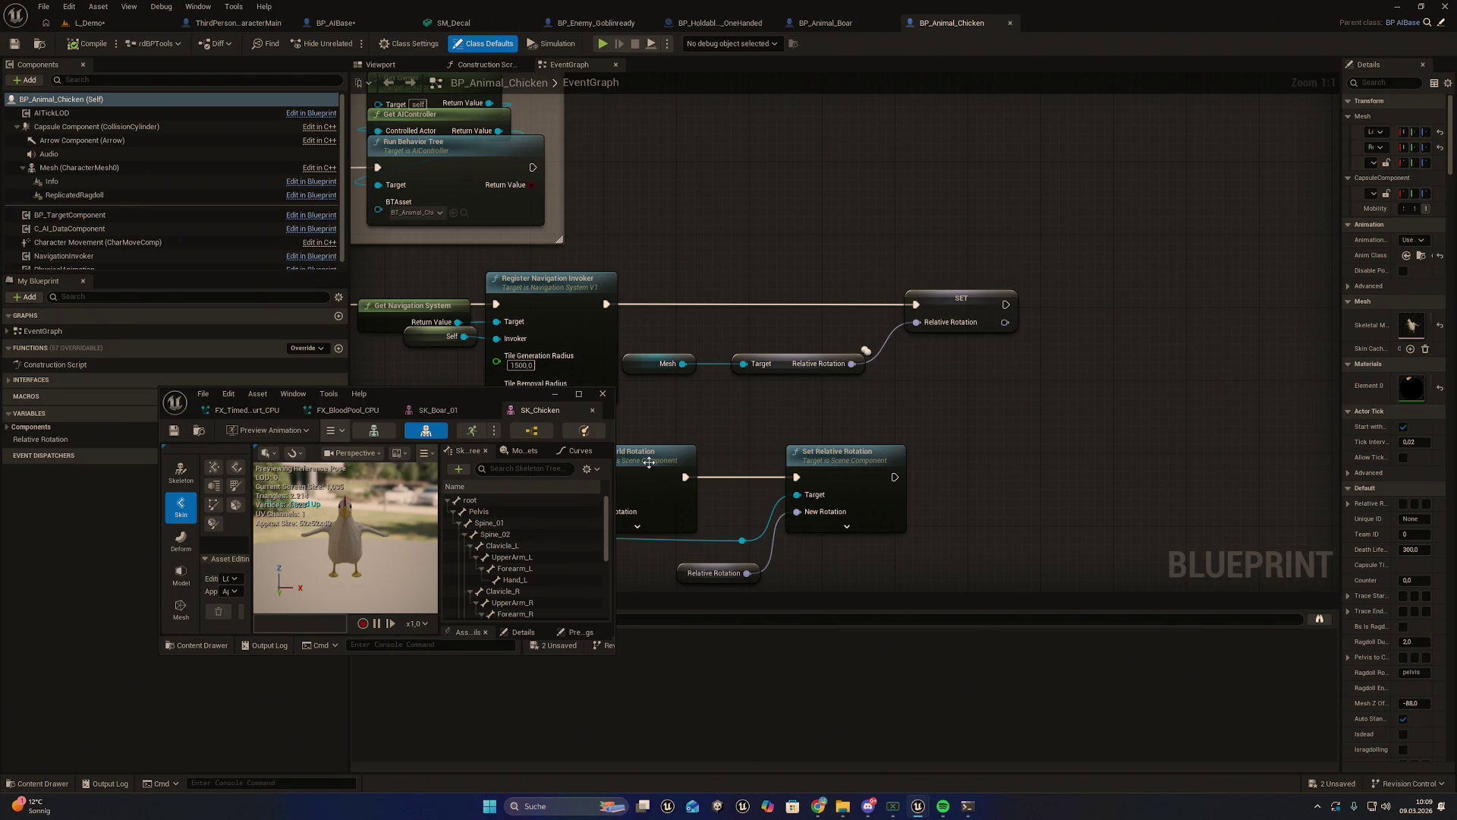
{"action": "left_click", "coordinate": [555, 395]}
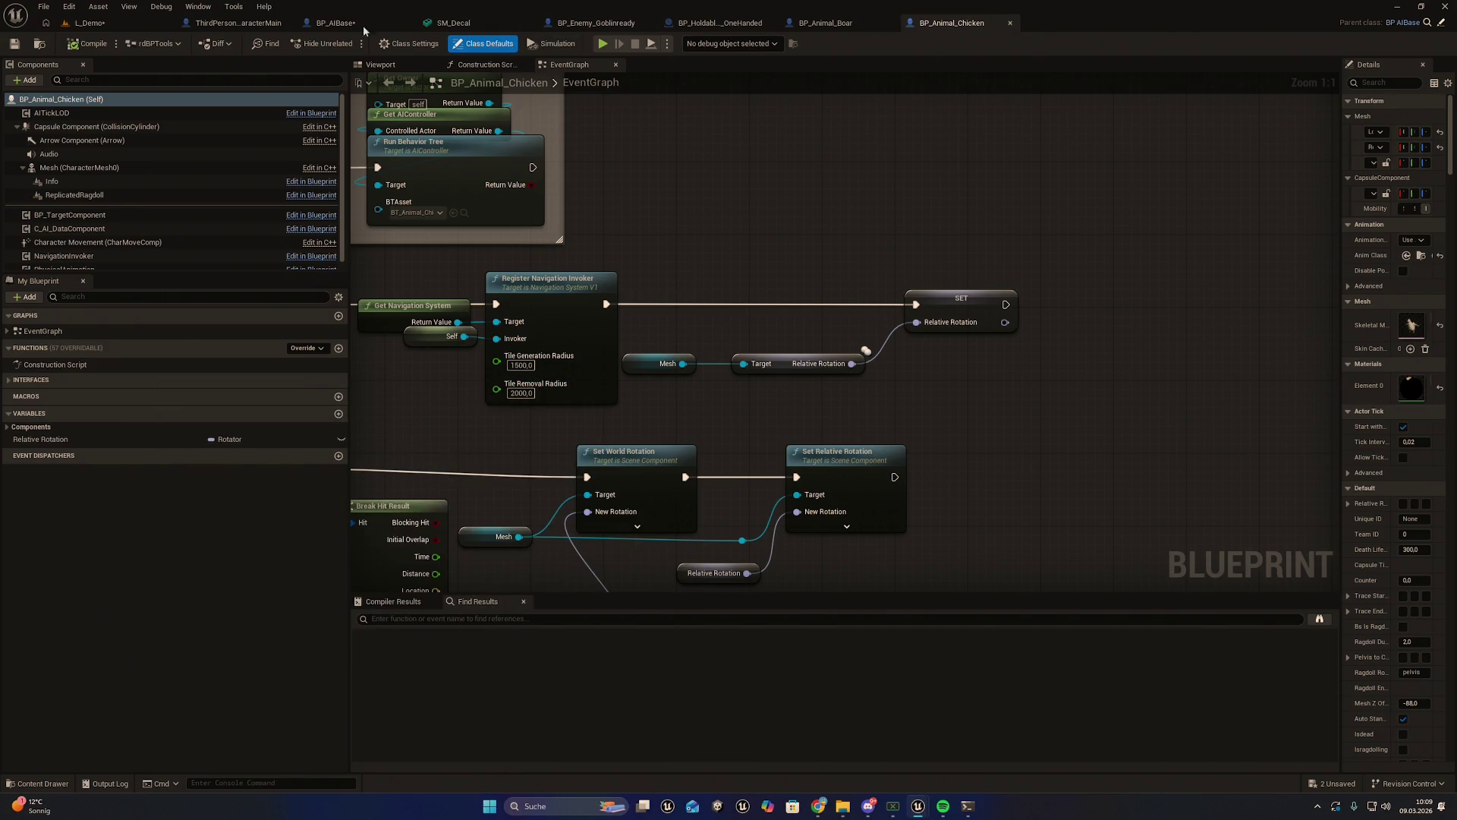
{"action": "left_click", "coordinate": [331, 25]}
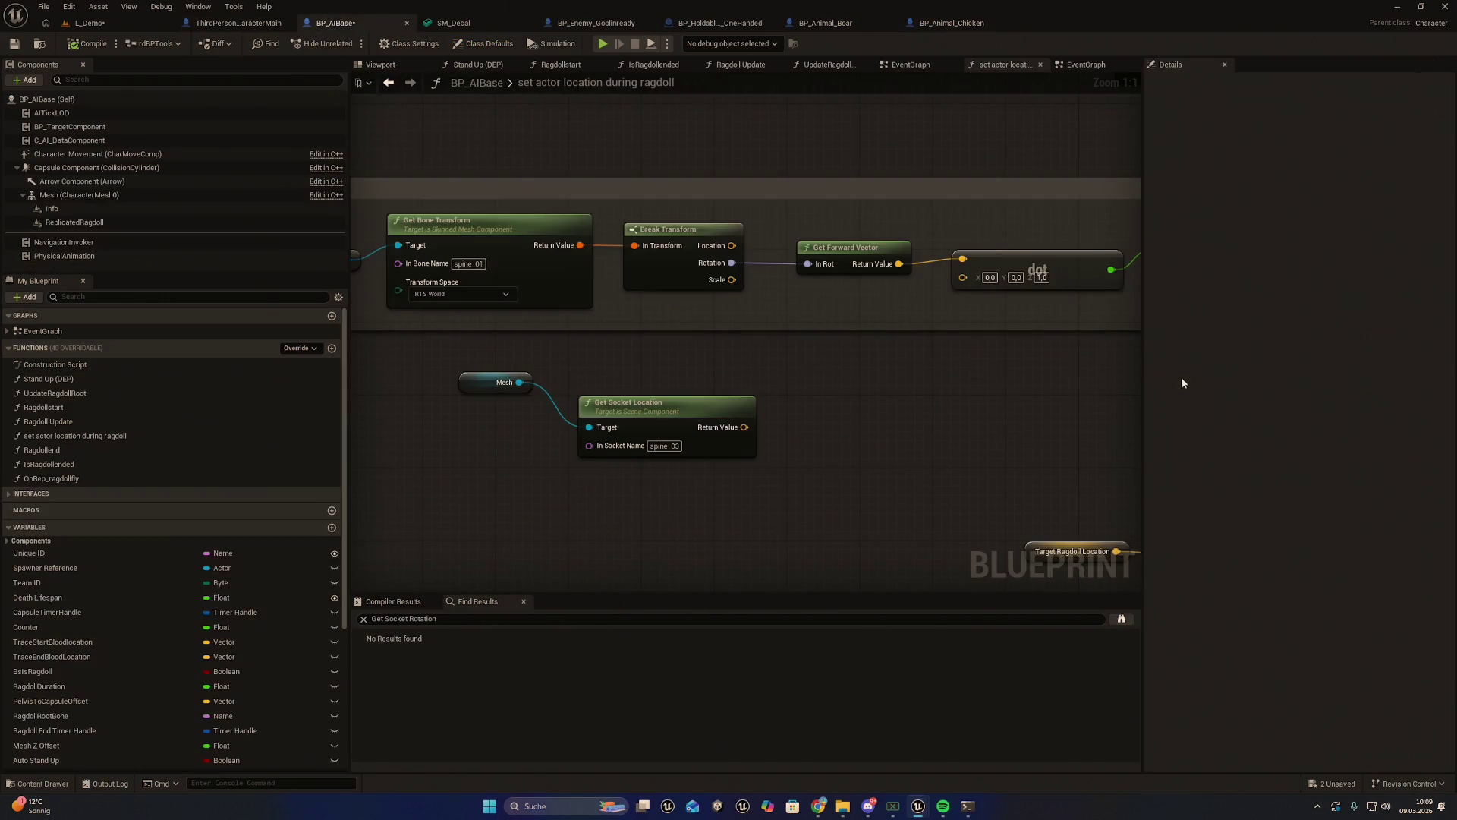
Briefly switch to the terminal, then bring up BP_Animal_Chicken's EventGraph
{"action": "key", "text": "alt+Tab"}
{"action": "left_click", "coordinate": [958, 24]}
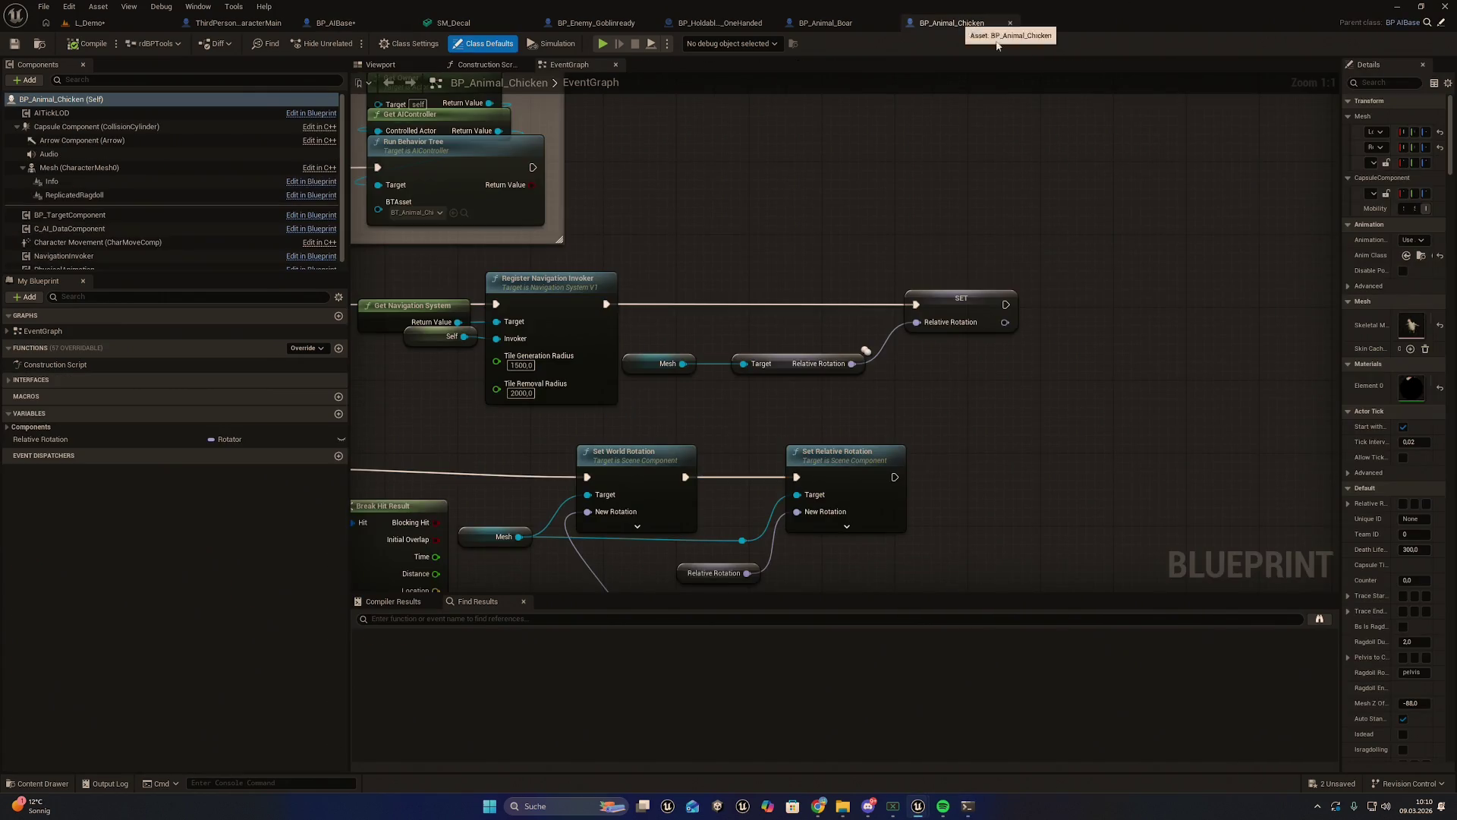
Open SK_Chicken, scan its skeleton tree for bone names, and minimize it
{"action": "double_click", "coordinate": [1408, 325]}
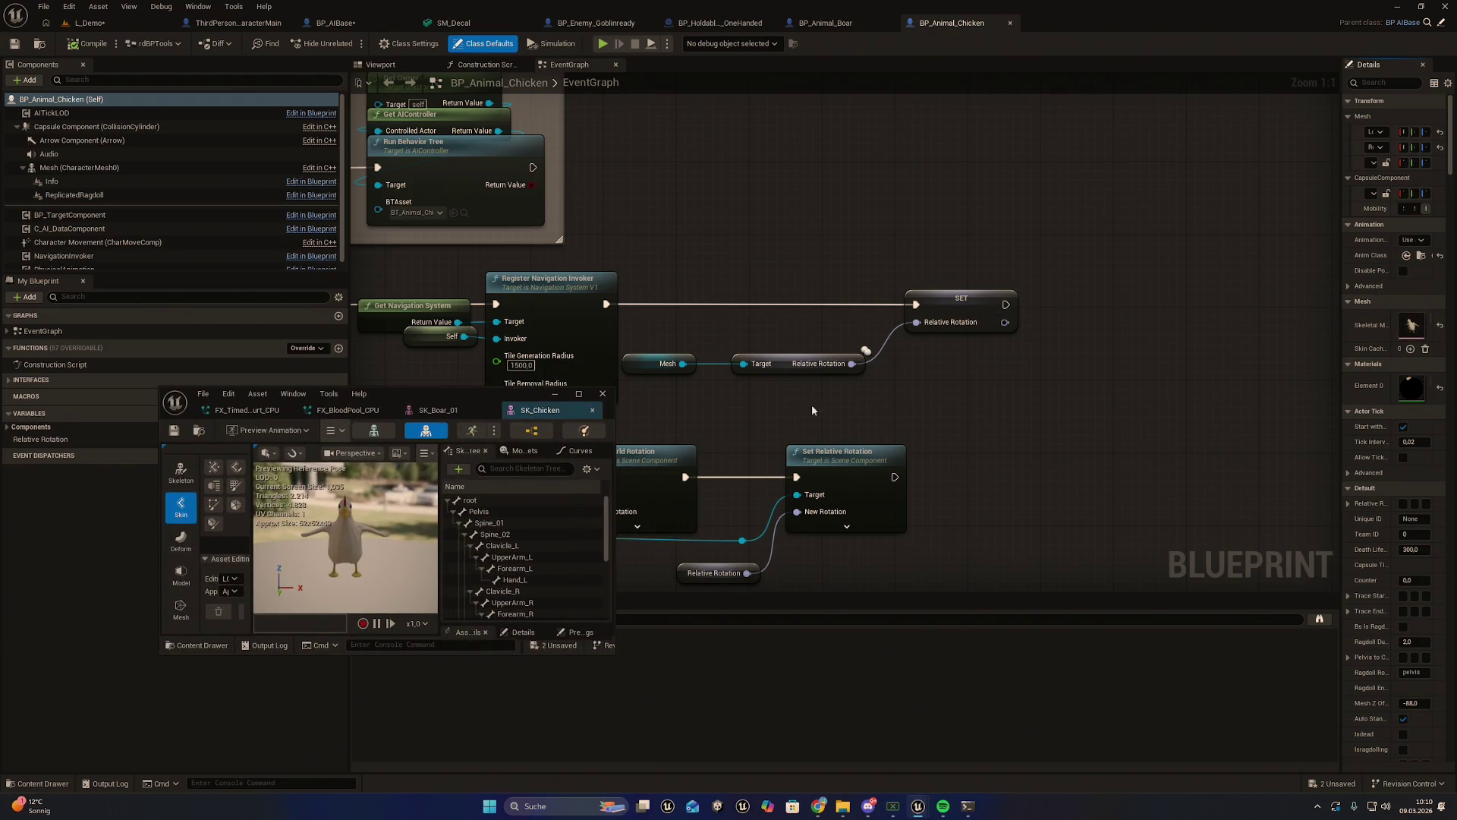
{"action": "scroll", "coordinate": [524, 554], "scroll_direction": "down", "scroll_amount": 2}
{"action": "scroll", "coordinate": [524, 554], "scroll_direction": "down", "scroll_amount": 3}
{"action": "scroll", "coordinate": [495, 536], "scroll_direction": "up", "scroll_amount": 5}
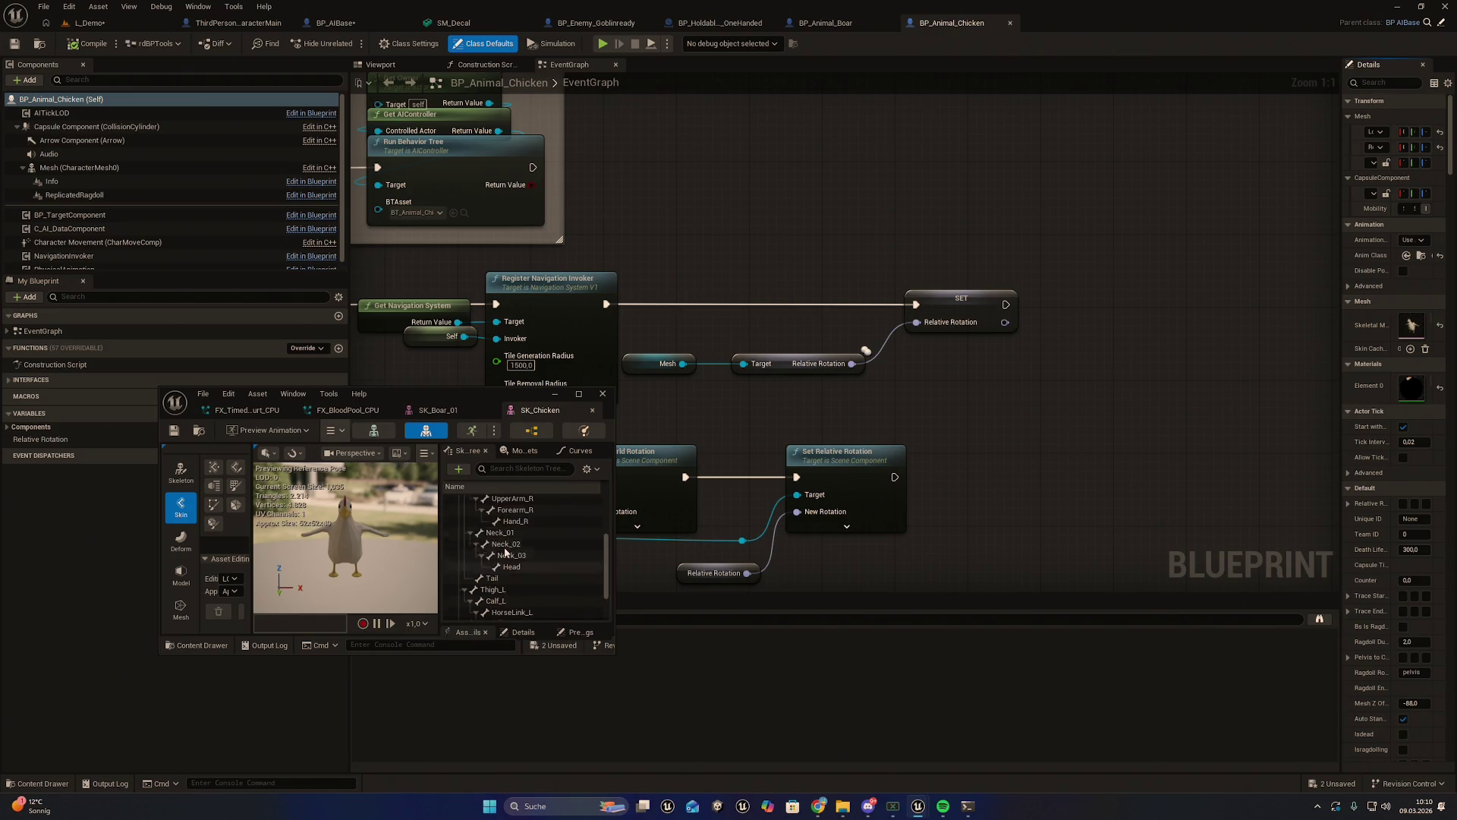
{"action": "left_click", "coordinate": [552, 394]}
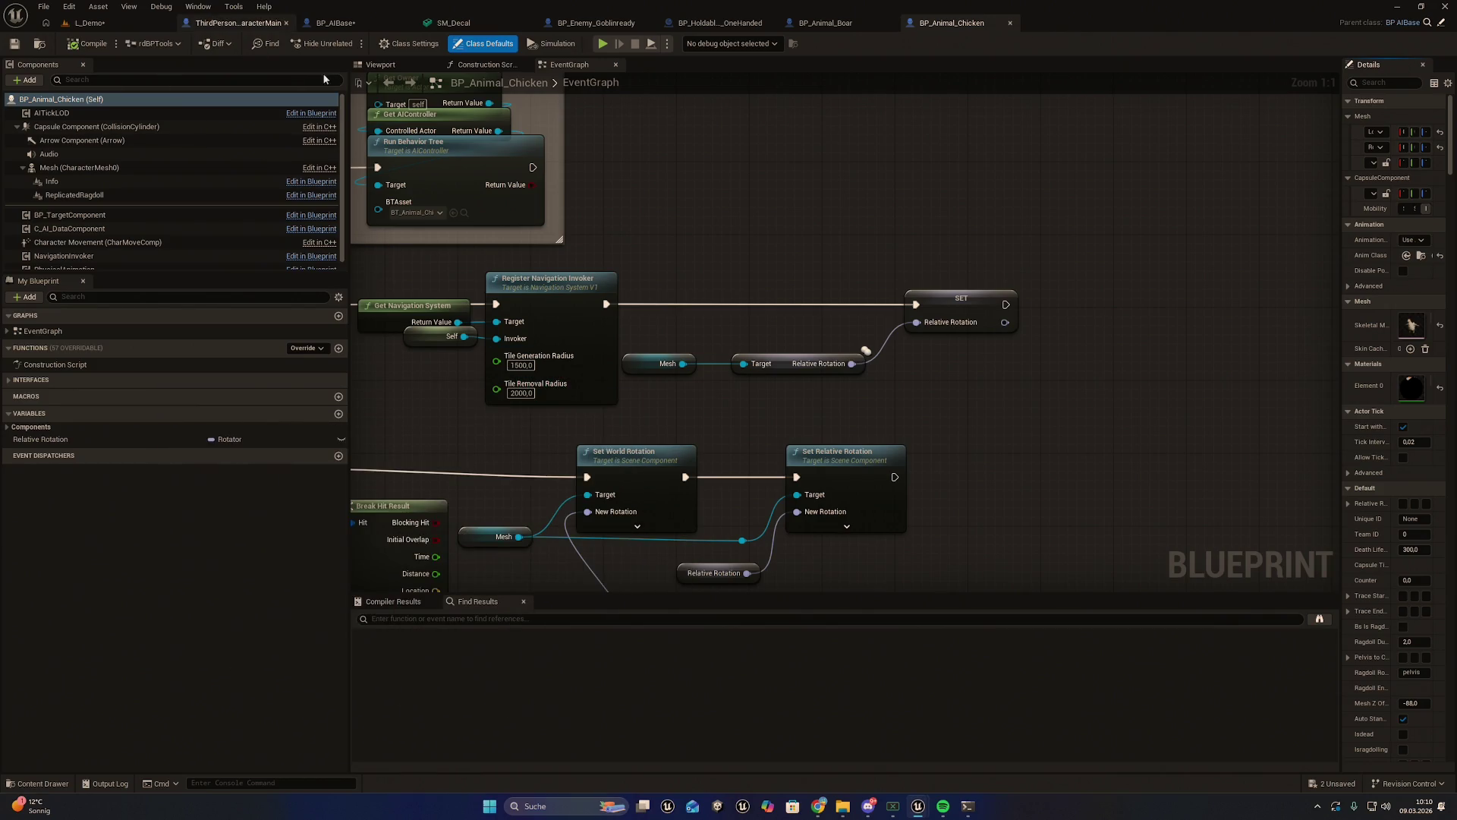
Cycle through the open blueprint tabs back to BP_AIBase's ragdoll location function
{"action": "left_click", "coordinate": [215, 22]}
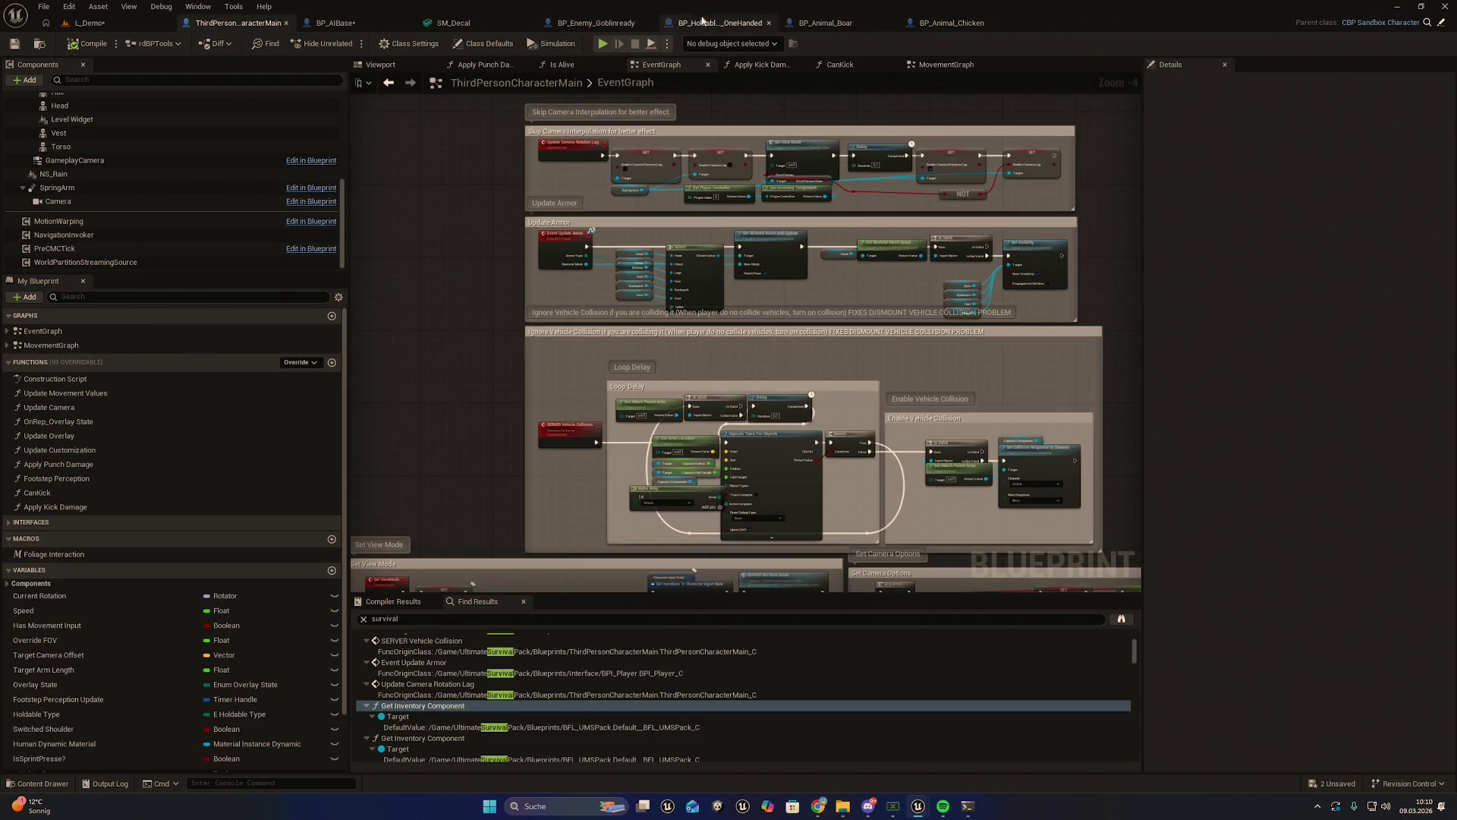
{"action": "left_click", "coordinate": [703, 23]}
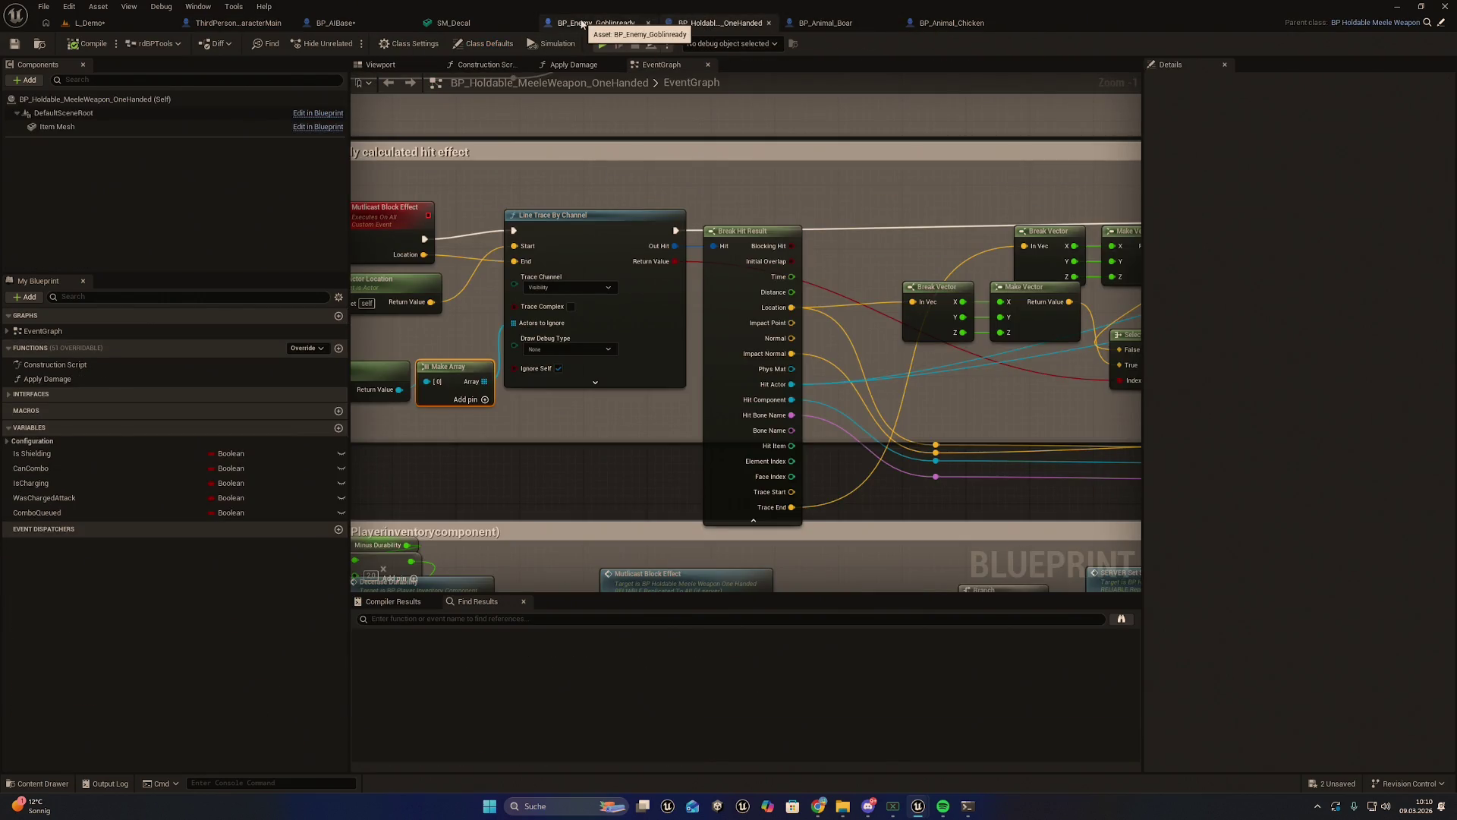
{"action": "left_click", "coordinate": [596, 25]}
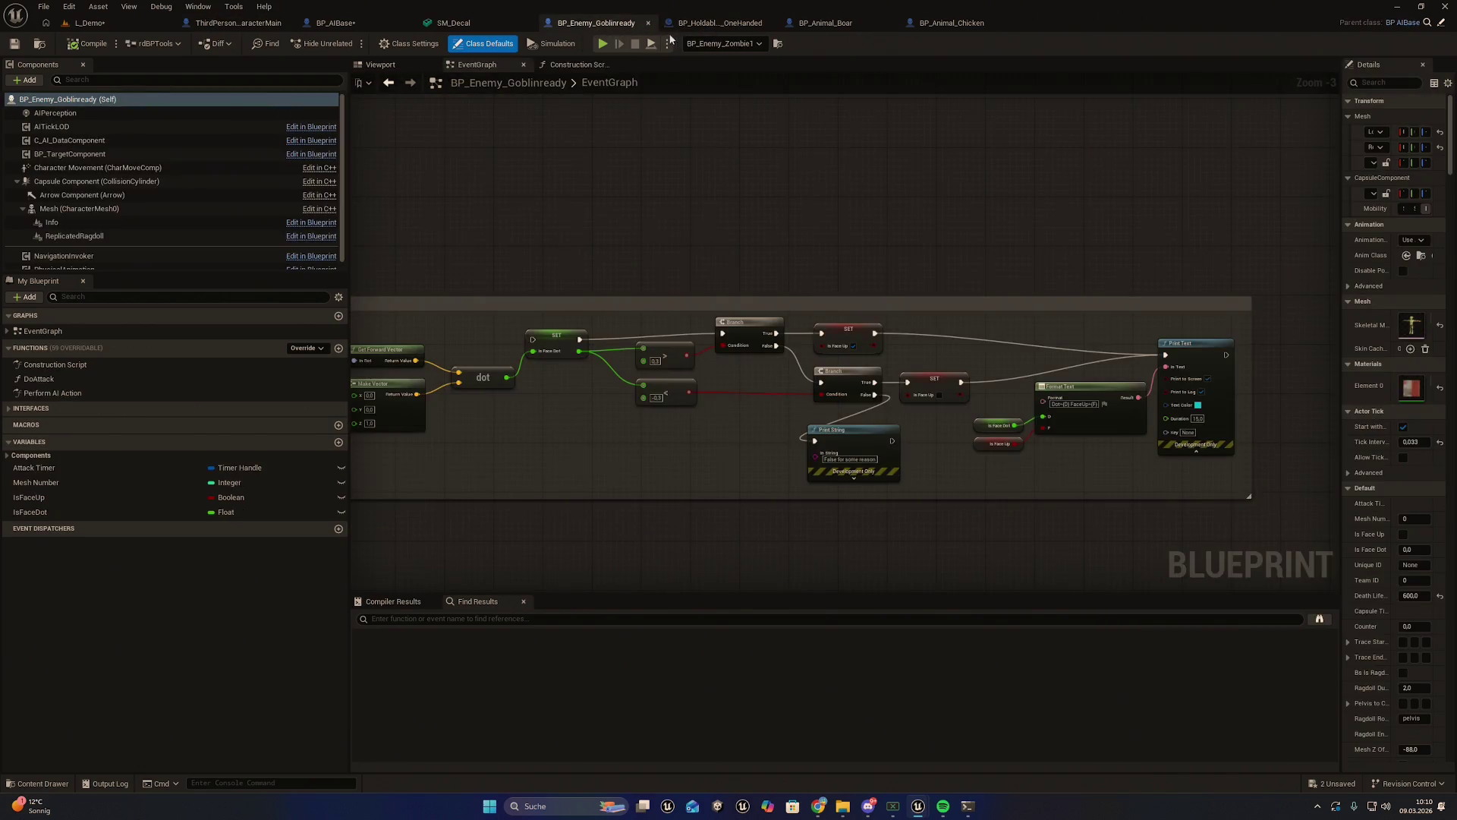
{"action": "left_click", "coordinate": [816, 23]}
{"action": "left_click", "coordinate": [335, 23]}
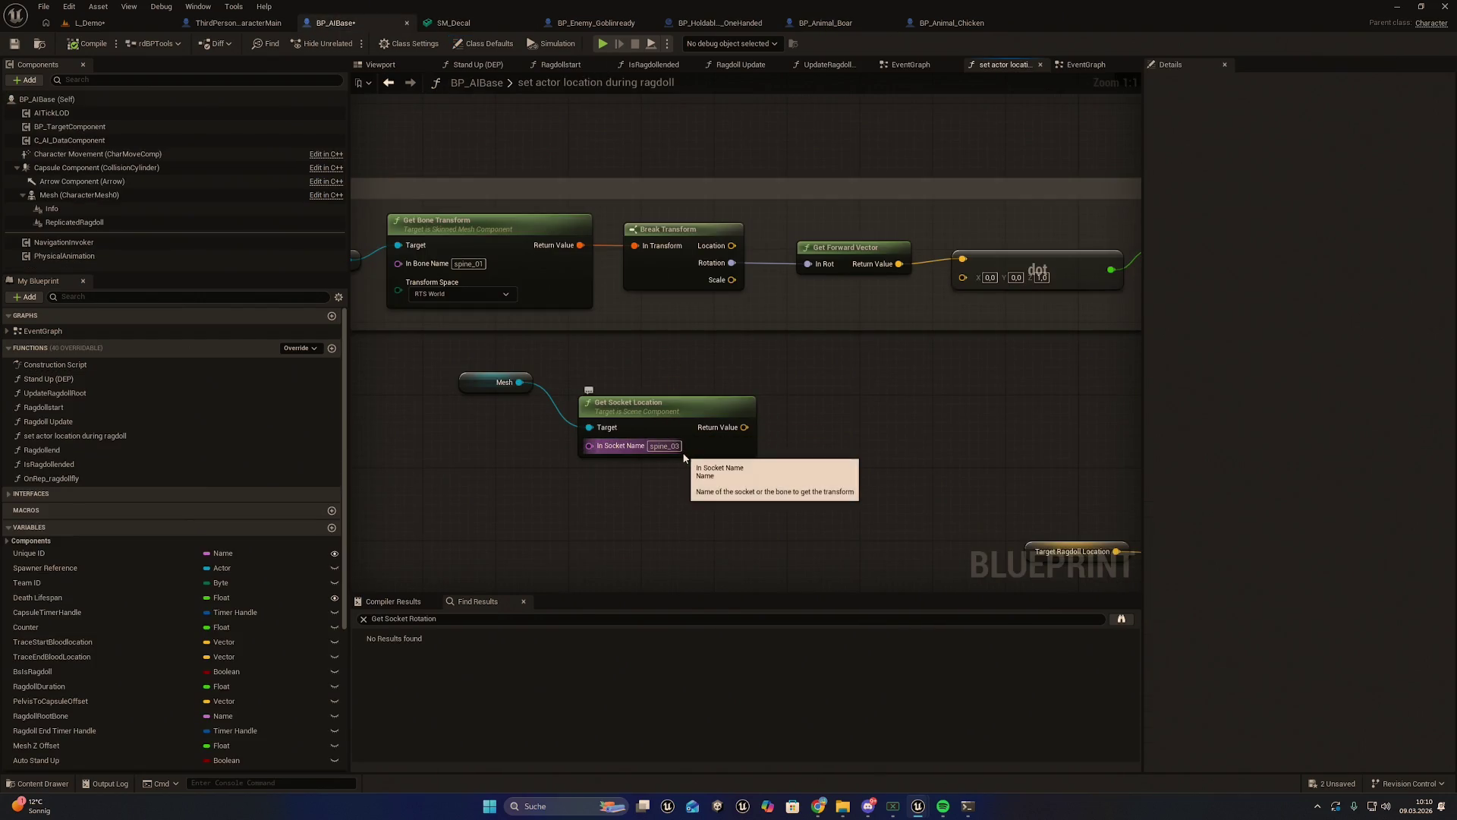
Set the socket name to spine_02 and move the Mesh and Get Socket Location nodes up-left
{"action": "key", "text": "ctrl+z"}
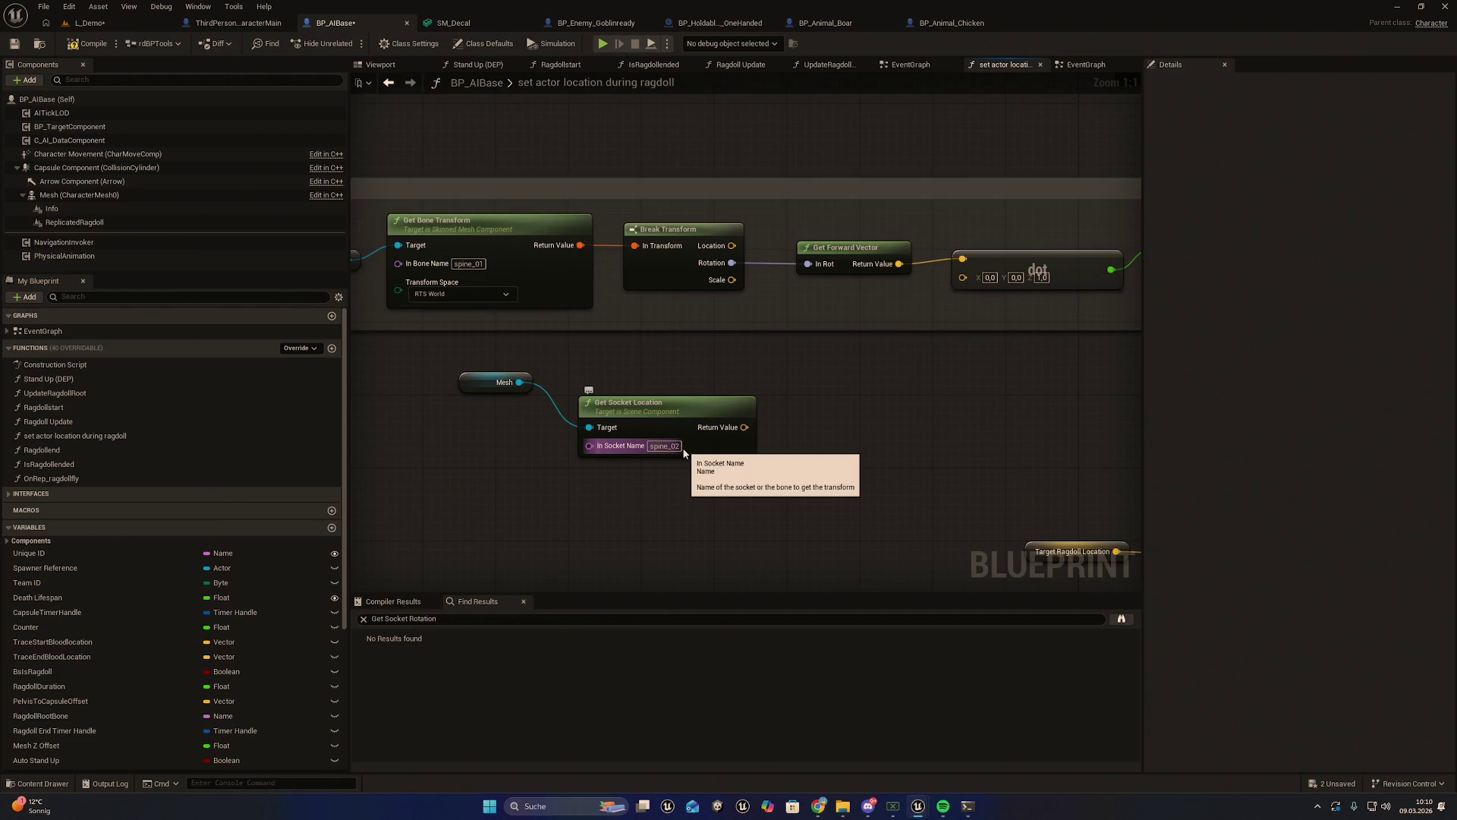
{"action": "left_click", "coordinate": [579, 377]}
{"action": "left_click", "coordinate": [733, 406], "text": "shift"}
{"action": "left_click_drag", "start_coordinate": [733, 406], "coordinate": [615, 387]}
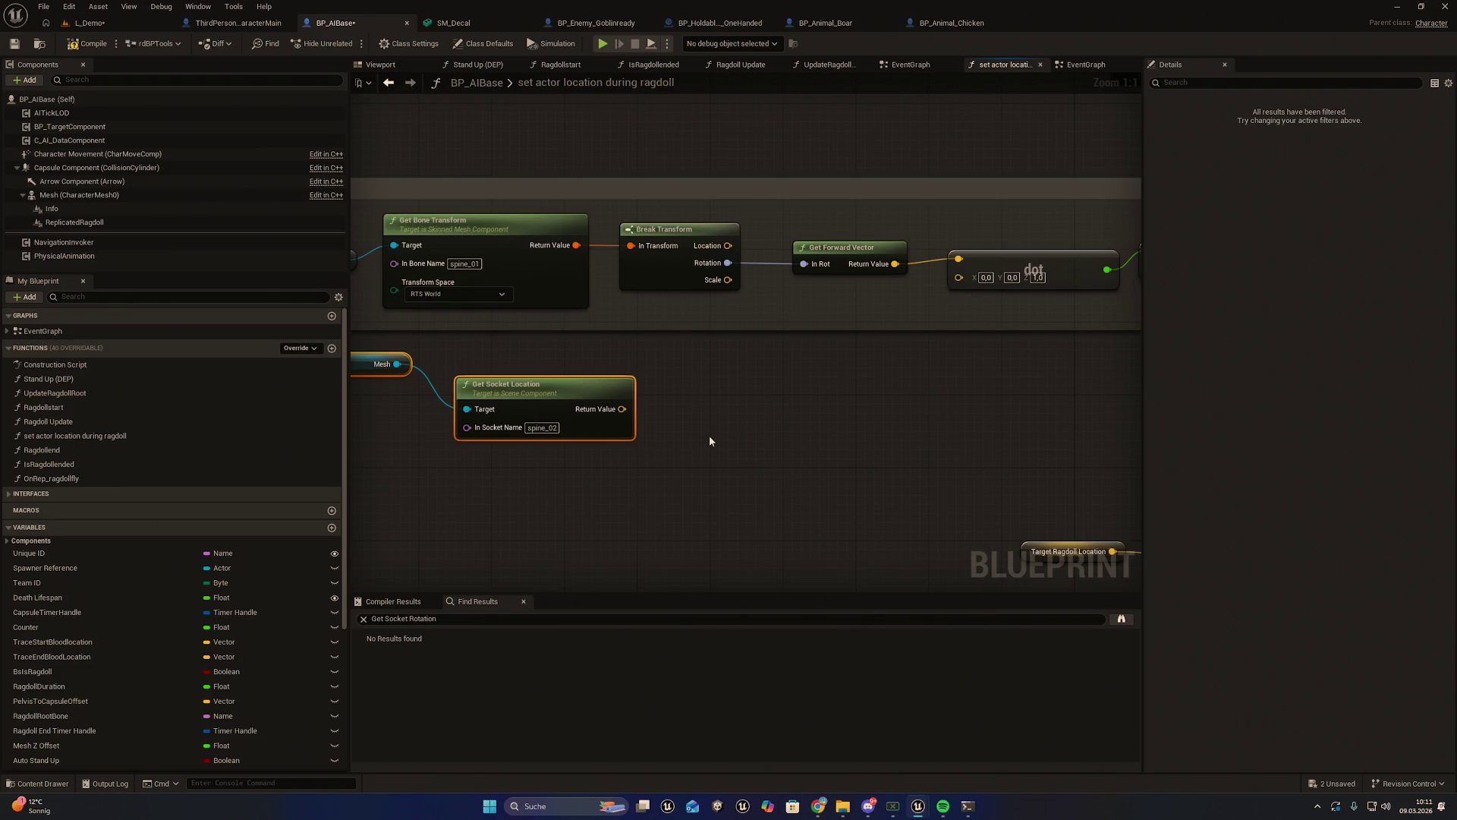
{"action": "left_click", "coordinate": [776, 464]}
Paste a second Get Socket Location node, wire Mesh to both Targets and Get Bone Transform, and align the nodes
{"action": "key", "text": "ctrl+v"}
{"action": "left_click_drag", "start_coordinate": [501, 351], "coordinate": [589, 471]}
{"action": "mouse_move", "coordinate": [448, 360]}
{"action": "left_mouse_down"}
{"action": "mouse_move", "coordinate": [455, 404]}
{"action": "mouse_move", "coordinate": [418, 301]}
{"action": "mouse_move", "coordinate": [410, 339]}
{"action": "mouse_move", "coordinate": [466, 312]}
{"action": "mouse_move", "coordinate": [498, 232]}
{"action": "left_mouse_up"}
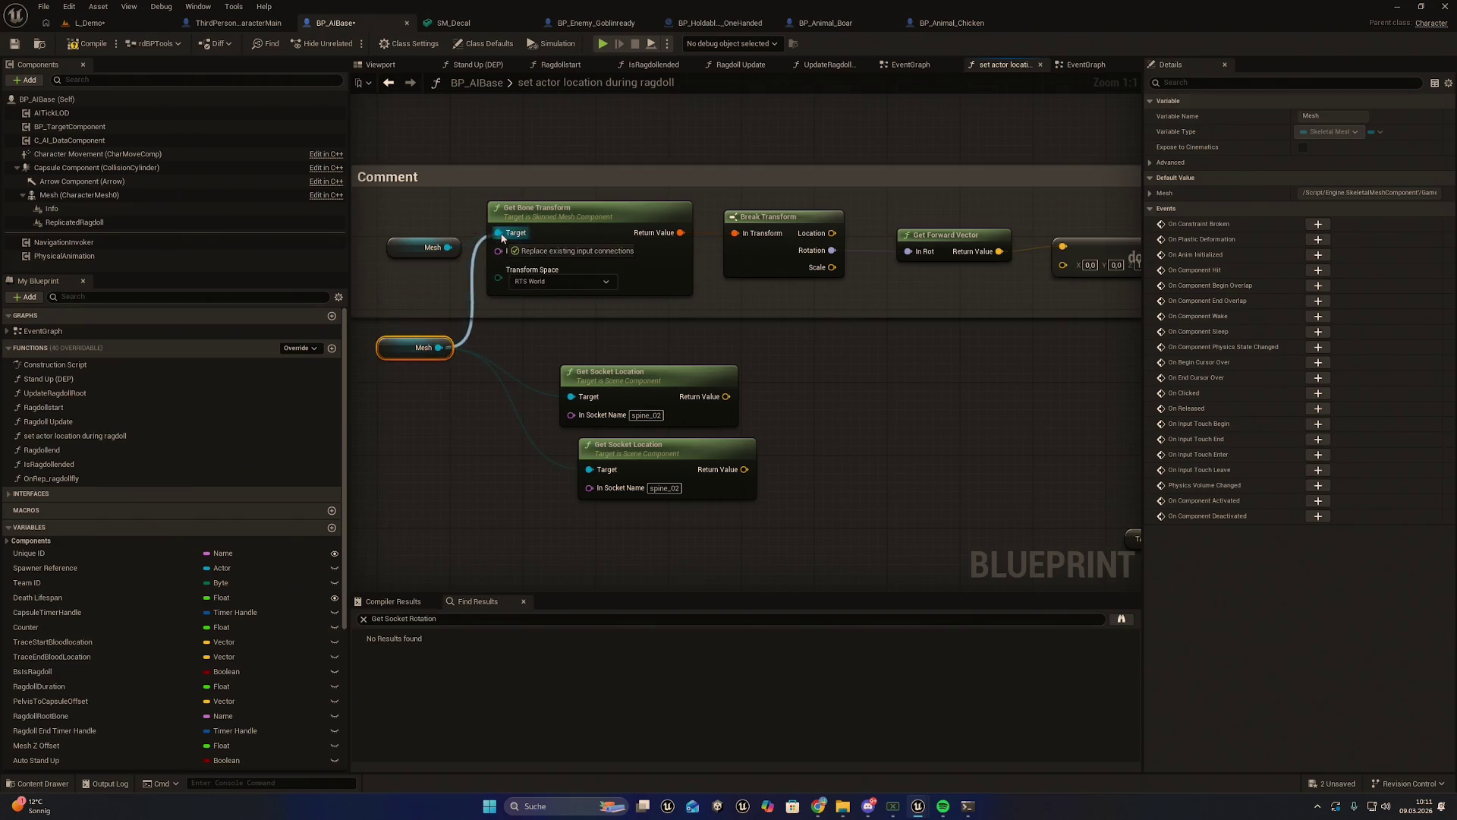
{"action": "left_click", "coordinate": [422, 299]}
{"action": "left_click_drag", "start_coordinate": [911, 372], "coordinate": [797, 470]}
{"action": "mouse_move", "coordinate": [673, 379]}
{"action": "left_mouse_down"}
{"action": "mouse_move", "coordinate": [592, 325]}
{"action": "mouse_move", "coordinate": [681, 312]}
{"action": "left_mouse_up"}
{"action": "left_click", "coordinate": [784, 393]}
{"action": "left_click", "coordinate": [789, 413]}
{"action": "left_click_drag", "start_coordinate": [855, 416], "coordinate": [776, 420]}
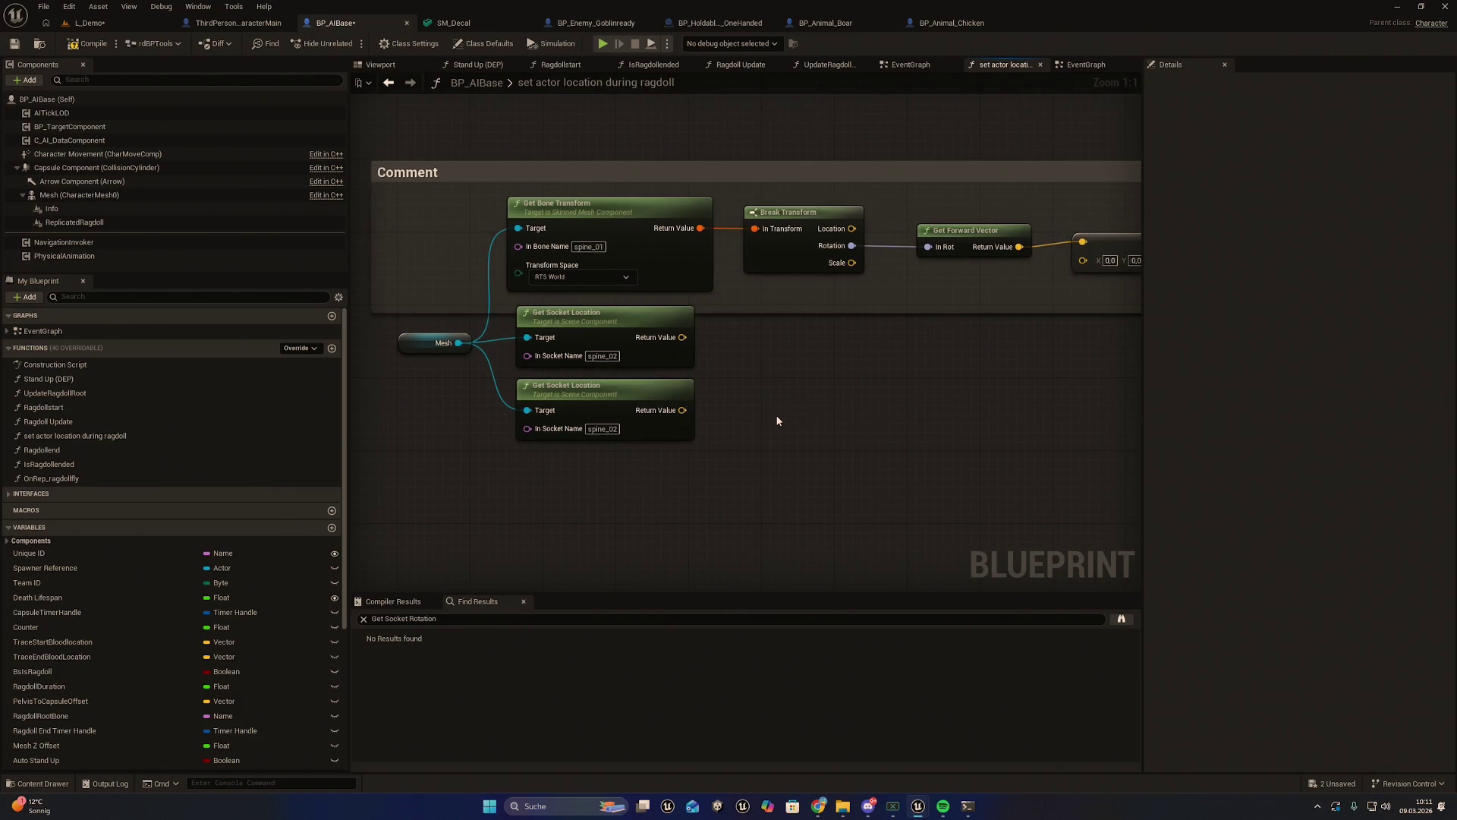
Set the copied node's In Socket Name to pelvis
{"action": "left_click", "coordinate": [918, 806]}
{"action": "left_click", "coordinate": [918, 806]}
{"action": "mouse_move", "coordinate": [870, 430]}
{"action": "left_mouse_down"}
{"action": "mouse_move", "coordinate": [859, 456]}
{"action": "mouse_move", "coordinate": [911, 459]}
{"action": "left_mouse_up"}
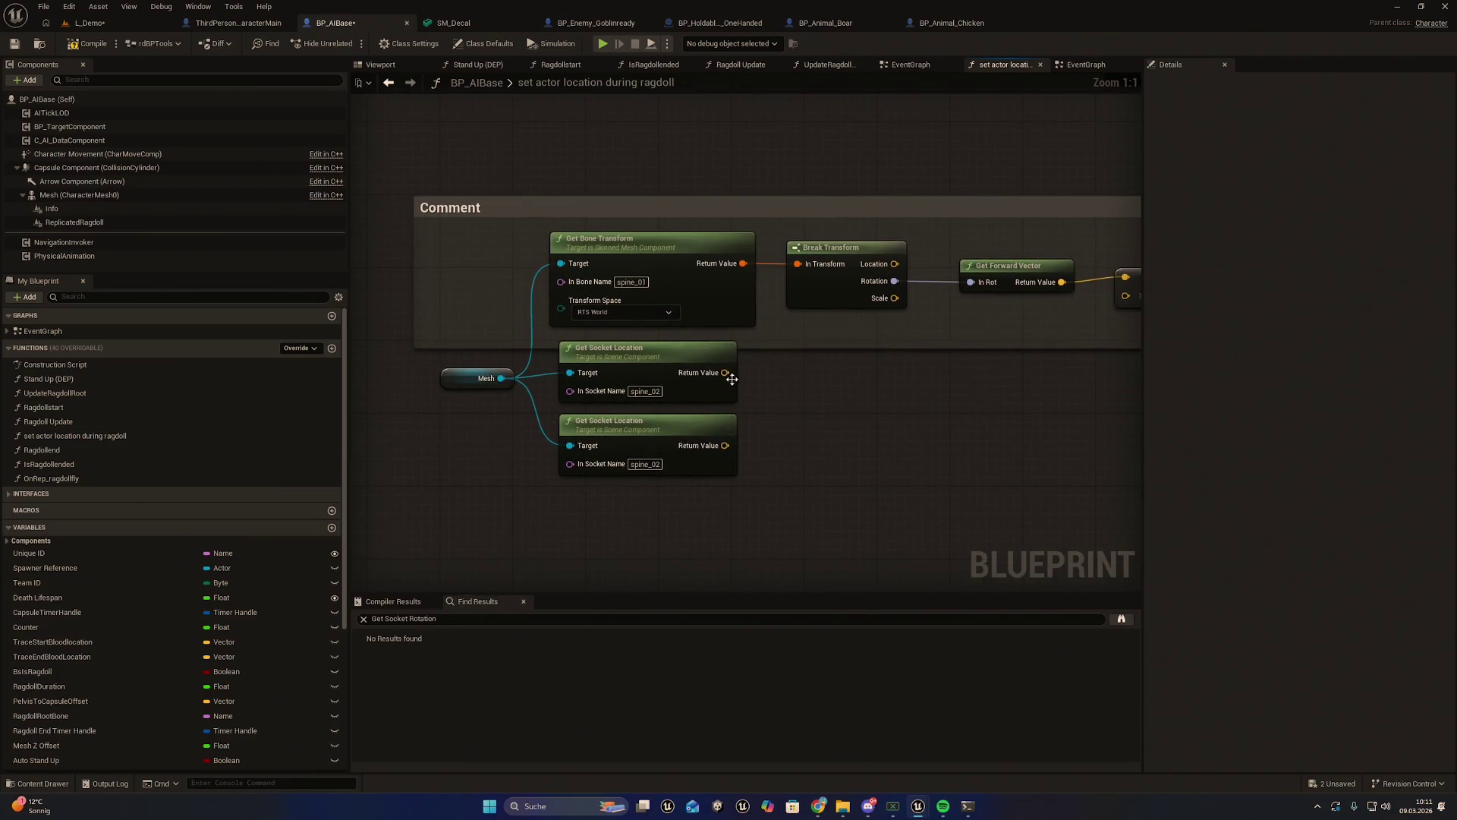
{"action": "key", "text": "alt+Tab"}
{"action": "left_click", "coordinate": [642, 464]}
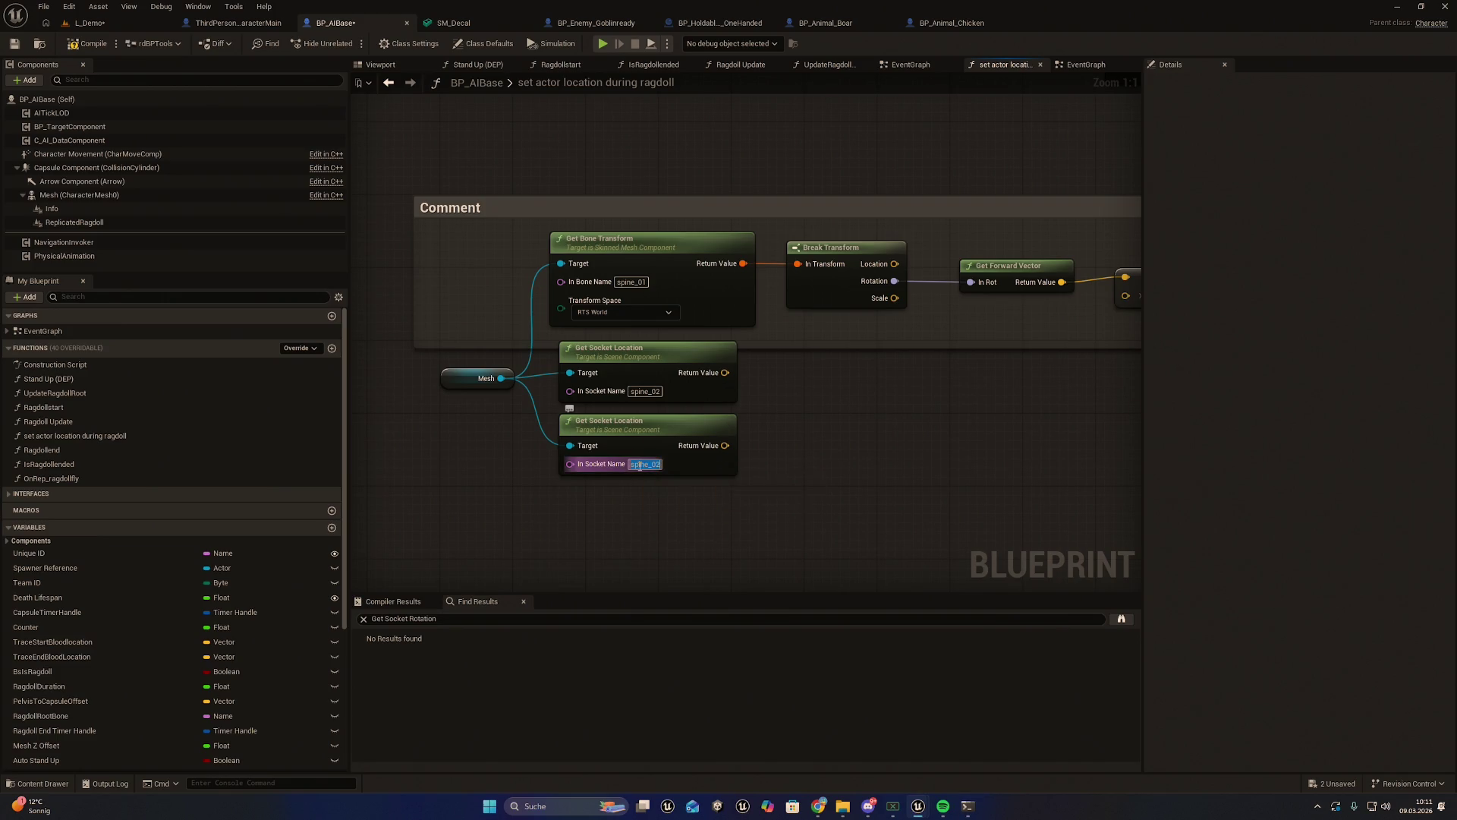
{"action": "type", "text": "pelvis"}
{"action": "key", "text": "Return"}
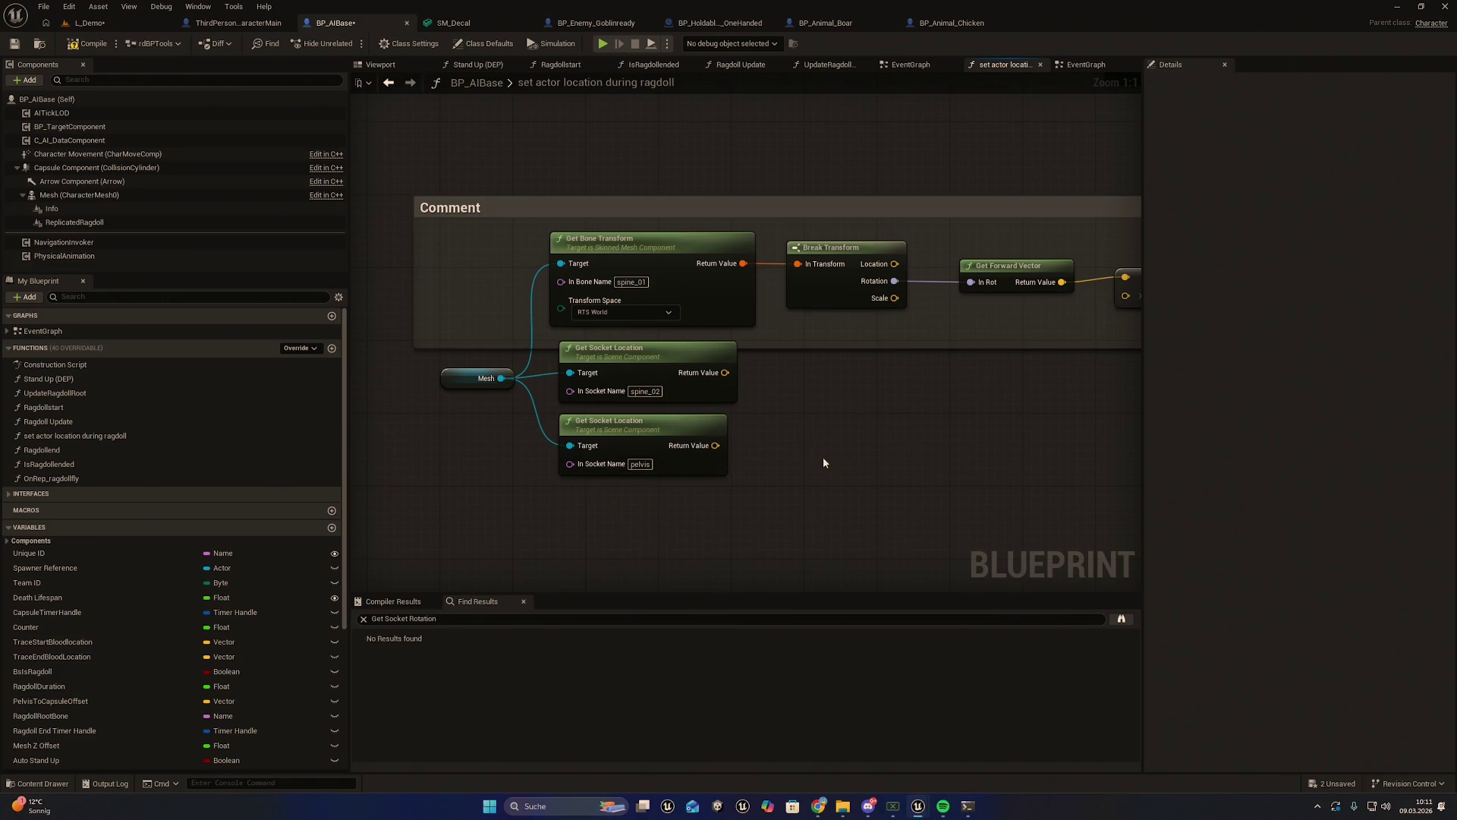
{"action": "left_click_drag", "start_coordinate": [822, 462], "coordinate": [780, 485]}
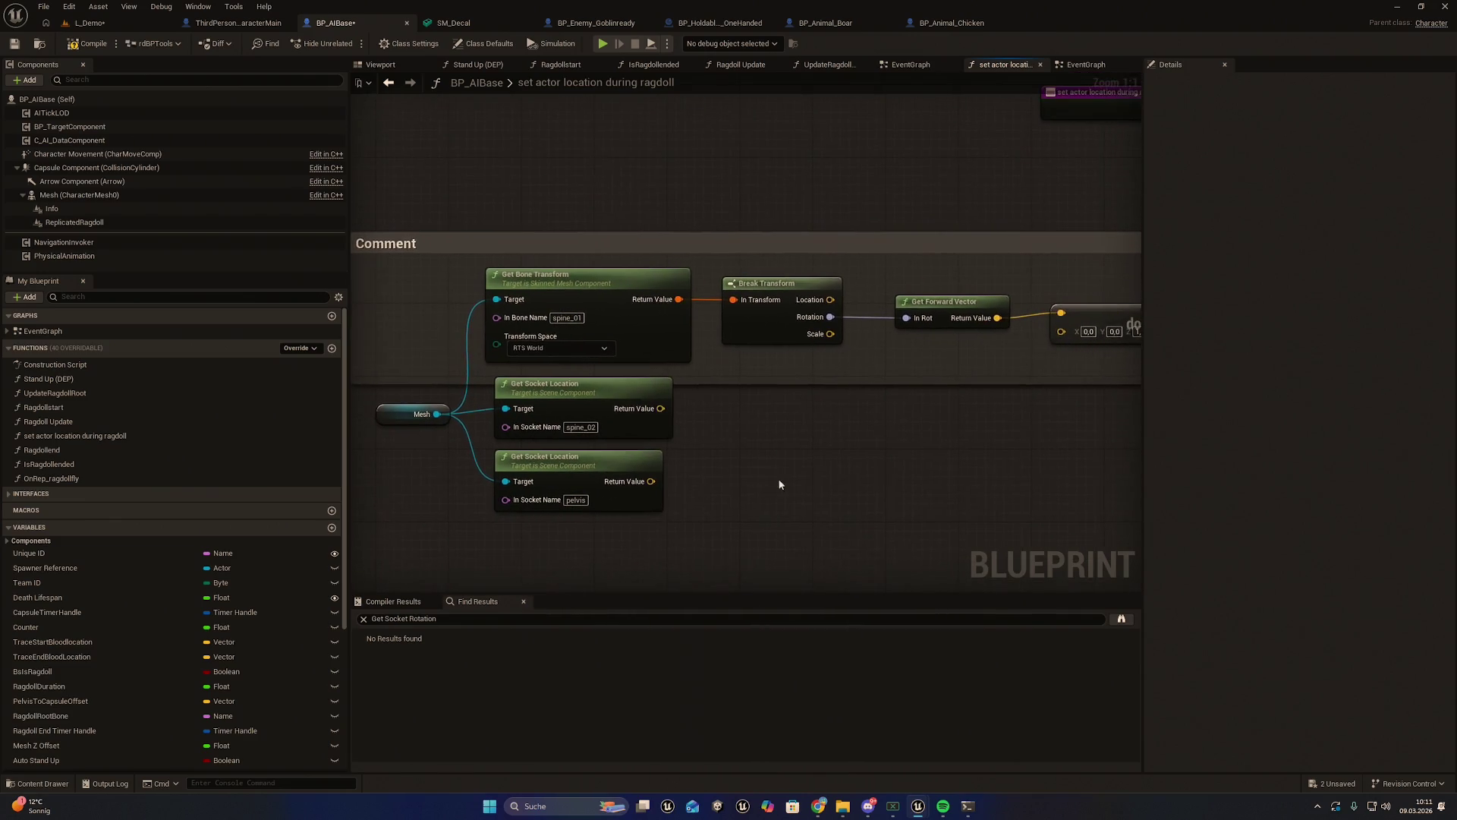
Add a Subtract node taking the spine_02 location as A and the pelvis location as B
{"action": "right_click", "coordinate": [775, 431]}
{"action": "type", "text": "sub"}
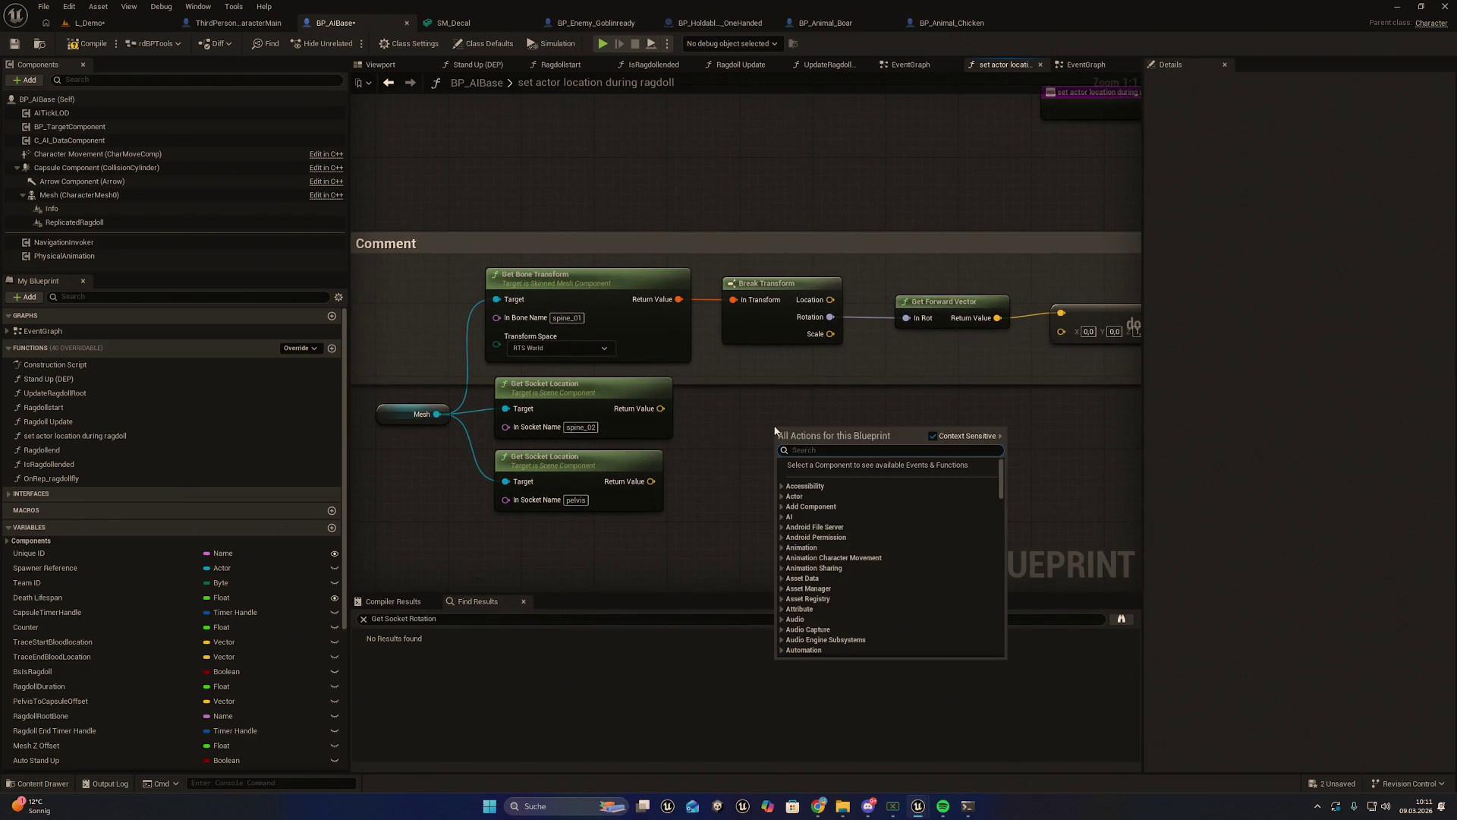
{"action": "key", "text": "Return"}
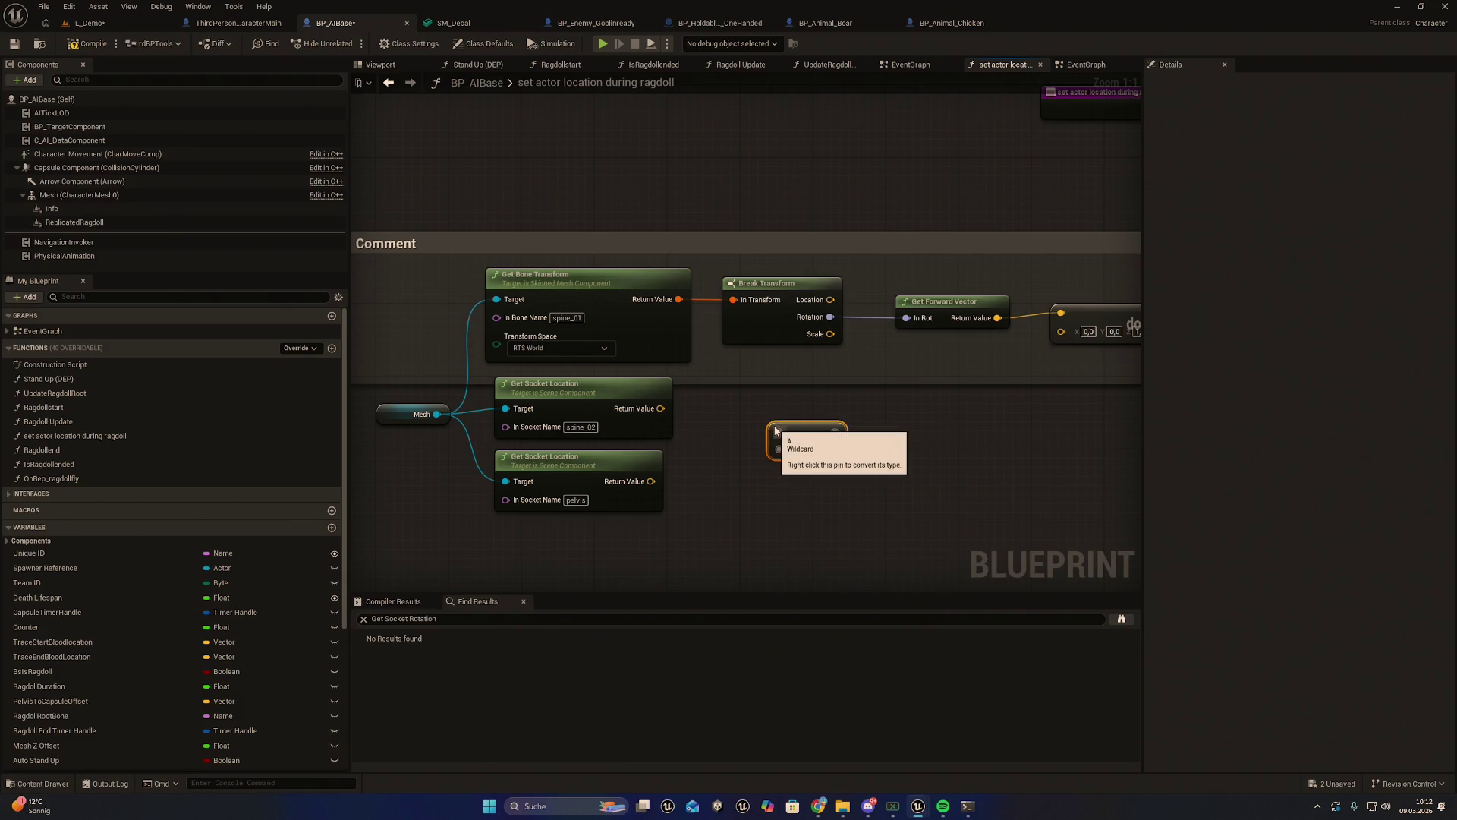
{"action": "left_click_drag", "start_coordinate": [660, 408], "coordinate": [778, 431]}
{"action": "left_click_drag", "start_coordinate": [651, 481], "coordinate": [779, 452]}
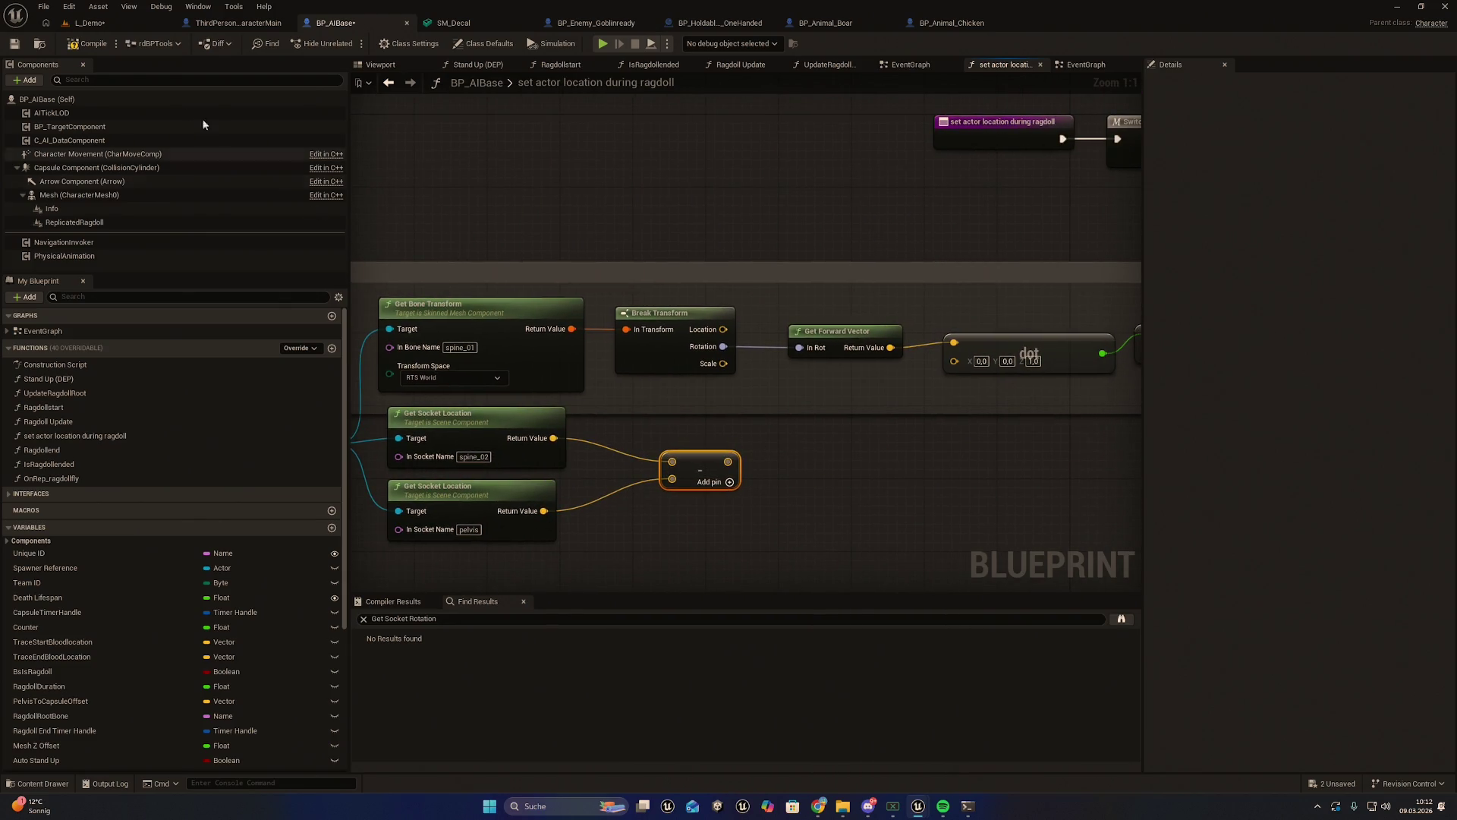
Save BP_AIBase and export it to Saved/BlueprintExports from the Content Browser
{"action": "left_click", "coordinate": [13, 43]}
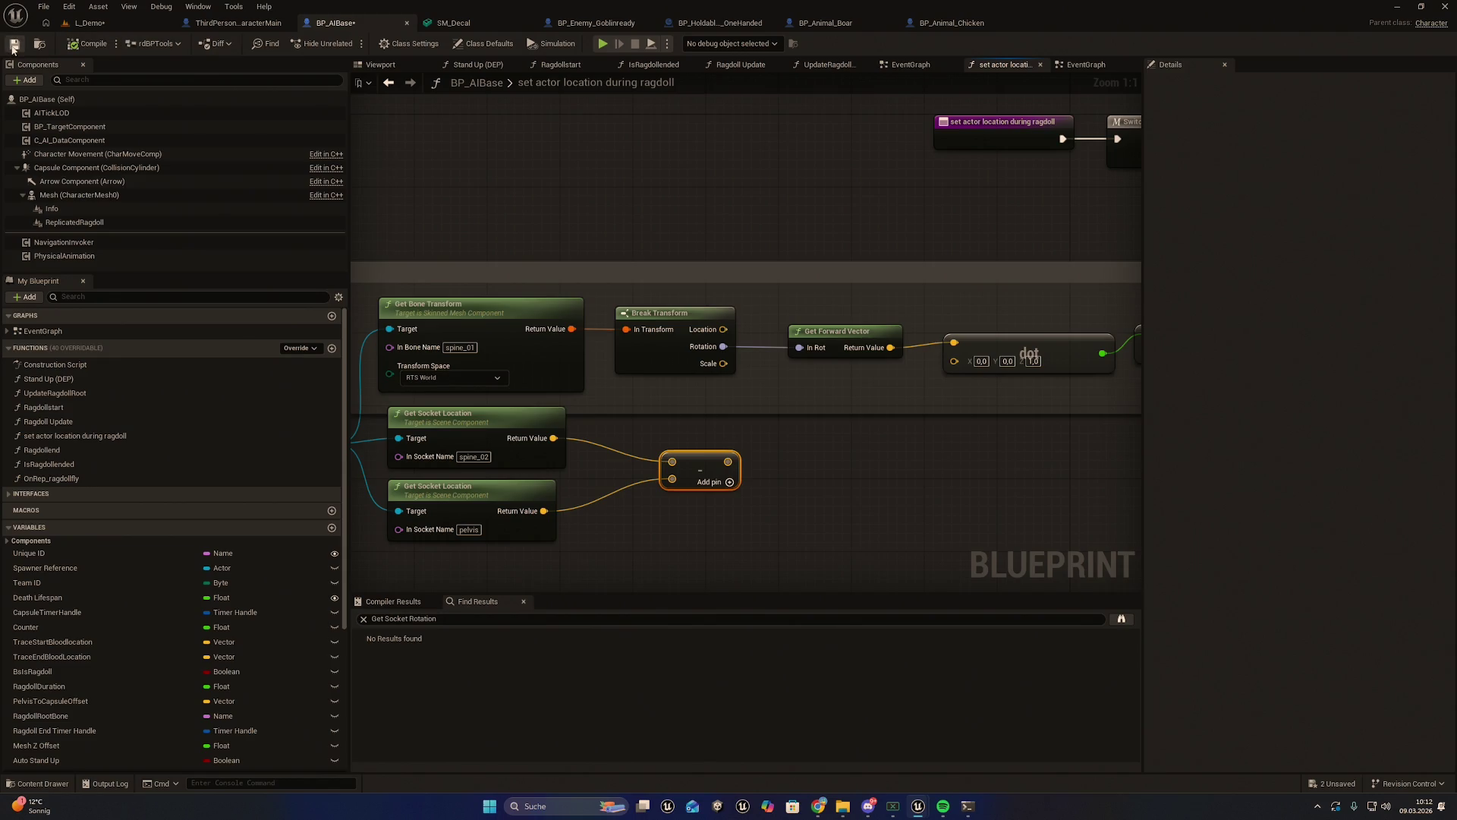
{"action": "left_click", "coordinate": [39, 43]}
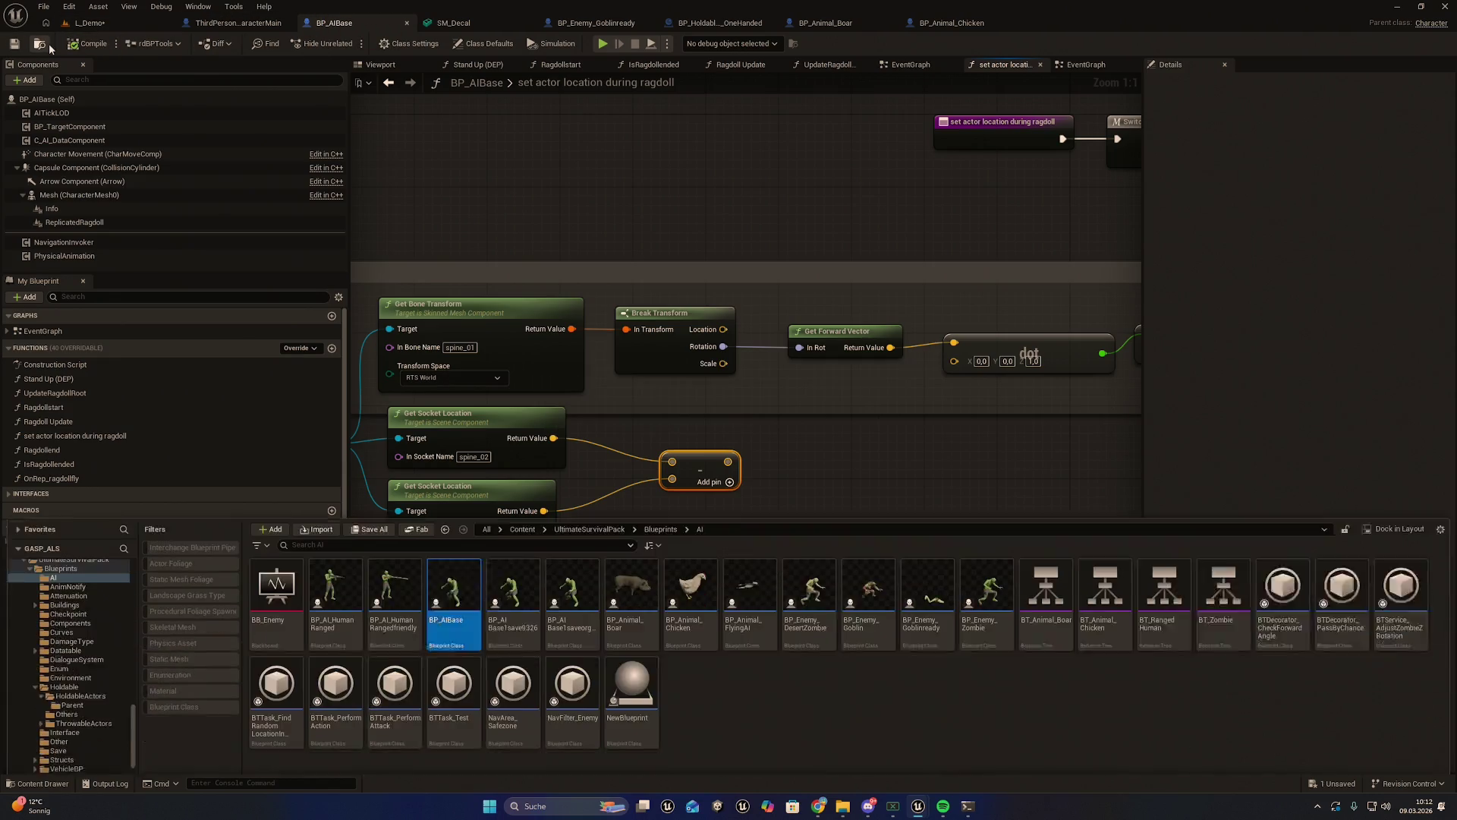
{"action": "right_click", "coordinate": [463, 540]}
{"action": "left_click", "coordinate": [531, 318]}
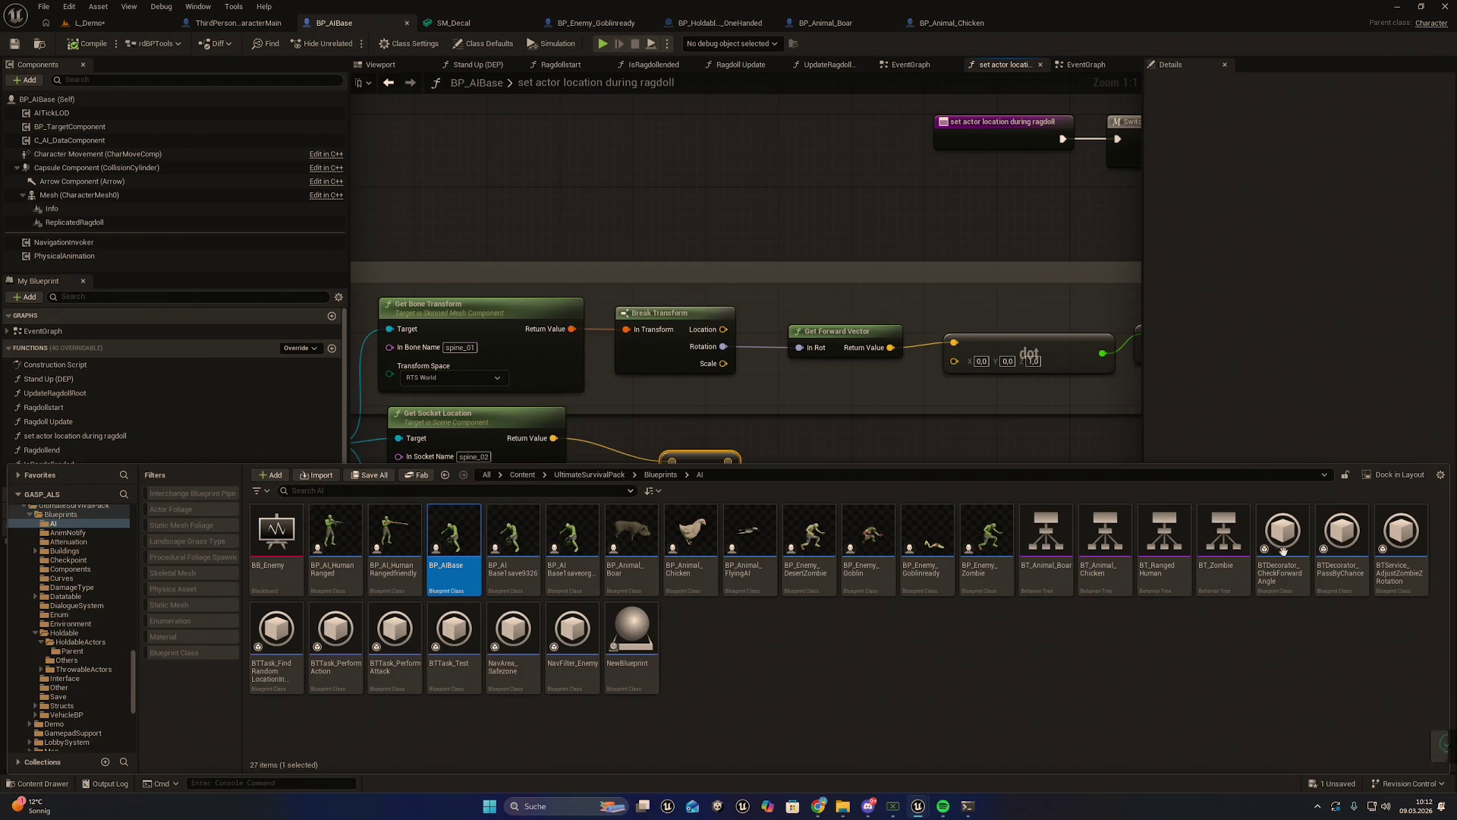